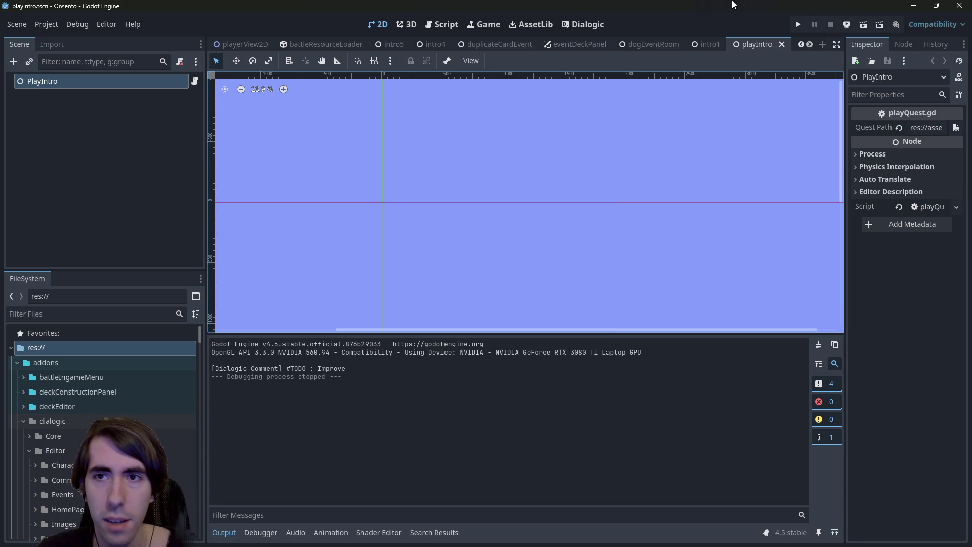
Start a debug run of the Onsento game from the Godot editor toolbar.
{"action": "left_click", "coordinate": [863, 24]}
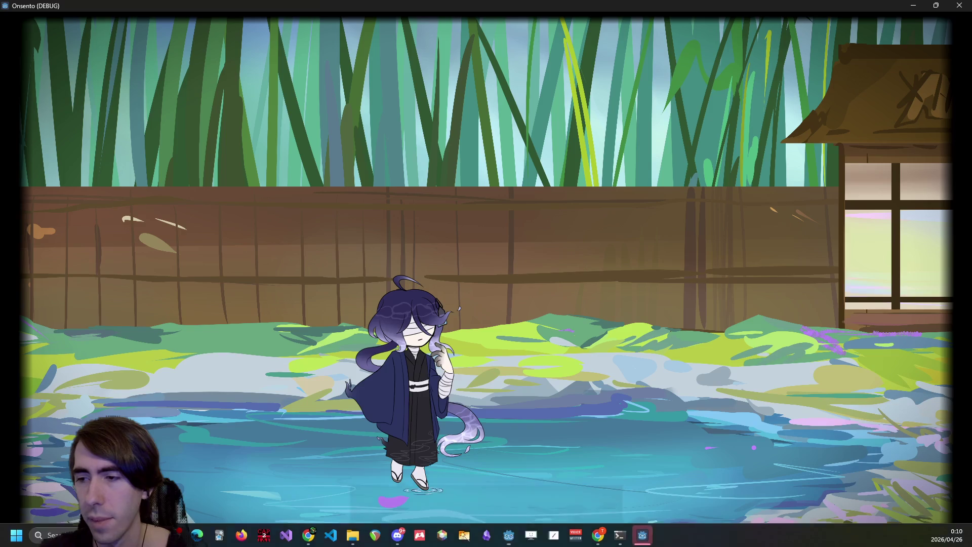
Advance through the three intro dialogue lines, enter the battle tutorial, and dismiss its dialogue box.
{"action": "left_click", "coordinate": [544, 220]}
{"action": "left_click", "coordinate": [503, 237]}
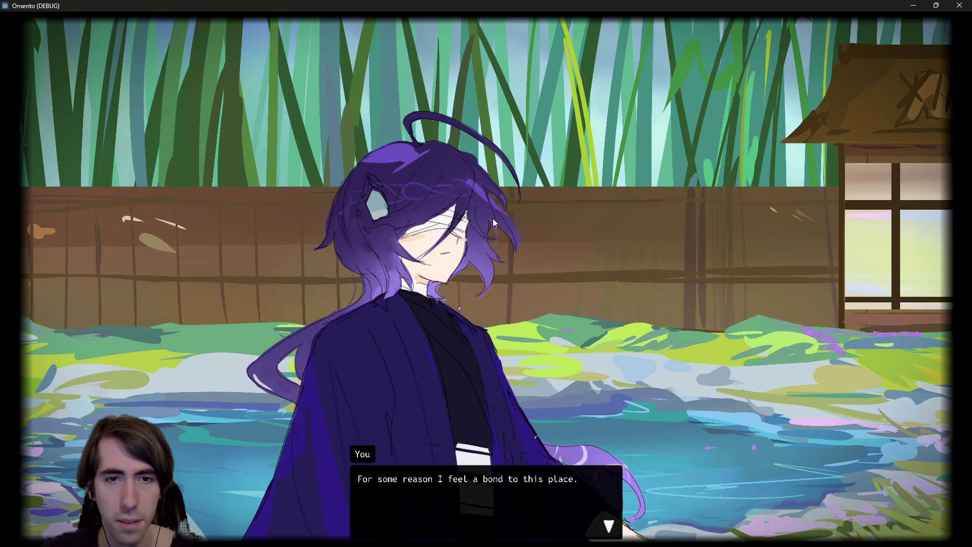
{"action": "left_click", "coordinate": [493, 218]}
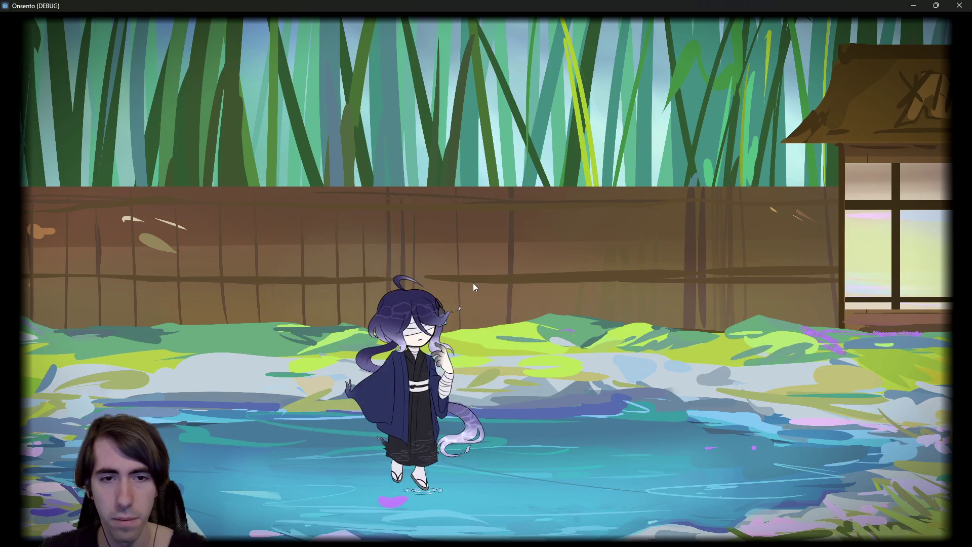
{"action": "left_click", "coordinate": [478, 281]}
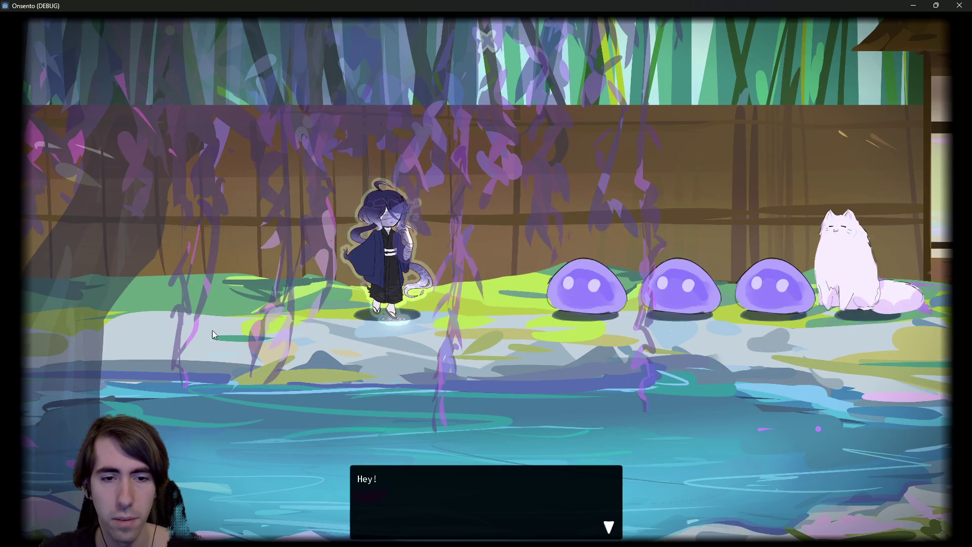
{"action": "left_click", "coordinate": [252, 310]}
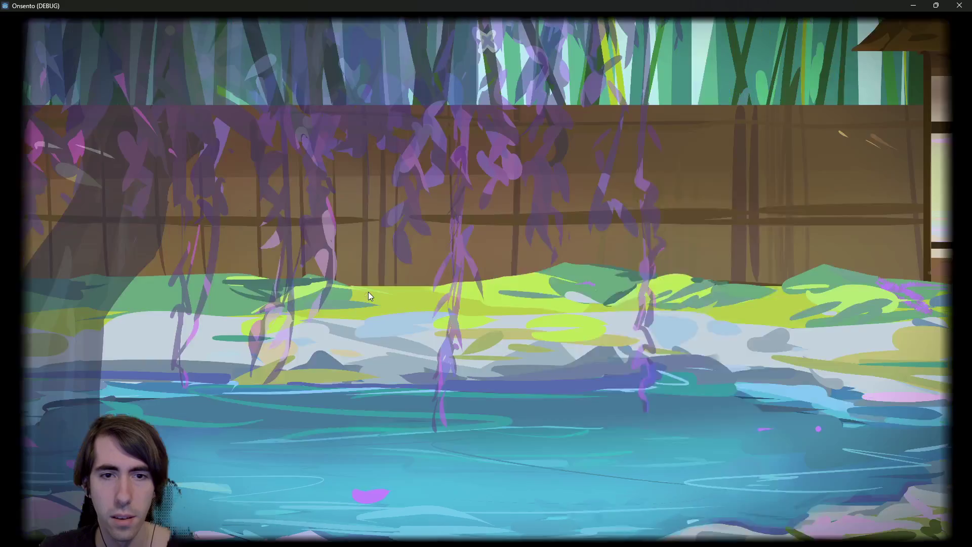
Skip the closing dialogue line and let the quest reach the QUEST FINISHED rewards screen.
{"action": "left_click", "coordinate": [368, 297]}
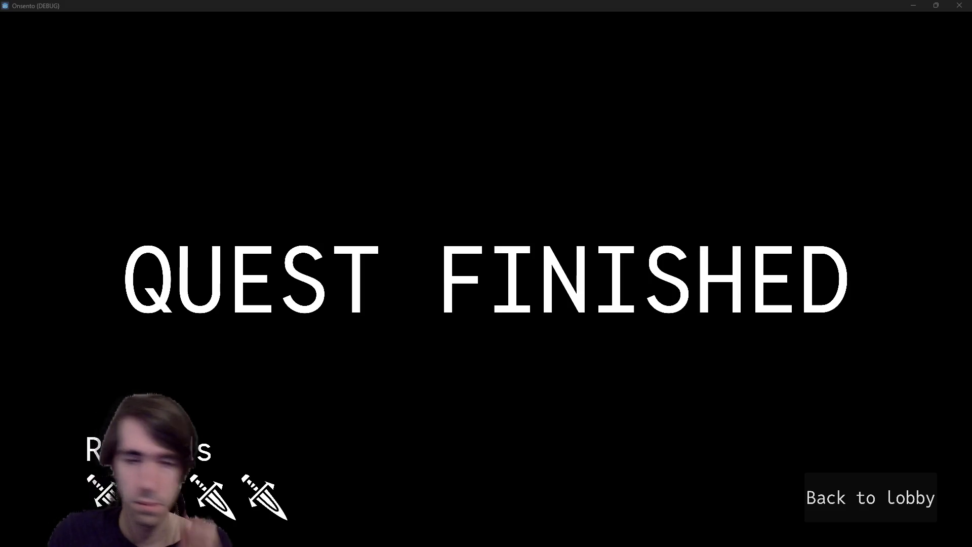
{"action": "left_click", "coordinate": [683, 336]}
Go back from the quest results and the Misty Herb Fields area card toward the lobby.
{"action": "left_click", "coordinate": [865, 495]}
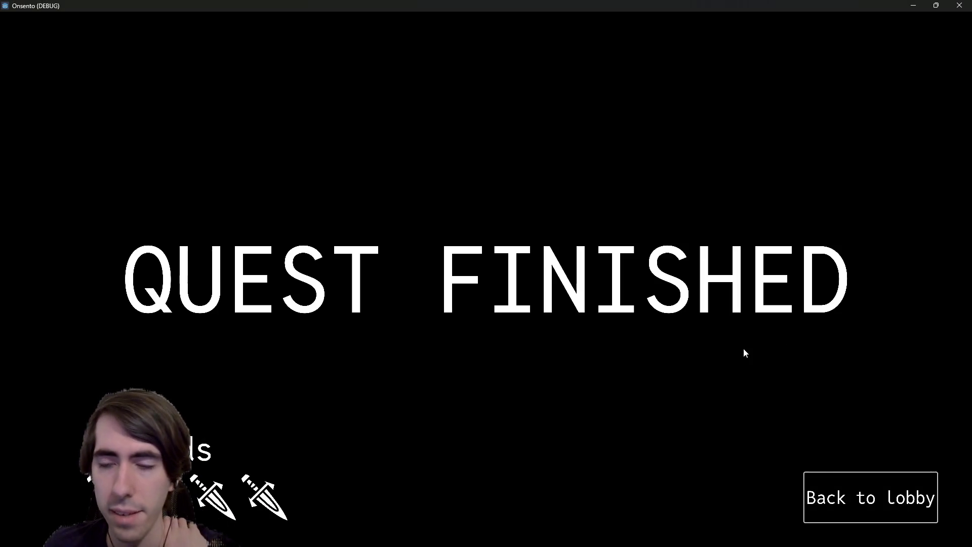
{"action": "left_click", "coordinate": [846, 493]}
{"action": "left_click", "coordinate": [51, 38]}
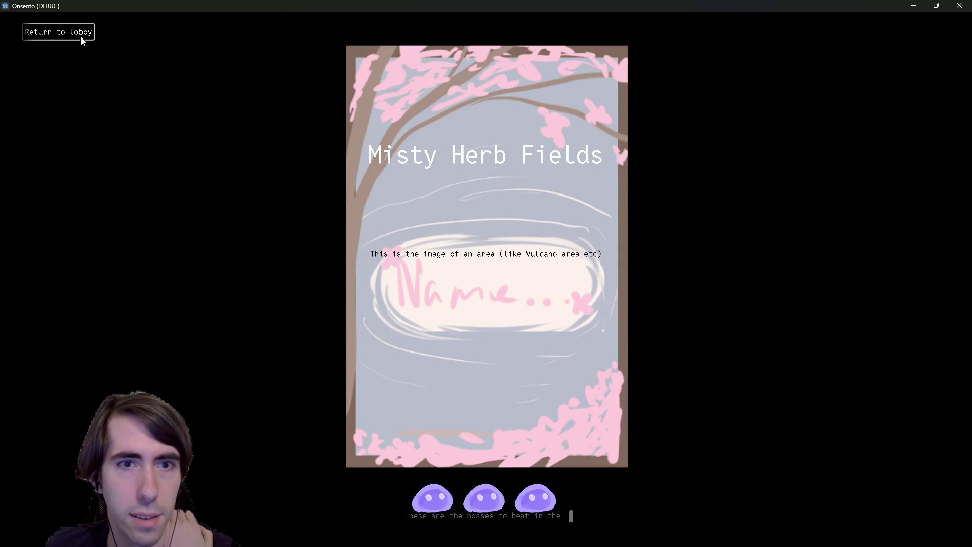
{"action": "left_click", "coordinate": [83, 37]}
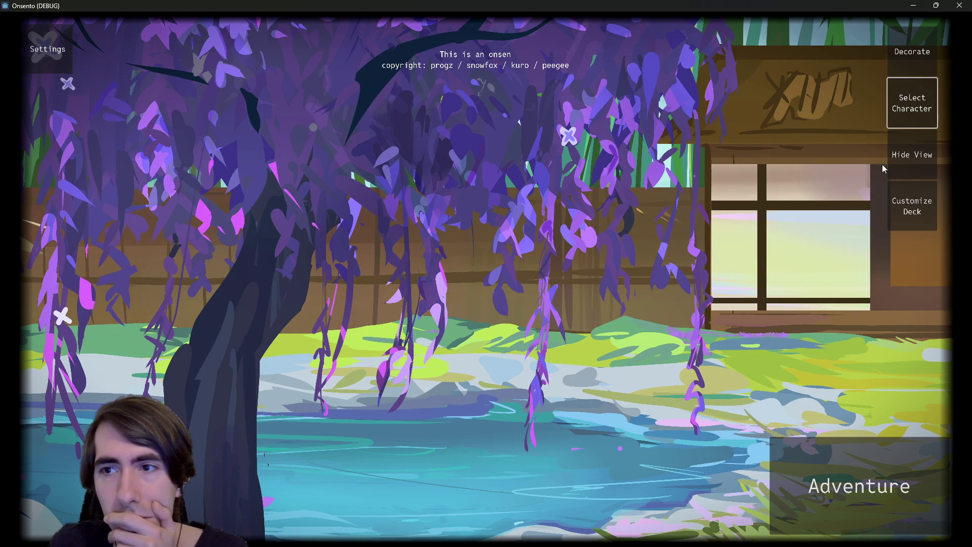
Open deck customization, browse the card grid and status filter options, and save the deck.
{"action": "left_click", "coordinate": [899, 202]}
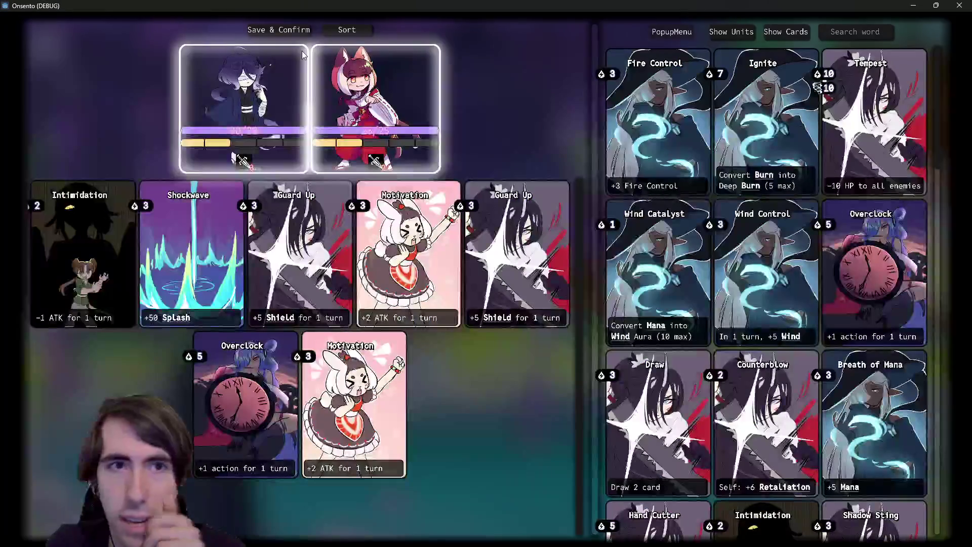
{"action": "scroll", "coordinate": [736, 313], "scroll_direction": "down", "scroll_amount": 5}
{"action": "scroll", "coordinate": [736, 313], "scroll_direction": "up", "scroll_amount": 5}
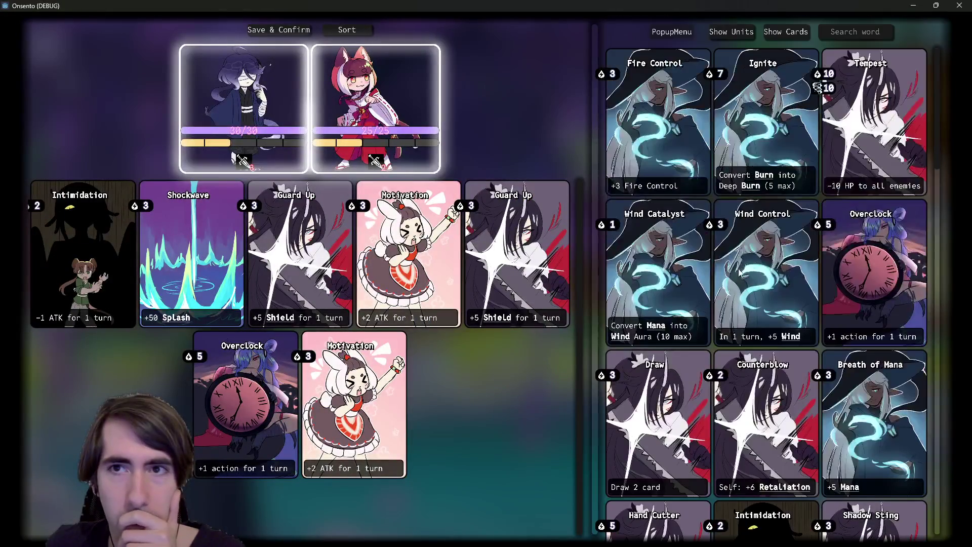
{"action": "left_click", "coordinate": [674, 32]}
{"action": "scroll", "coordinate": [773, 315], "scroll_direction": "down", "scroll_amount": 6}
{"action": "scroll", "coordinate": [773, 315], "scroll_direction": "down", "scroll_amount": 3}
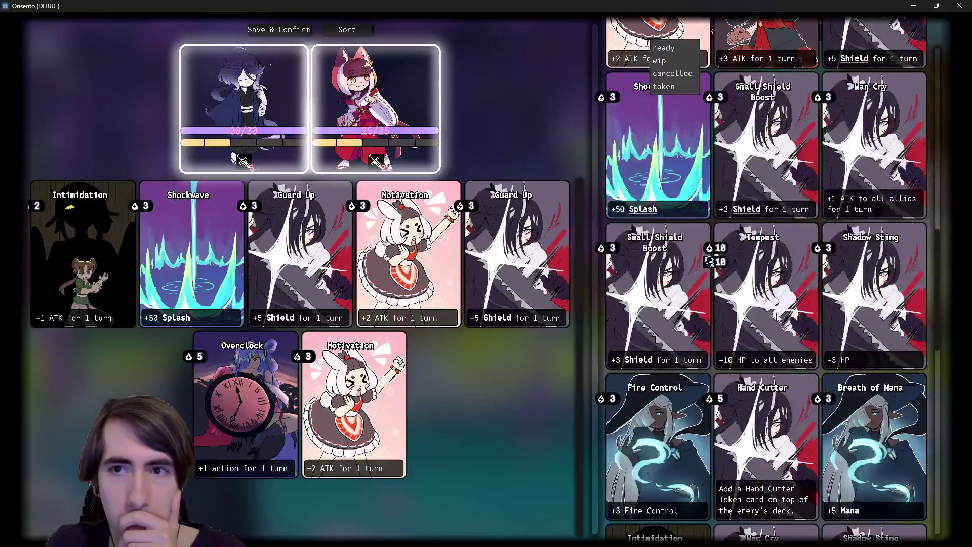
{"action": "scroll", "coordinate": [773, 315], "scroll_direction": "up", "scroll_amount": 5}
{"action": "scroll", "coordinate": [643, 23], "scroll_direction": "up", "scroll_amount": 3}
{"action": "left_click", "coordinate": [632, 38]}
{"action": "left_click", "coordinate": [658, 31]}
{"action": "left_click", "coordinate": [659, 32]}
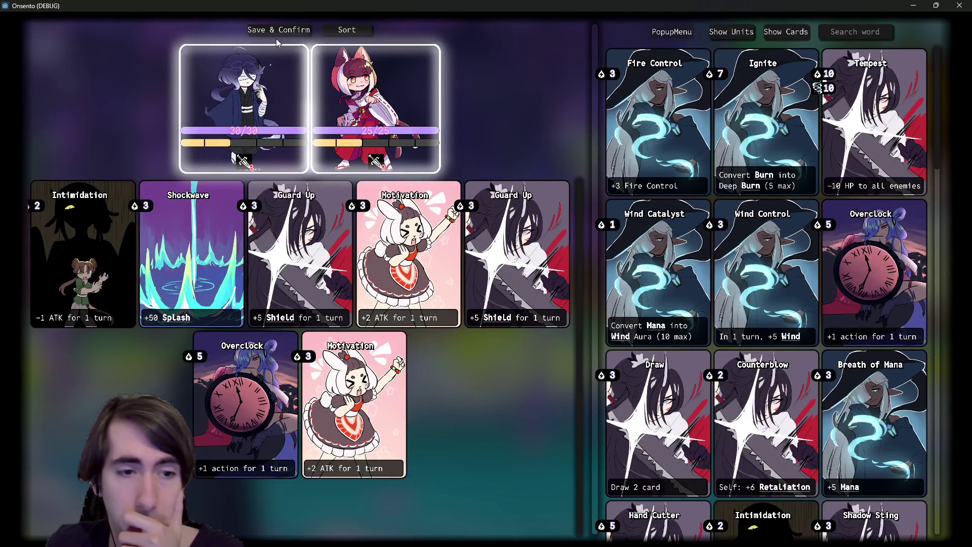
{"action": "left_click", "coordinate": [294, 31]}
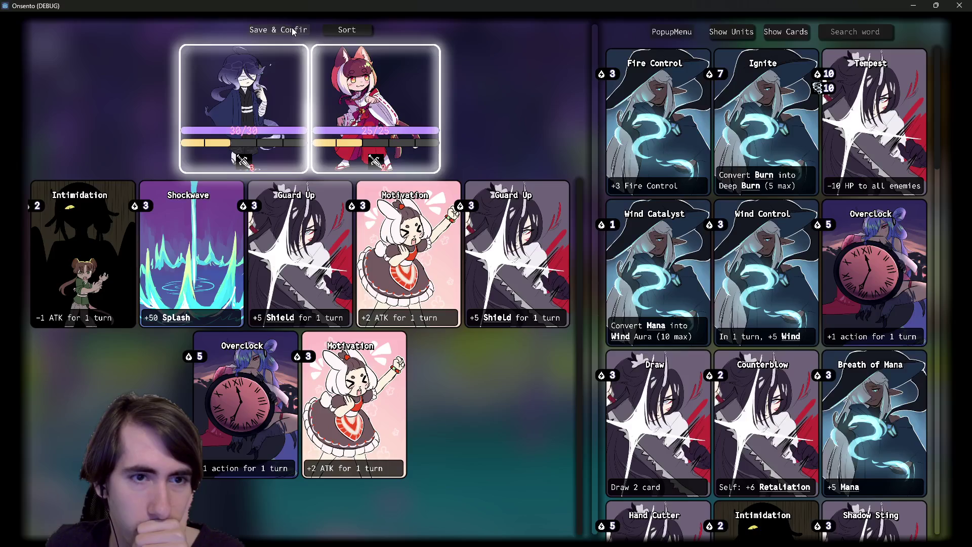
Switch the collection panel to the unit roster, browse the units, and save the deck again.
{"action": "left_click", "coordinate": [727, 34]}
{"action": "scroll", "coordinate": [762, 254], "scroll_direction": "down", "scroll_amount": 5}
{"action": "scroll", "coordinate": [761, 251], "scroll_direction": "up", "scroll_amount": 5}
{"action": "mouse_move", "coordinate": [782, 148]}
{"action": "scroll", "coordinate": [774, 204], "scroll_direction": "down", "scroll_amount": 10}
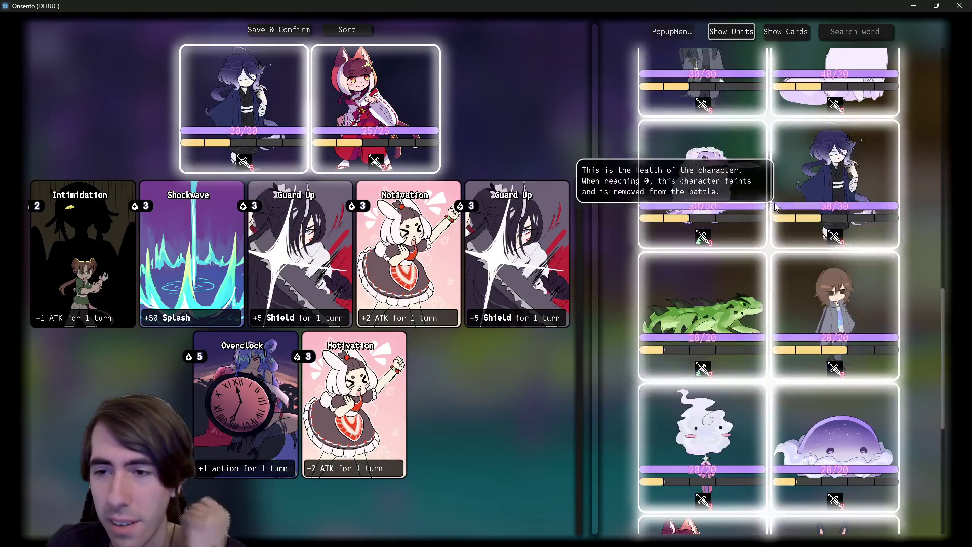
{"action": "scroll", "coordinate": [773, 208], "scroll_direction": "up", "scroll_amount": 10}
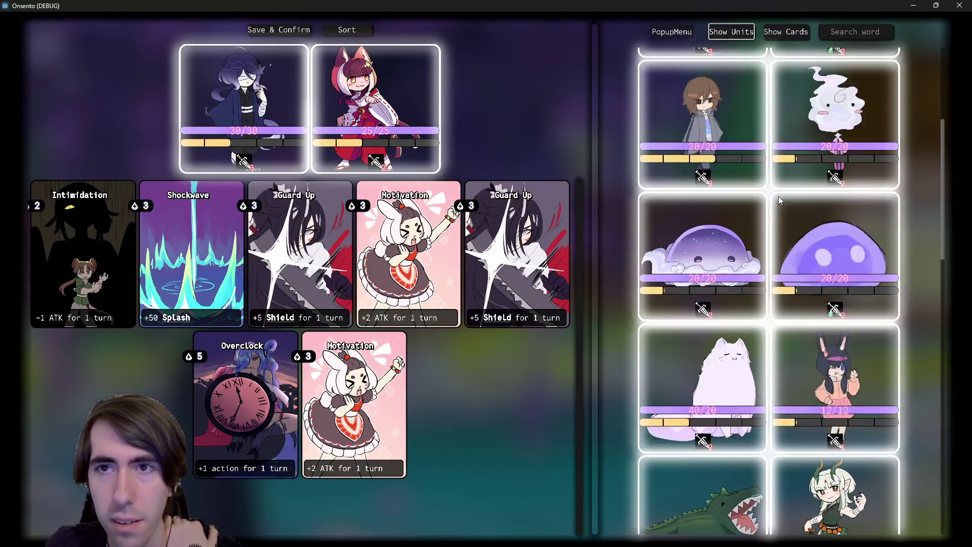
{"action": "scroll", "coordinate": [693, 81], "scroll_direction": "down", "scroll_amount": 5}
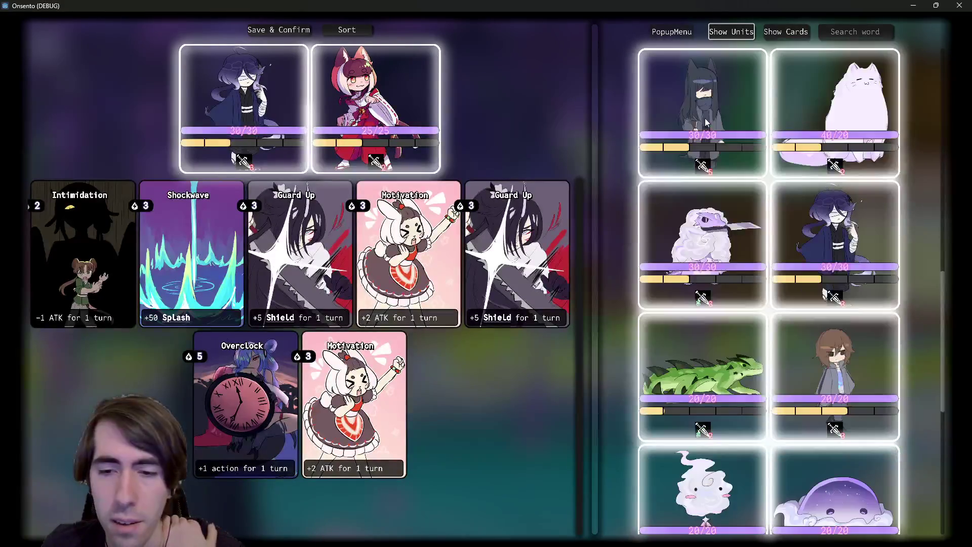
{"action": "scroll", "coordinate": [713, 126], "scroll_direction": "up", "scroll_amount": 4}
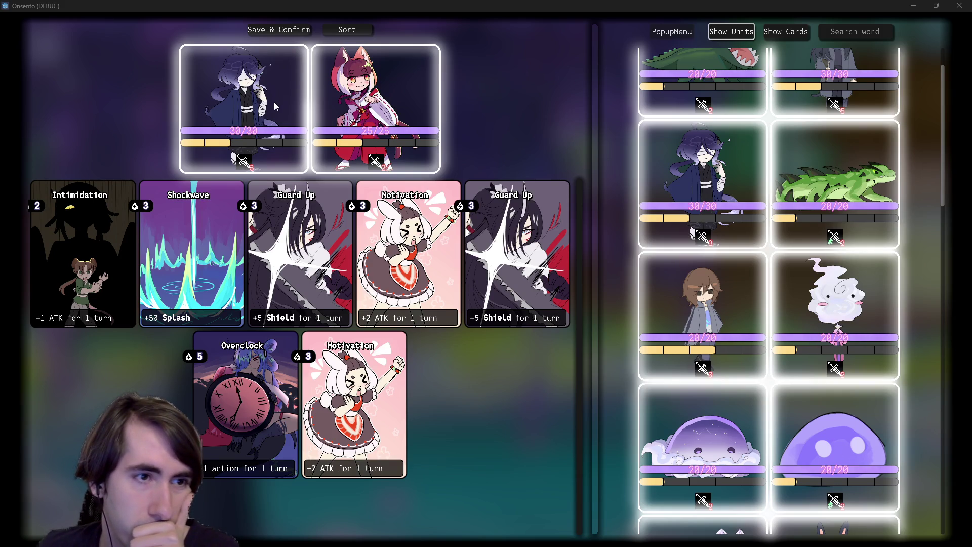
{"action": "left_click", "coordinate": [287, 31]}
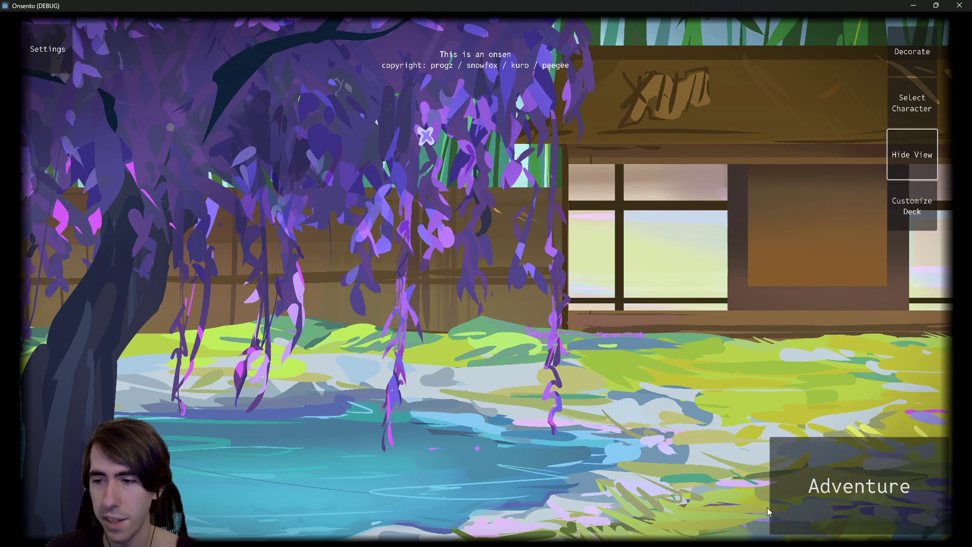
Enter Misty Herb Fields, show its three Scouting quests, and pick the fifth Shield Deck.
{"action": "left_click", "coordinate": [817, 464]}
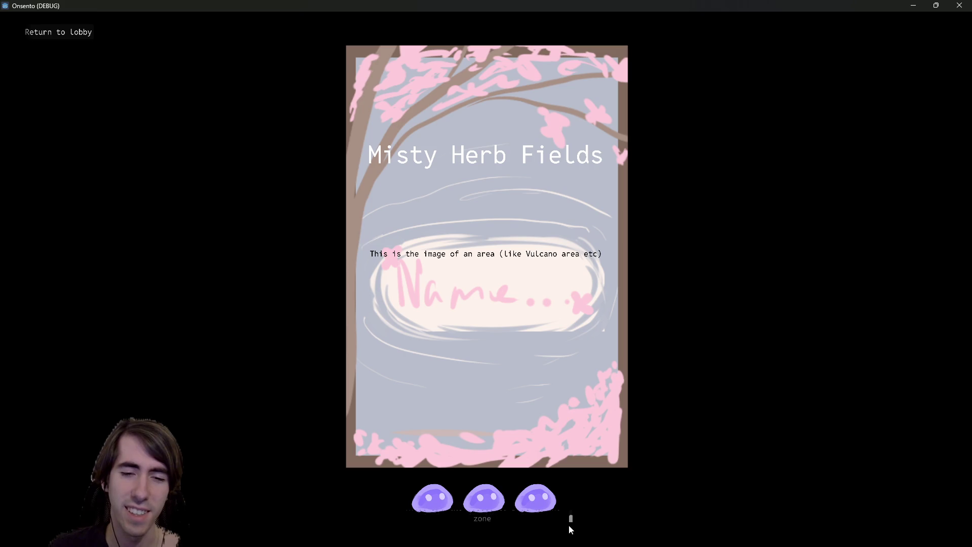
{"action": "left_click", "coordinate": [542, 159]}
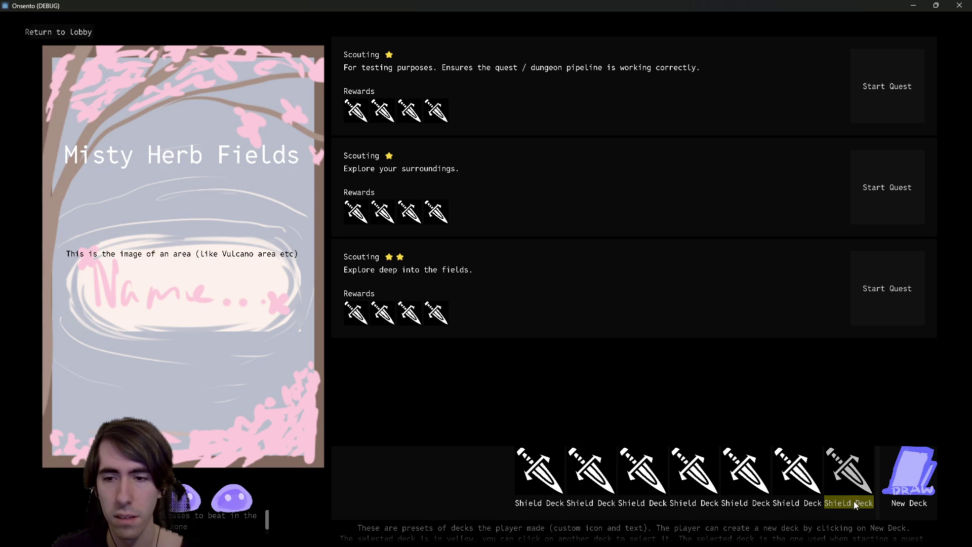
{"action": "left_click", "coordinate": [764, 476]}
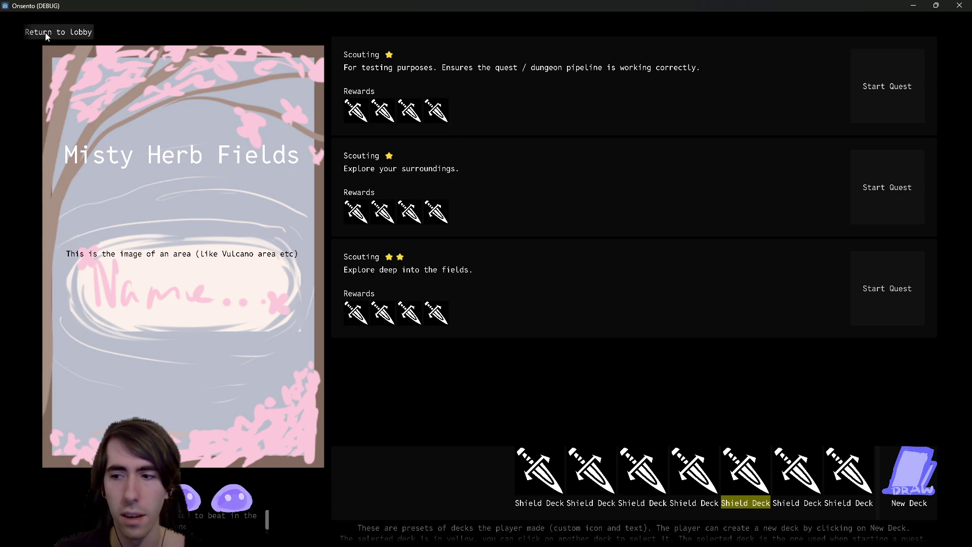
Return to the onsen lobby from the Misty Herb Fields quest board.
{"action": "left_click", "coordinate": [71, 32]}
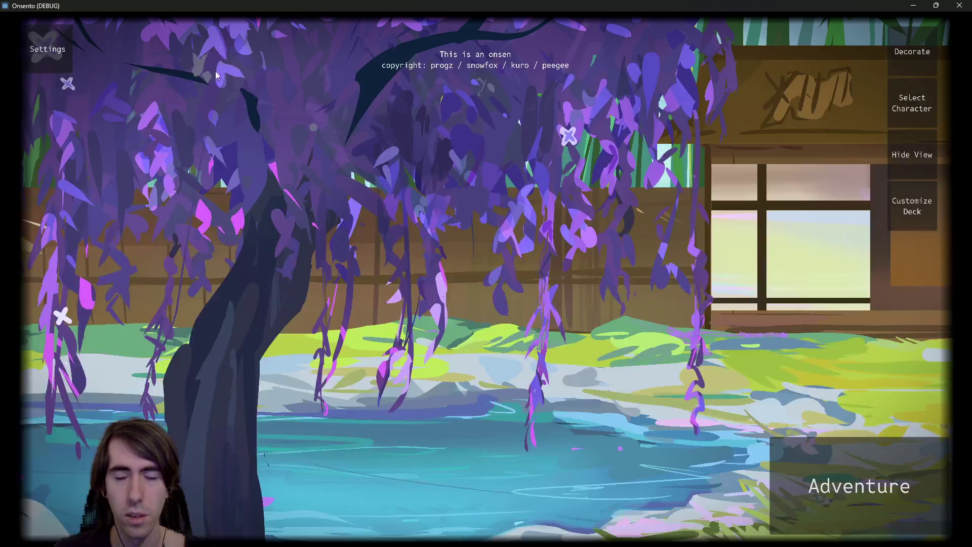
Reopen the Misty Herb Fields quest list, then close the Onsento (DEBUG) window.
{"action": "left_click", "coordinate": [841, 481]}
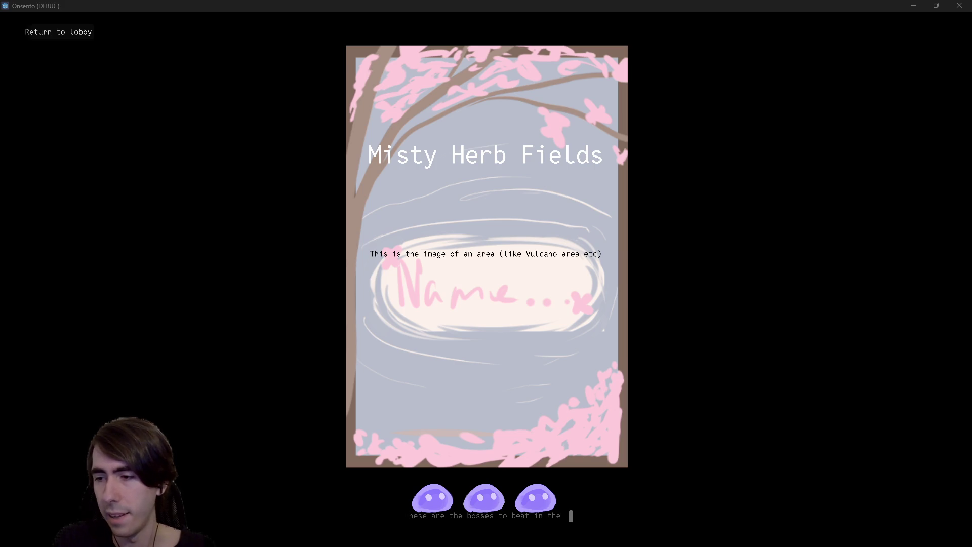
{"action": "left_click", "coordinate": [537, 164]}
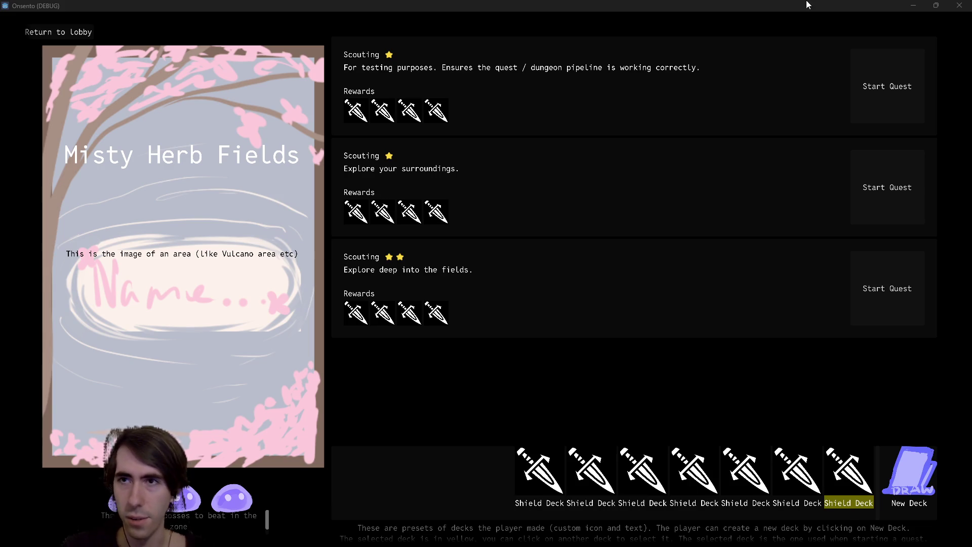
{"action": "left_click", "coordinate": [959, 5]}
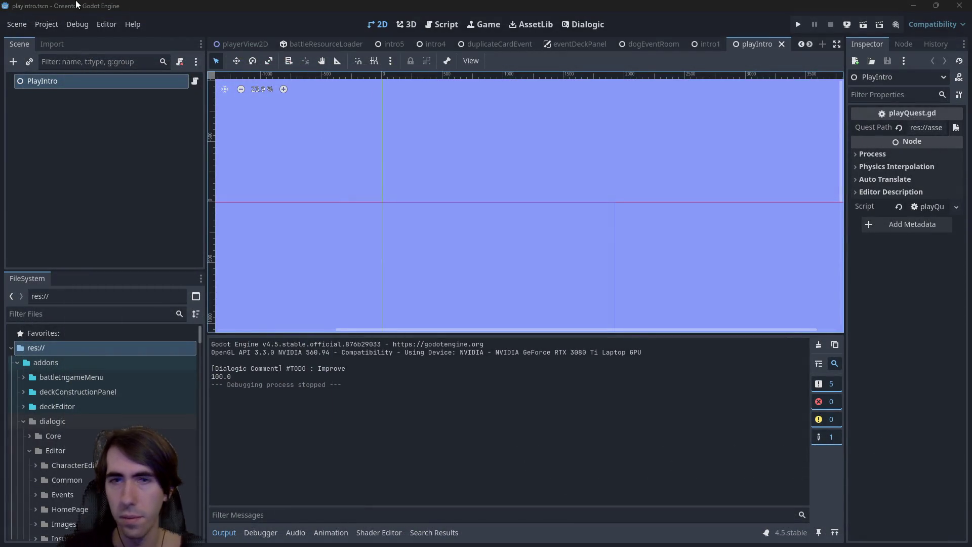
Quick-search the project for 'rewardevent' and open the rewardEventRoom.tscn scene.
{"action": "key", "text": "shift+alt+o"}
{"action": "type", "text": "quest finished"}
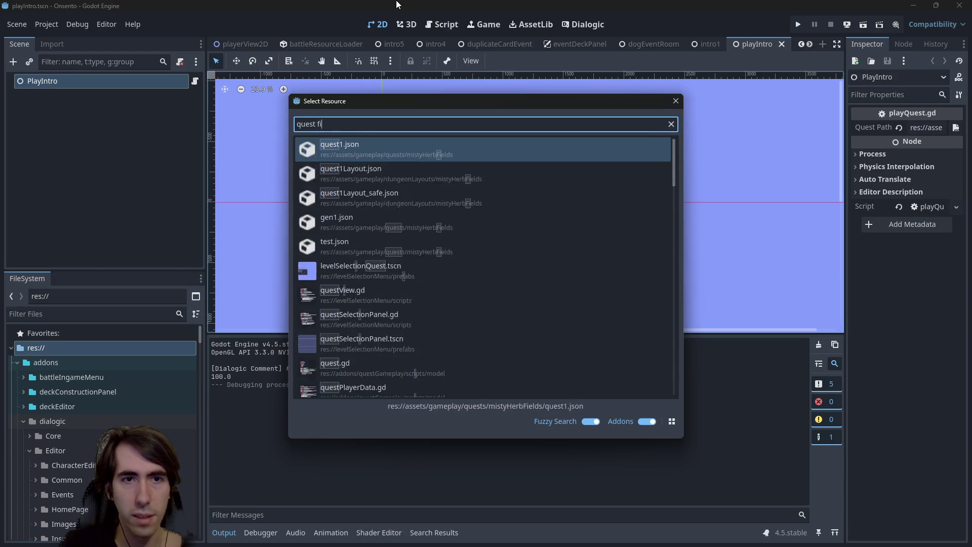
{"action": "key", "text": "ctrl+BackSpace"}
{"action": "key", "text": "BackSpace"}
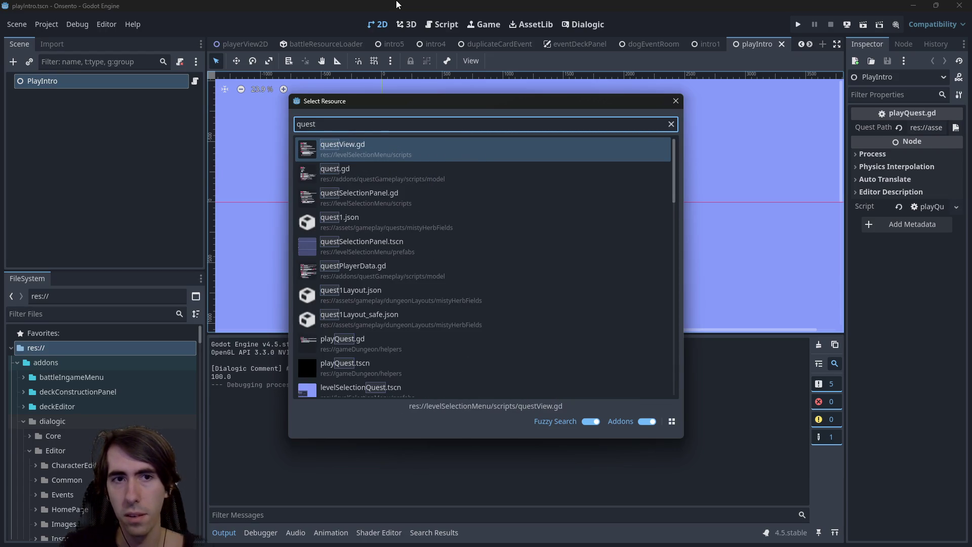
{"action": "type", "text": "reward"}
{"action": "key", "text": "Return"}
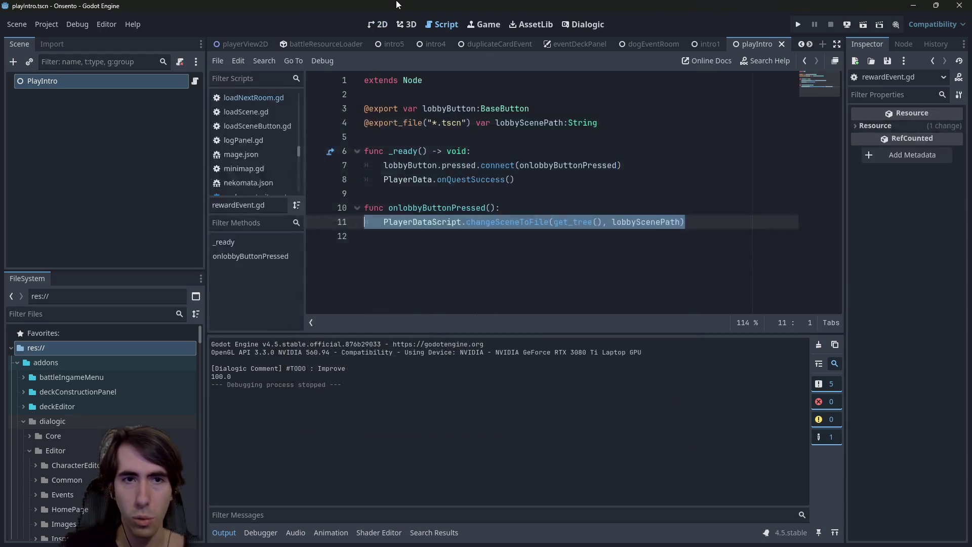
{"action": "key", "text": "ctrl+o"}
{"action": "key", "text": "Escape"}
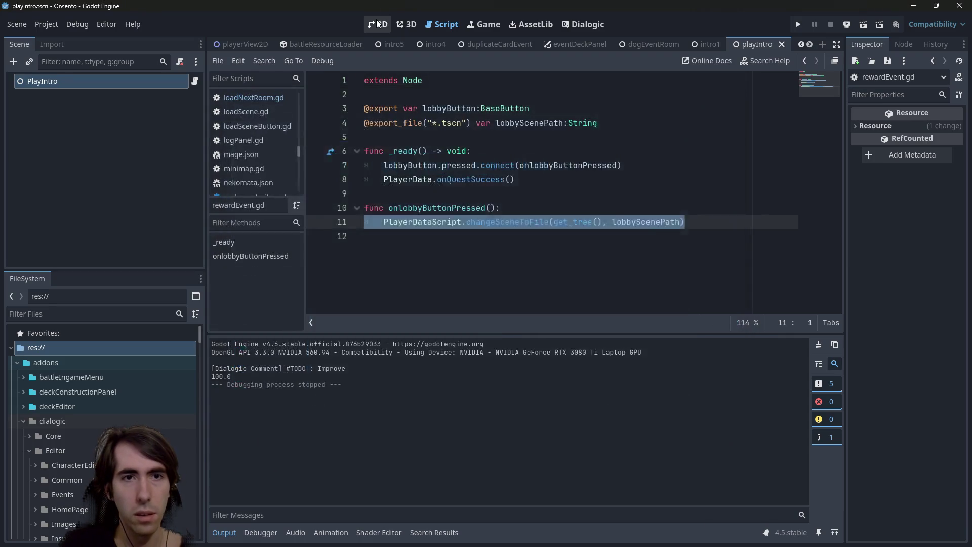
{"action": "key", "text": "shift+alt+o"}
{"action": "type", "text": "rewardevent"}
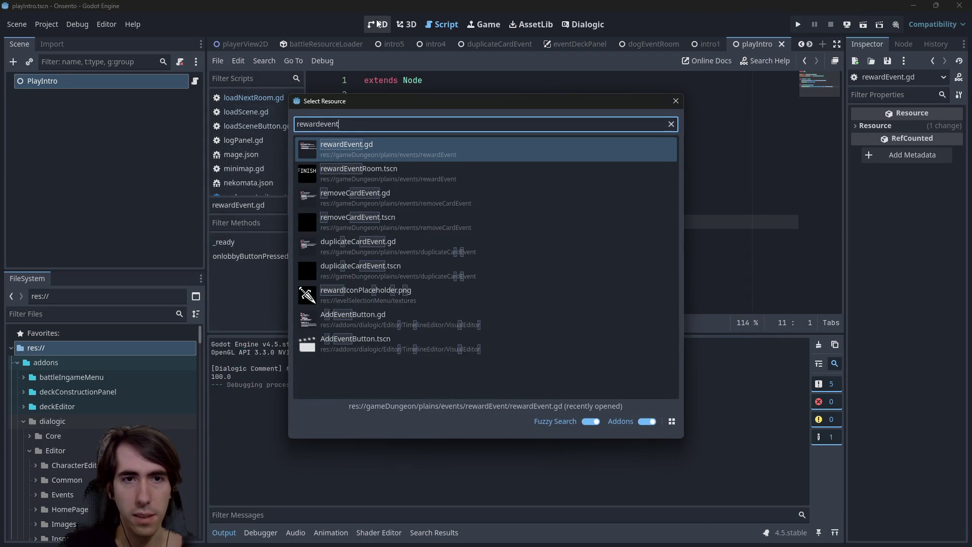
{"action": "key", "text": "Down"}
{"action": "key", "text": "Down"}
{"action": "key", "text": "Up"}
{"action": "key", "text": "Return"}
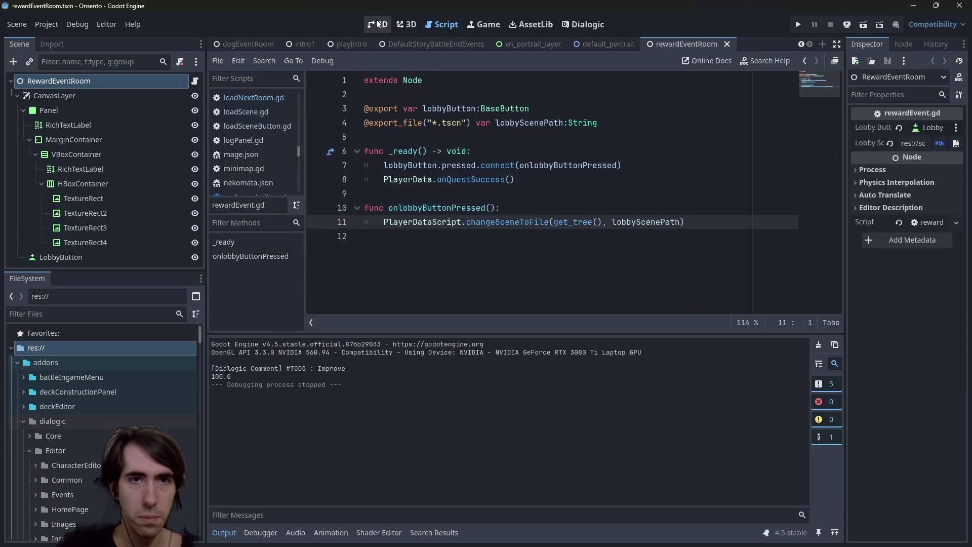
Inspect the Rewards label, TextureRect2, MarginContainer and VBoxContainer nodes, toggling VBoxContainer visibility.
{"action": "left_click", "coordinate": [377, 24]}
{"action": "left_click", "coordinate": [320, 268]}
{"action": "left_click", "coordinate": [306, 279]}
{"action": "left_click", "coordinate": [80, 169]}
{"action": "left_click", "coordinate": [83, 153]}
{"action": "left_click", "coordinate": [78, 144]}
{"action": "left_click", "coordinate": [79, 165]}
{"action": "left_click", "coordinate": [79, 145]}
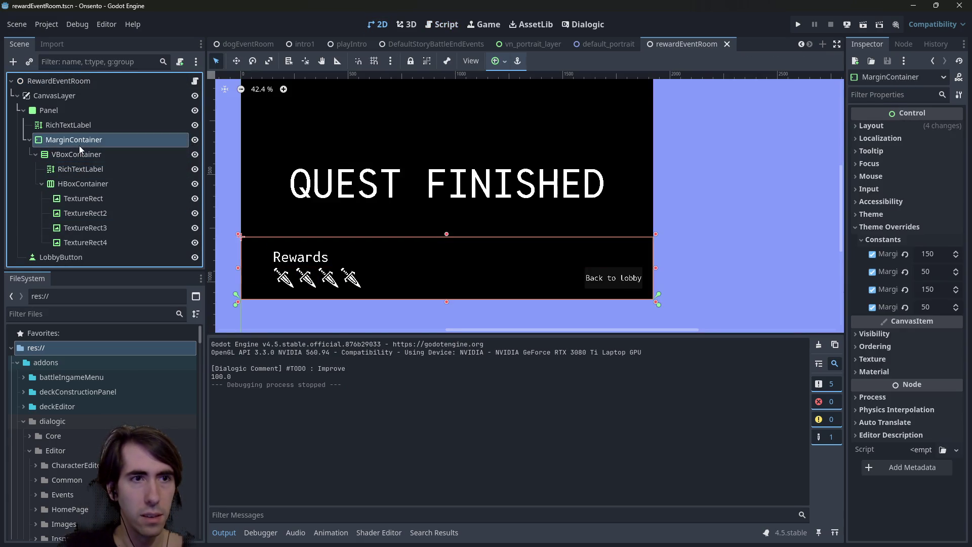
{"action": "left_click", "coordinate": [78, 151]}
{"action": "left_click", "coordinate": [194, 154]}
{"action": "left_click", "coordinate": [194, 155]}
Open the RewardEventRoom root's rewardEvent.gd script with the caret after line 4.
{"action": "left_click", "coordinate": [157, 83]}
{"action": "left_click", "coordinate": [195, 82]}
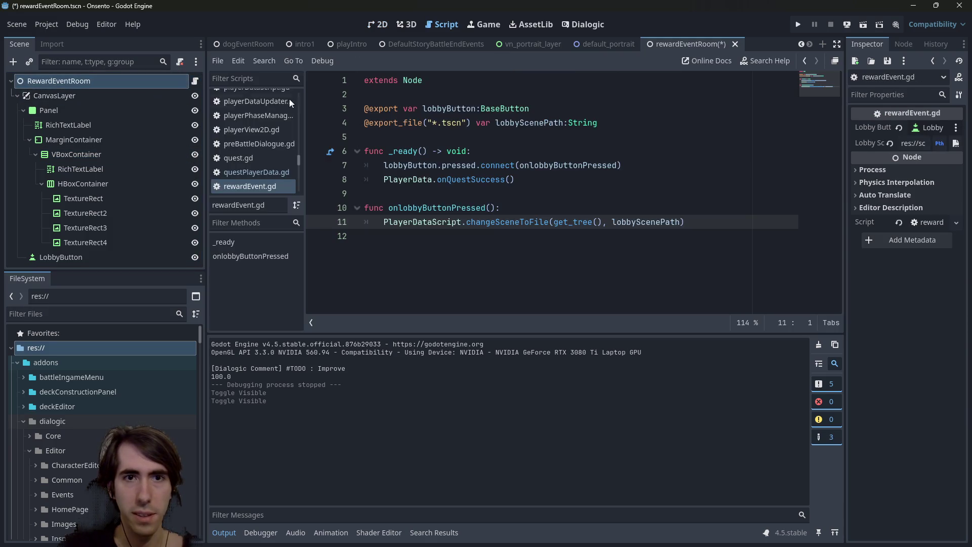
{"action": "left_click", "coordinate": [629, 129]}
{"action": "key", "text": "Return"}
{"action": "type", "text": "@export var hasRe"}
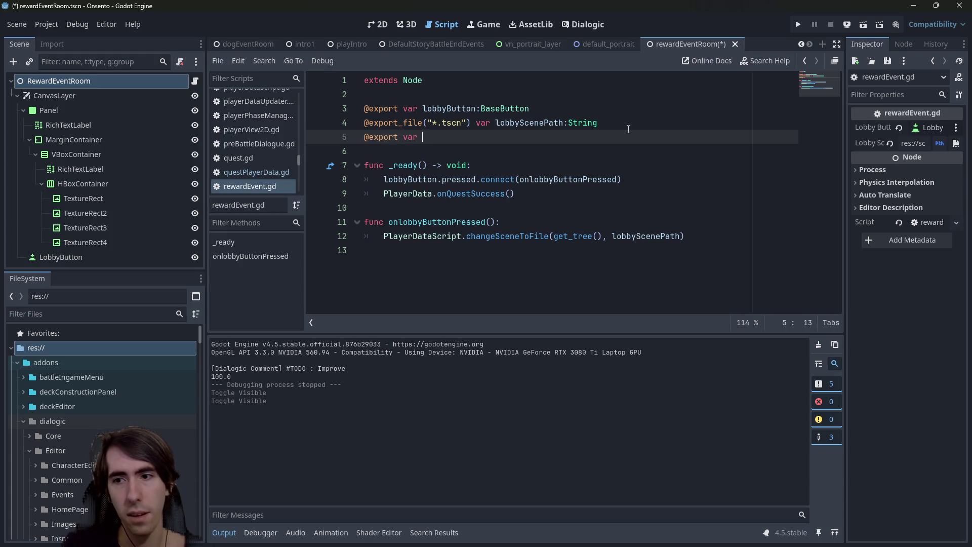
{"action": "type", "text": "wards:bool = fal"}
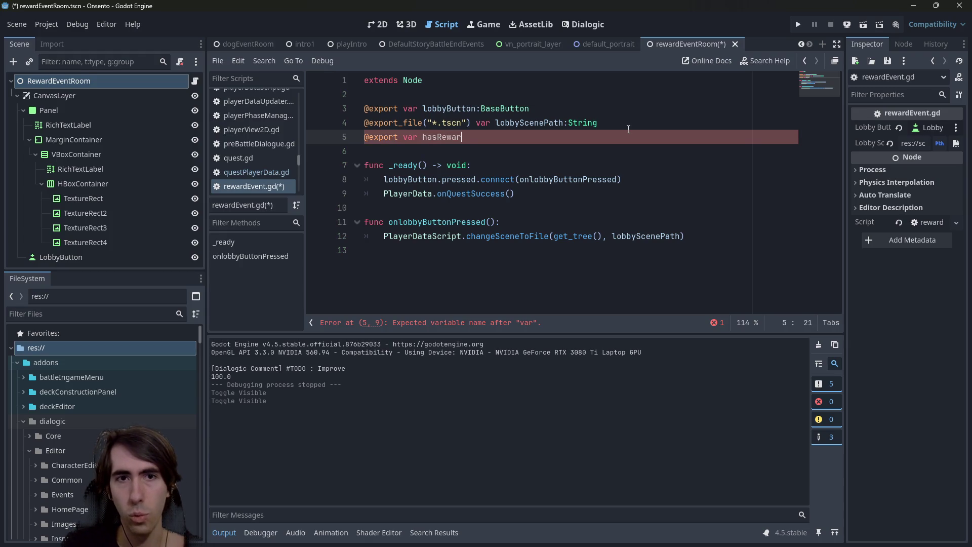
{"action": "type", "text": "se"}
{"action": "key", "text": "ctrl+s"}
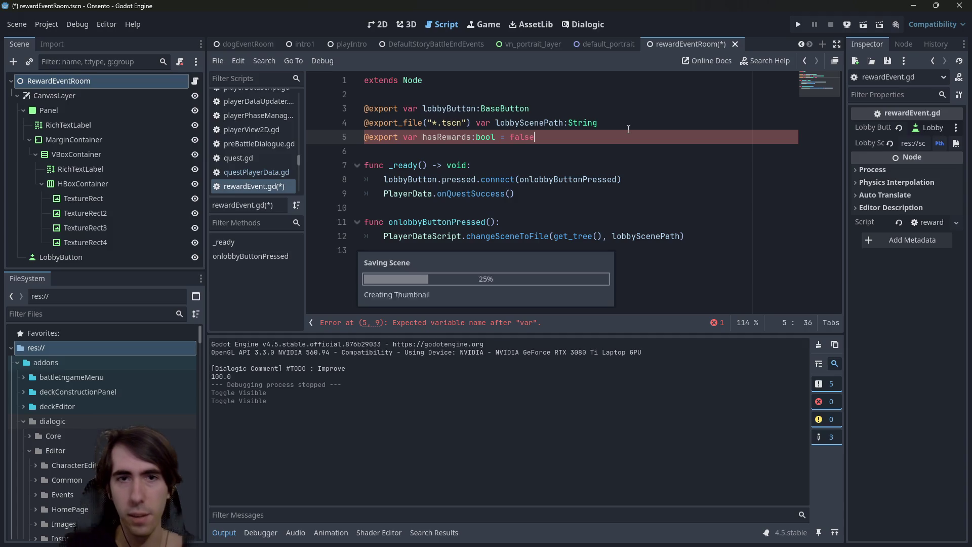
{"action": "double_click", "coordinate": [461, 137]}
{"action": "left_click", "coordinate": [568, 190]}
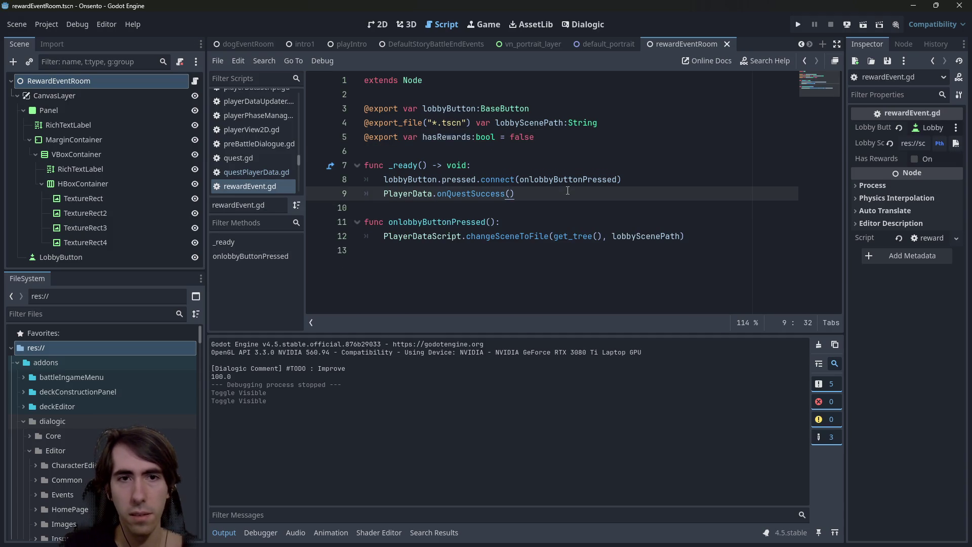
{"action": "key", "text": "Return"}
{"action": "type", "text": "hasRewards"}
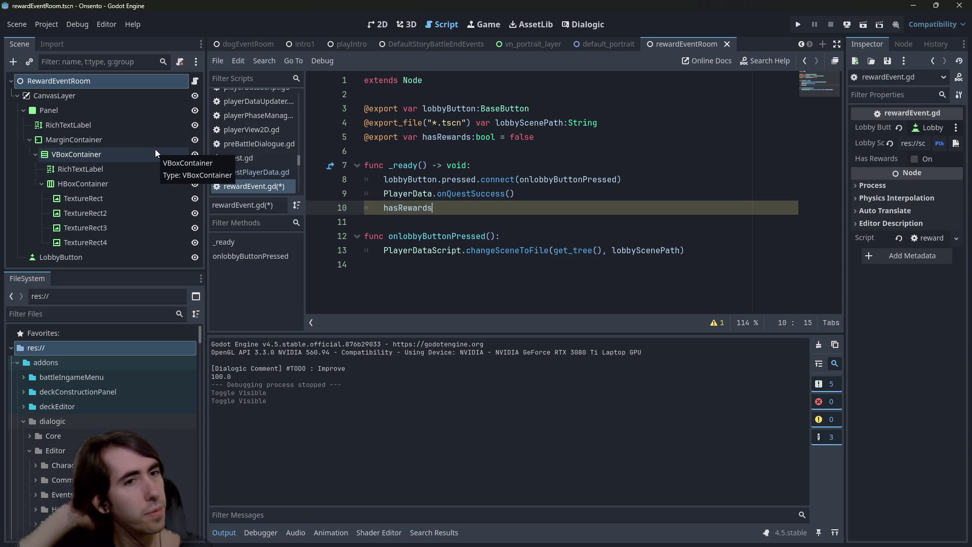
{"action": "left_click", "coordinate": [508, 156]}
{"action": "key", "text": "Return"}
{"action": "key", "text": "Up"}
{"action": "type", "text": "@export var rewards"}
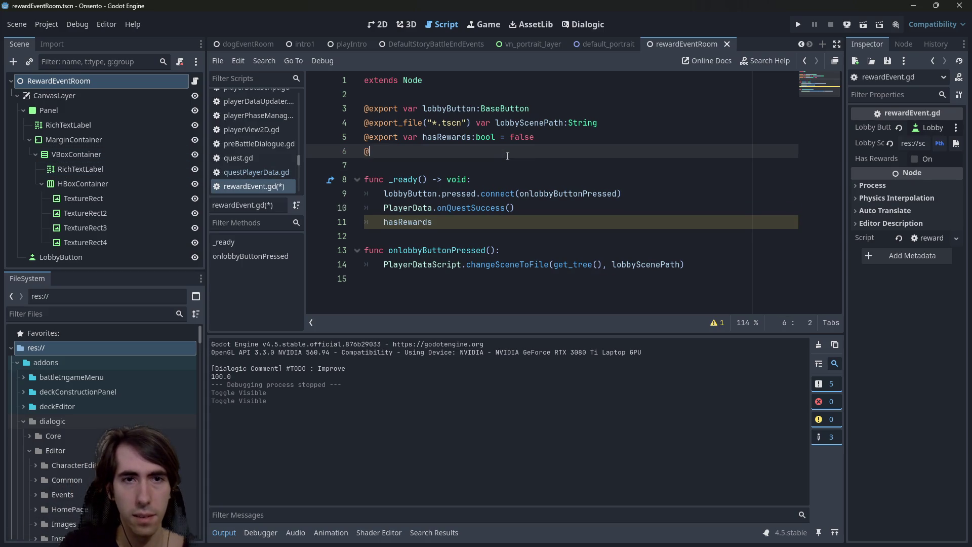
{"action": "type", "text": "Container"}
{"action": "key", "text": "BackSpace"}
{"action": "key", "text": "BackSpace"}
{"action": "key", "text": "BackSpace"}
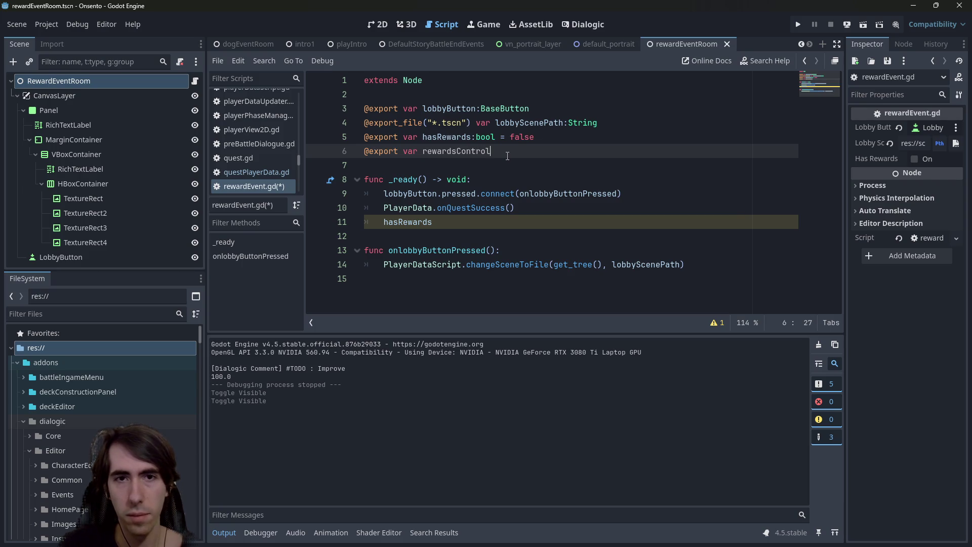
{"action": "key", "text": "Return"}
{"action": "key", "text": "ctrl+s"}
Complete _ready with 'rewardsControl.visible = hasRewards' and save.
{"action": "left_click", "coordinate": [476, 151]}
{"action": "double_click", "coordinate": [467, 156]}
{"action": "key", "text": "ctrl+c"}
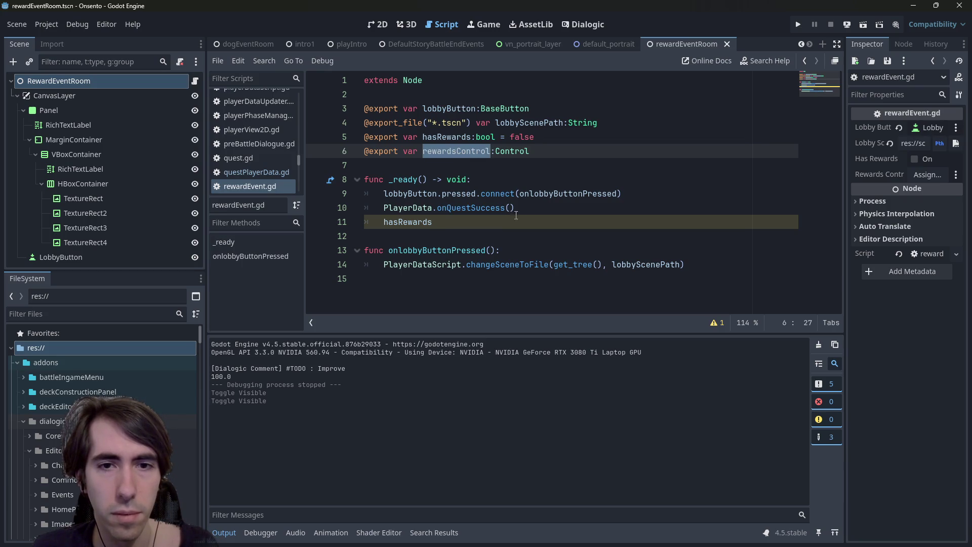
{"action": "left_click", "coordinate": [522, 214]}
{"action": "key", "text": "Return"}
{"action": "key", "text": "ctrl+v"}
{"action": "type", "text": ".vis"}
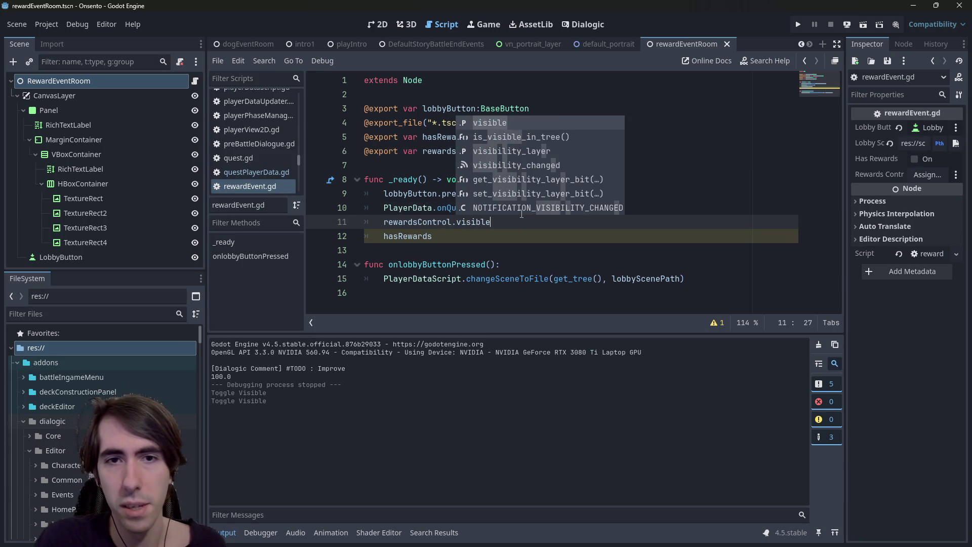
{"action": "key", "text": "Return"}
{"action": "key", "text": "Delete"}
{"action": "key", "text": "Delete"}
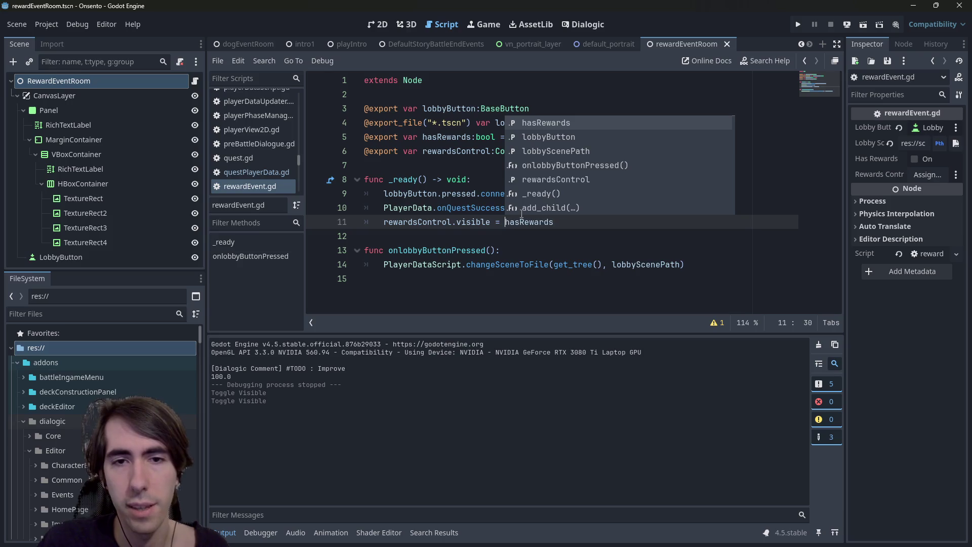
{"action": "key", "text": "ctrl+s"}
{"action": "left_click", "coordinate": [442, 236]}
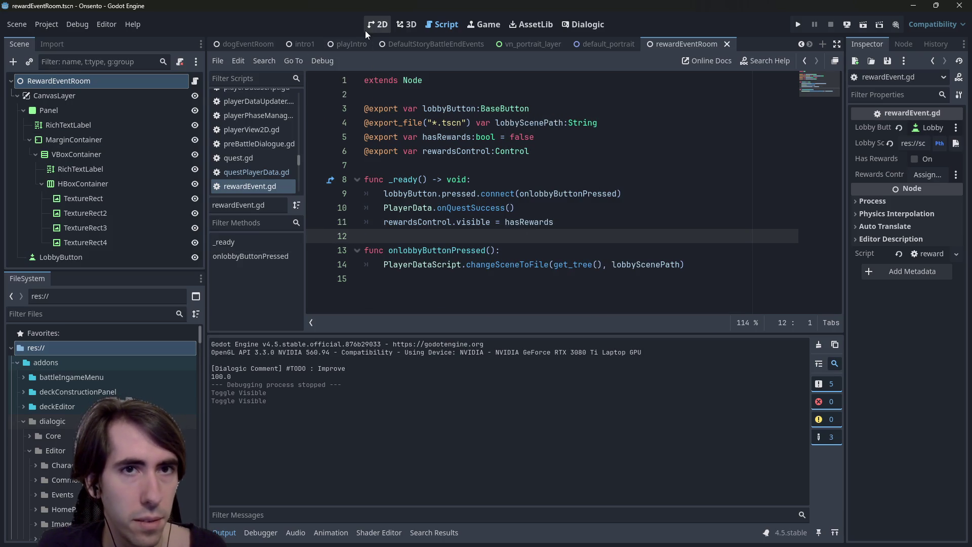
{"action": "left_click", "coordinate": [114, 81]}
Rename the rewards VBoxContainer under MarginContainer to Rewards_VBoxContainer.
{"action": "left_click", "coordinate": [384, 25]}
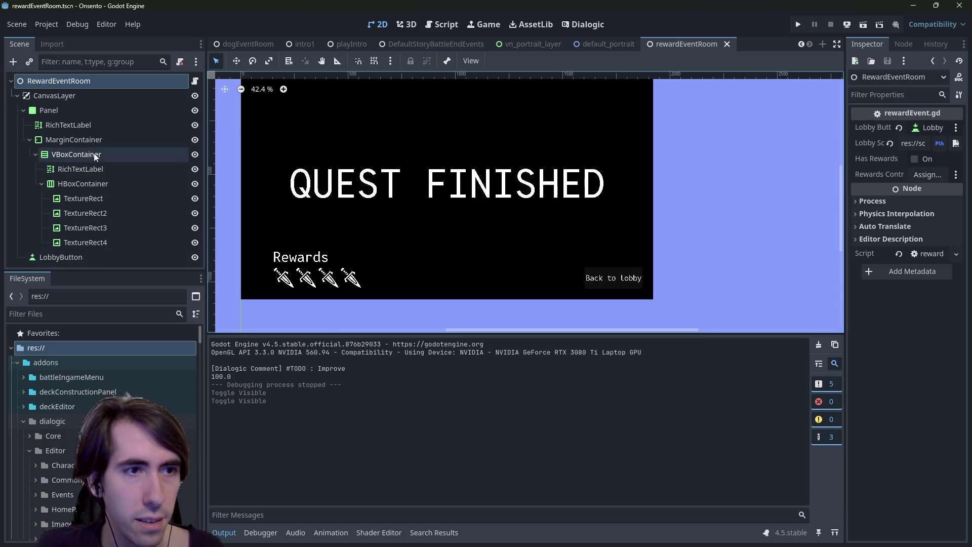
{"action": "left_click", "coordinate": [310, 256]}
{"action": "left_click", "coordinate": [92, 142]}
{"action": "left_click", "coordinate": [86, 152]}
{"action": "left_click", "coordinate": [89, 164]}
{"action": "left_click", "coordinate": [87, 157]}
{"action": "left_click", "coordinate": [81, 151]}
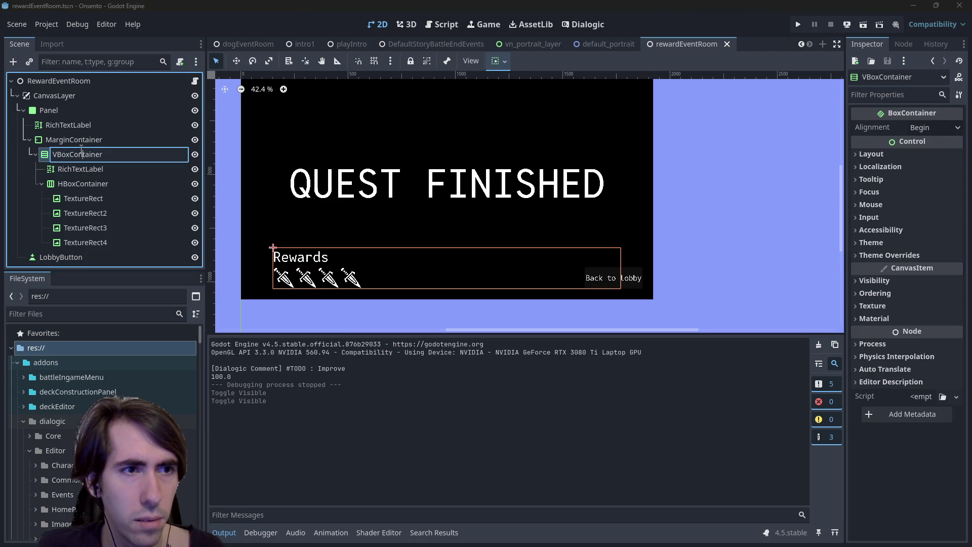
{"action": "type", "text": "Rewards"}
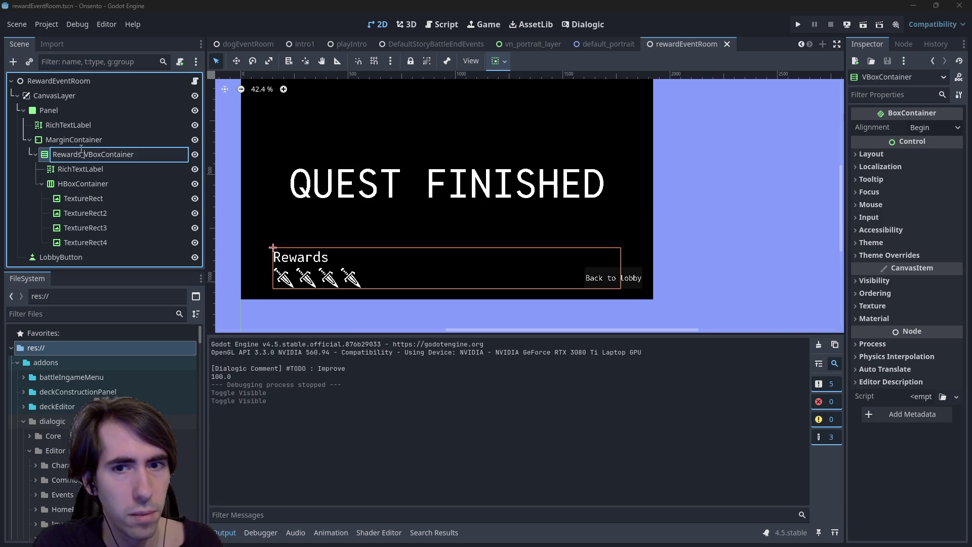
{"action": "key", "text": "Return"}
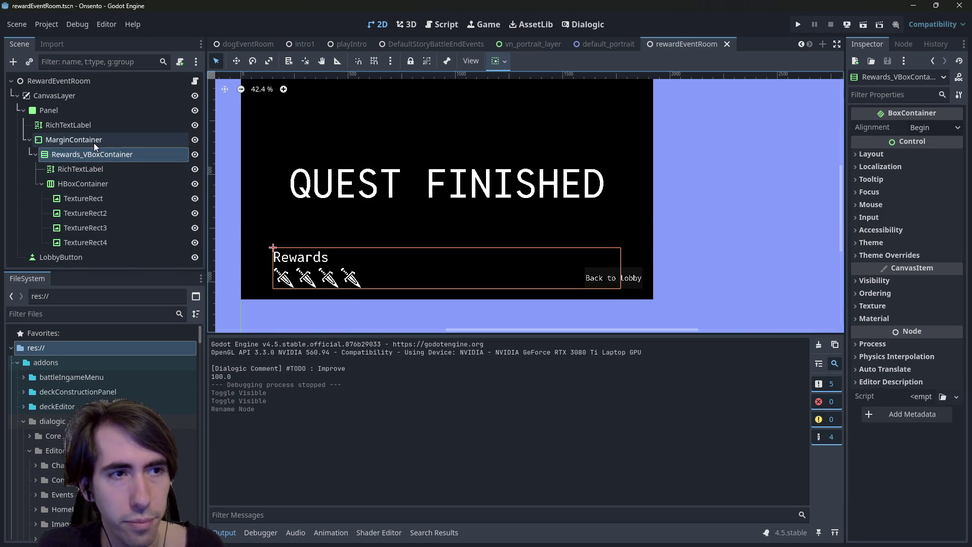
Assign Rewards_VBoxContainer to the root's Rewards Control slot and test-run the scene.
{"action": "left_click", "coordinate": [93, 143]}
{"action": "left_click", "coordinate": [98, 153]}
{"action": "left_click", "coordinate": [76, 83]}
{"action": "mouse_move", "coordinate": [91, 154]}
{"action": "left_mouse_down"}
{"action": "mouse_move", "coordinate": [247, 149]}
{"action": "mouse_move", "coordinate": [926, 174]}
{"action": "left_mouse_up"}
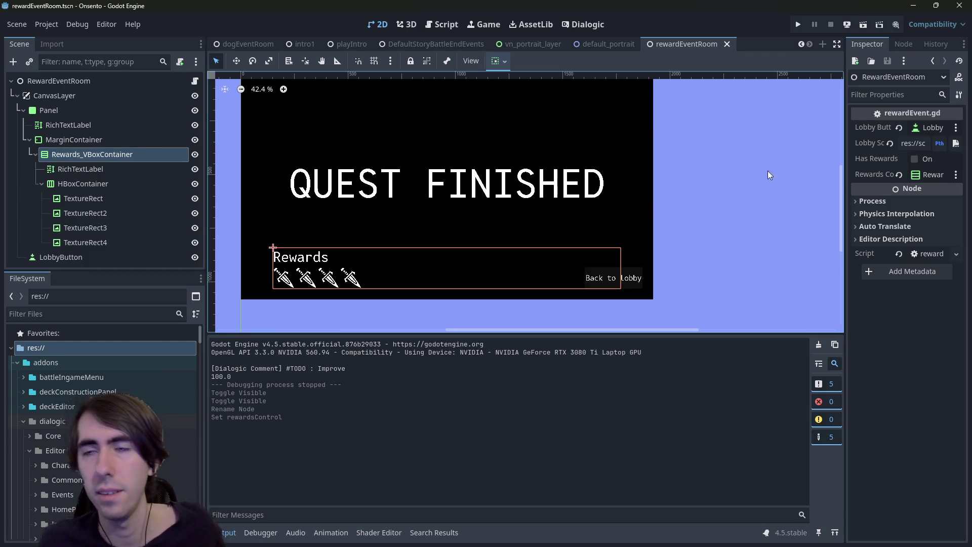
{"action": "left_click", "coordinate": [863, 24]}
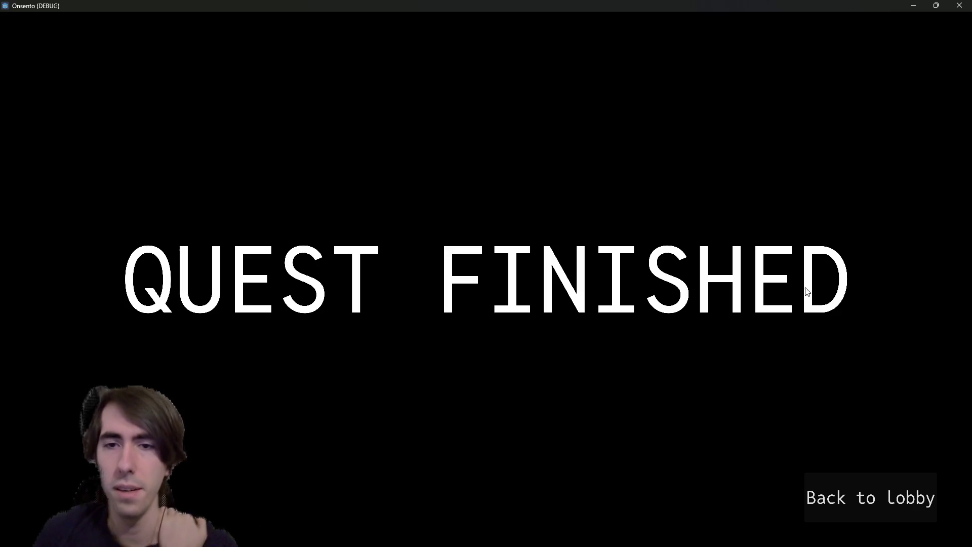
{"action": "left_click", "coordinate": [808, 479]}
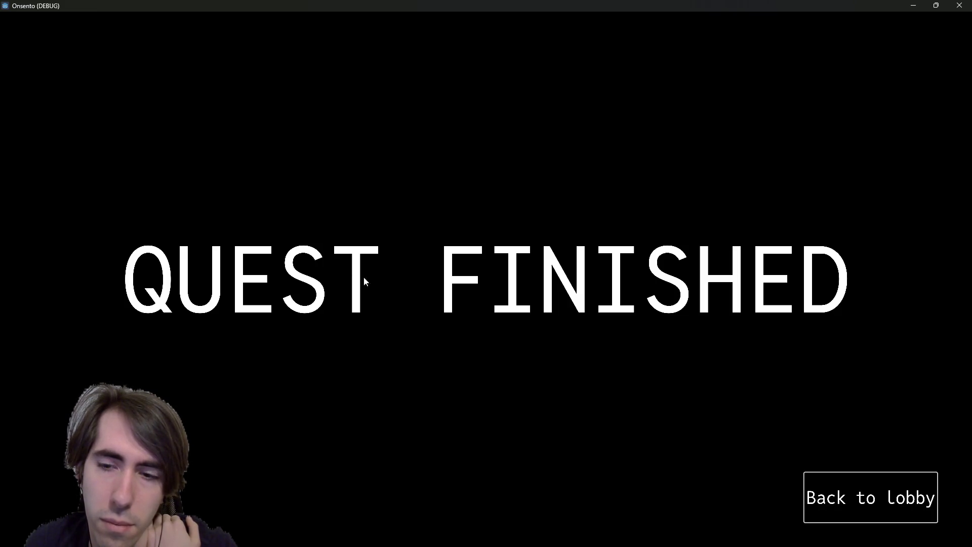
{"action": "left_click", "coordinate": [831, 481]}
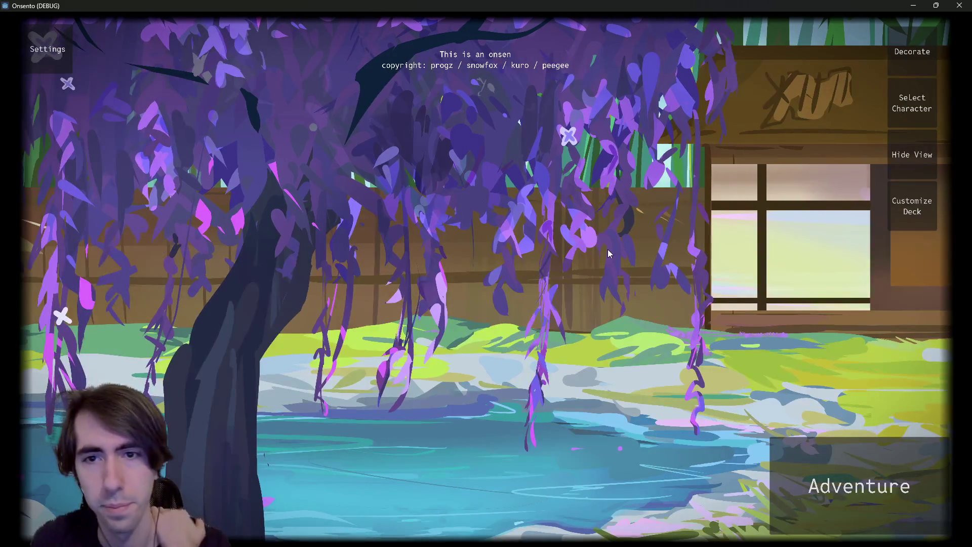
{"action": "left_click", "coordinate": [959, 5]}
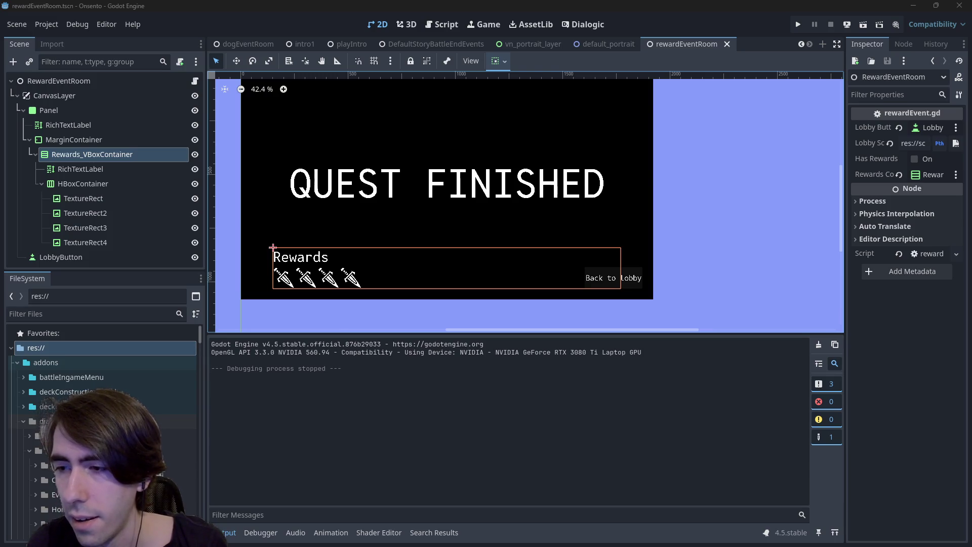
Check git status and stage the rewardEvent folder with git add.
{"action": "key", "text": "alt+Tab"}
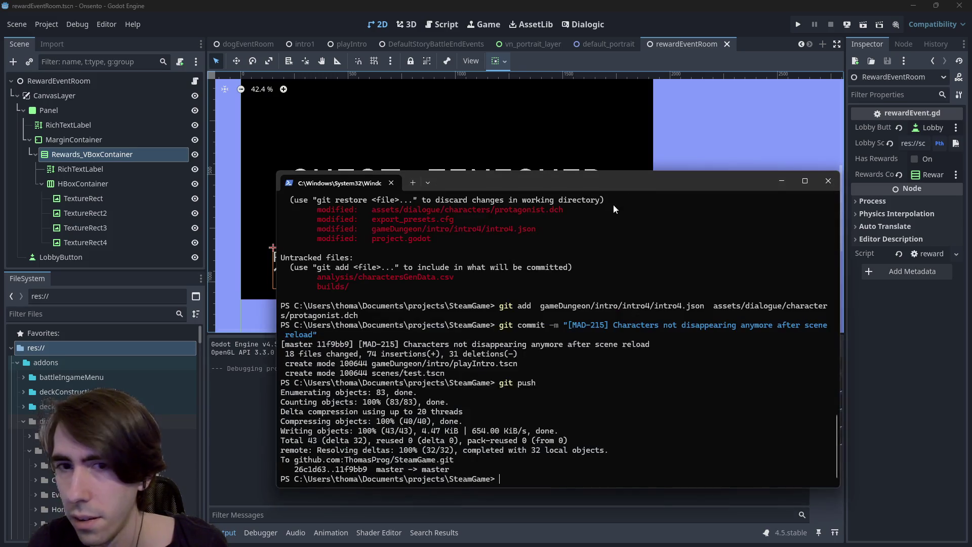
{"action": "type", "text": "git status"}
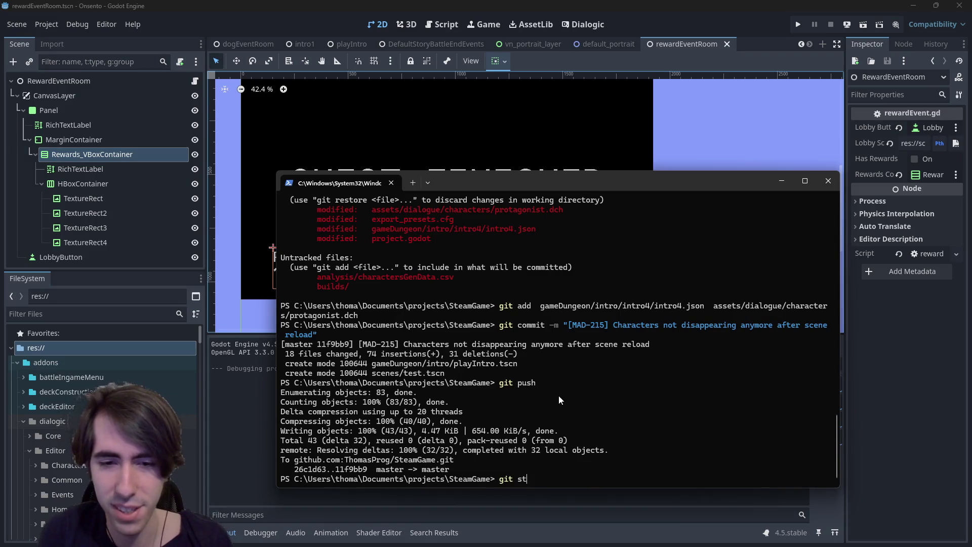
{"action": "key", "text": "Return"}
{"action": "type", "text": "git add"}
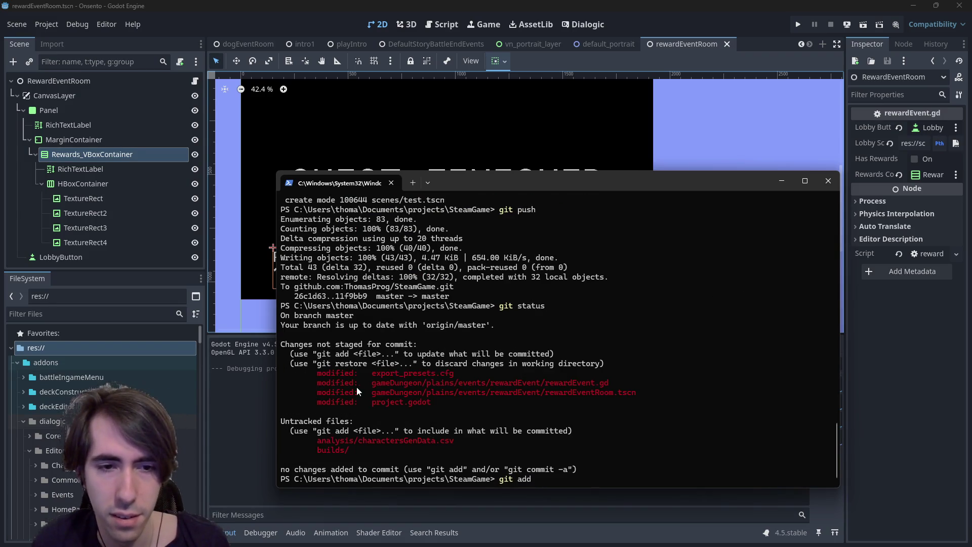
{"action": "left_click_drag", "start_coordinate": [372, 384], "coordinate": [542, 385]}
{"action": "key", "text": "ctrl+c"}
{"action": "key", "text": "ctrl+v"}
{"action": "key", "text": "Return"}
Commit as '[hotfix] QuestFinished: rewards not visible anymore', push, and return to Godot.
{"action": "type", "text": "git commit -m \""}
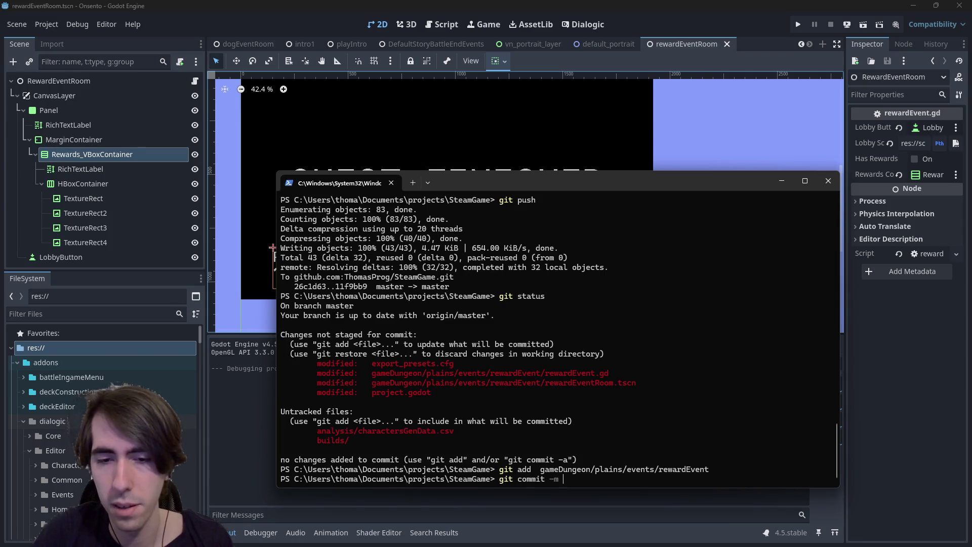
{"action": "type", "text": "[hotfix] "}
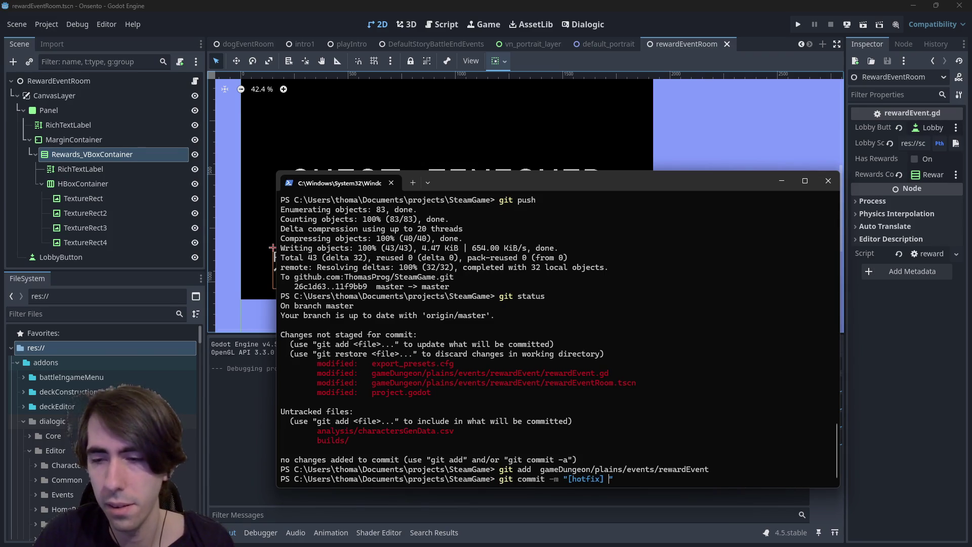
{"action": "type", "text": "QuestFinished: "}
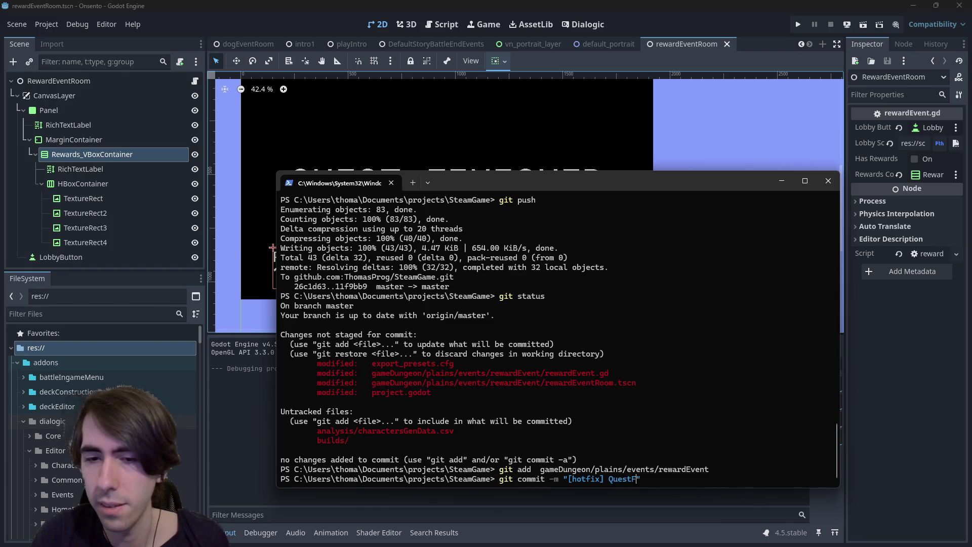
{"action": "type", "text": "rewards no"}
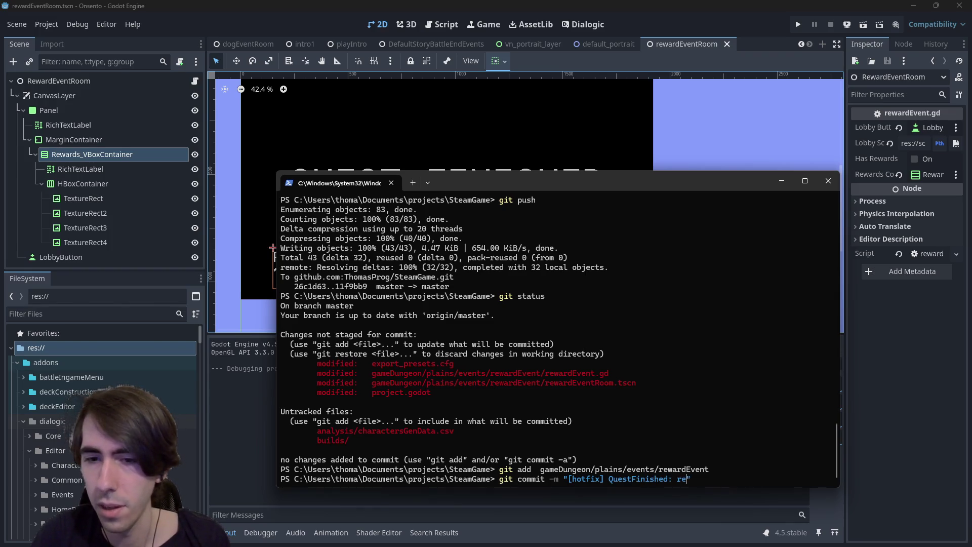
{"action": "type", "text": "t visible anymore"}
{"action": "key", "text": "Return"}
{"action": "type", "text": "git"}
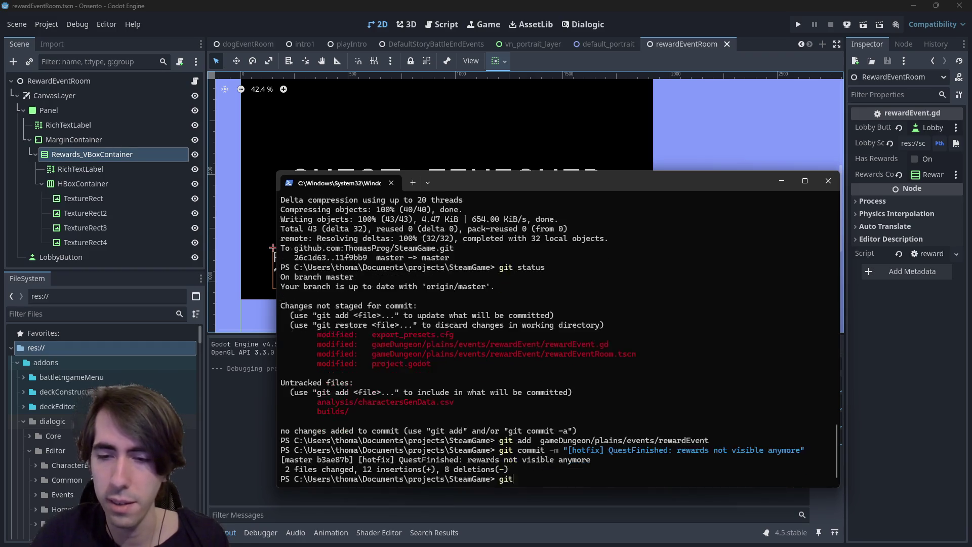
{"action": "type", "text": " push"}
{"action": "key", "text": "Return"}
{"action": "key", "text": "alt+Tab"}
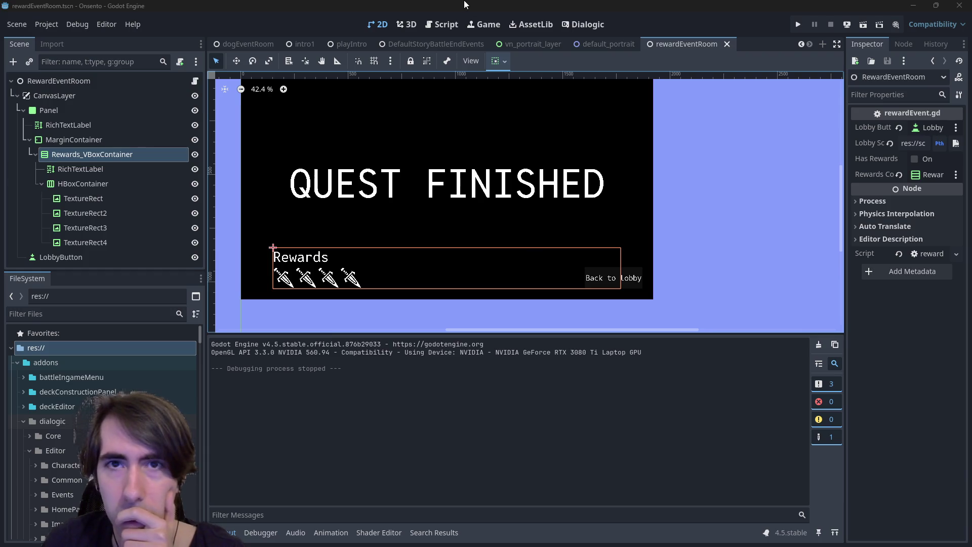
Open Lobby.tscn via quick open and select its OnsenBackground node.
{"action": "key", "text": "alt+shift+o"}
{"action": "type", "text": "lobby"}
{"action": "key", "text": "Down"}
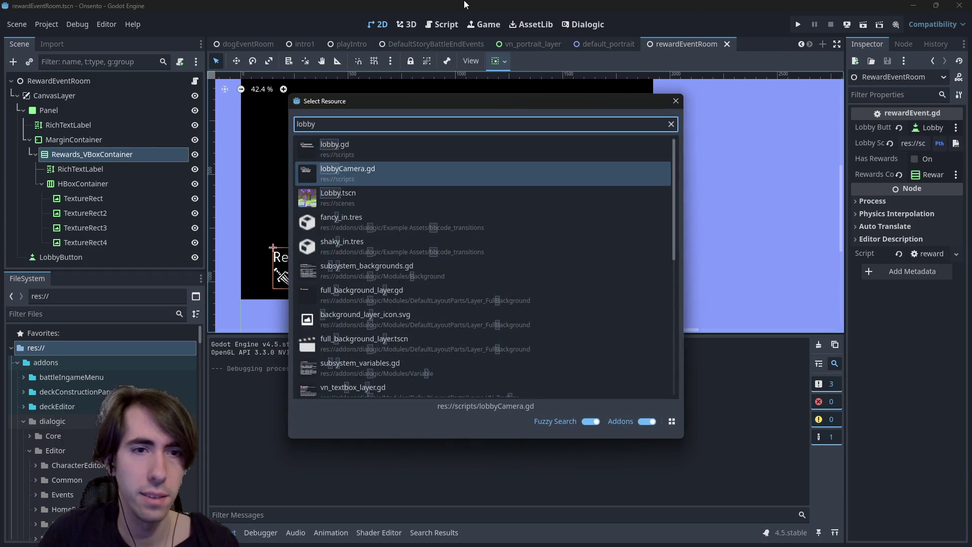
{"action": "key", "text": "Down"}
{"action": "key", "text": "Return"}
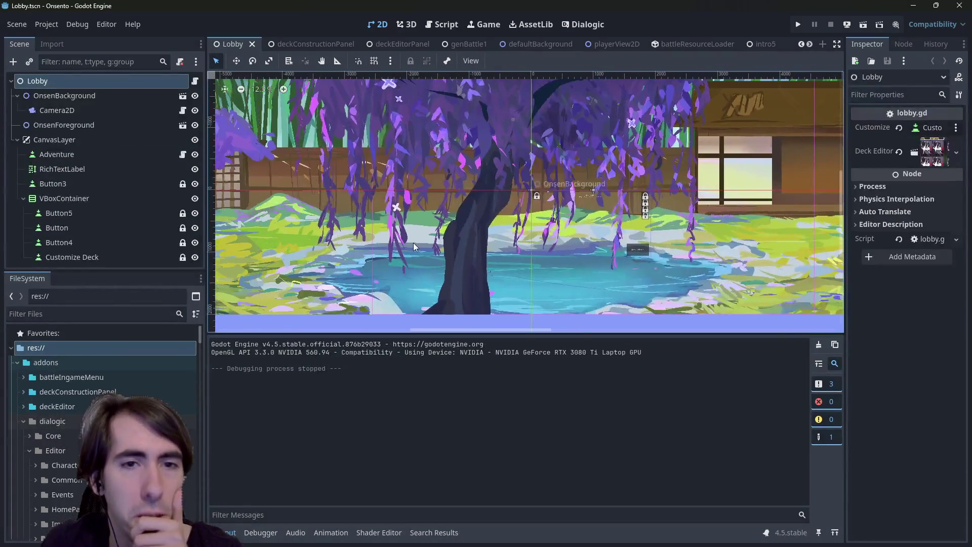
{"action": "scroll", "coordinate": [413, 242], "scroll_direction": "up", "scroll_amount": 4}
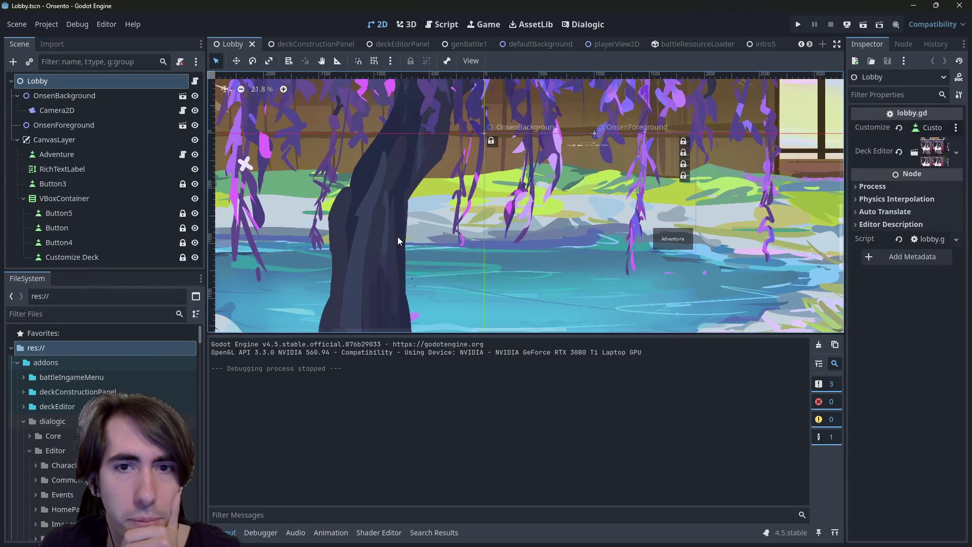
{"action": "scroll", "coordinate": [607, 205], "scroll_direction": "up", "scroll_amount": 9}
{"action": "left_click", "coordinate": [342, 108]}
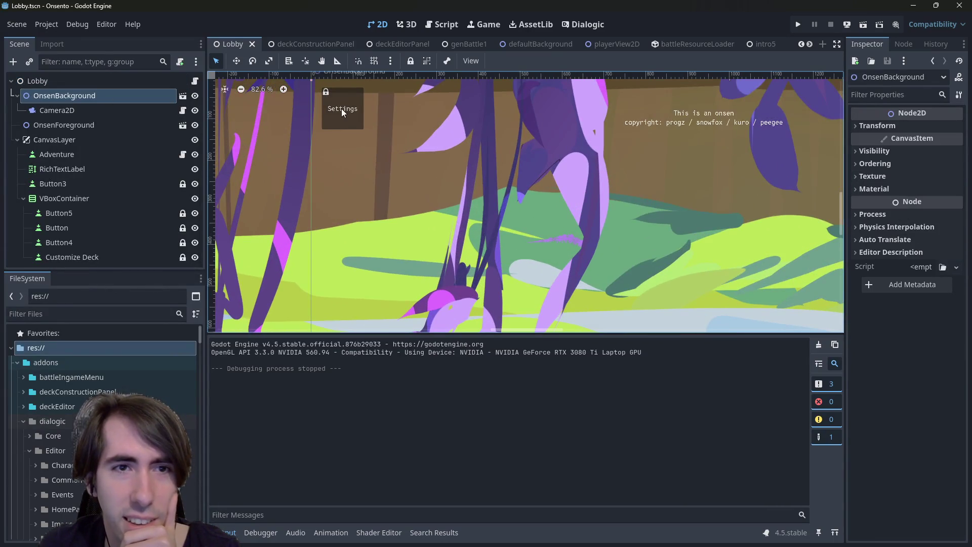
Run the Lobby scene, open Customize Deck in-game, then close the game.
{"action": "left_click", "coordinate": [867, 26]}
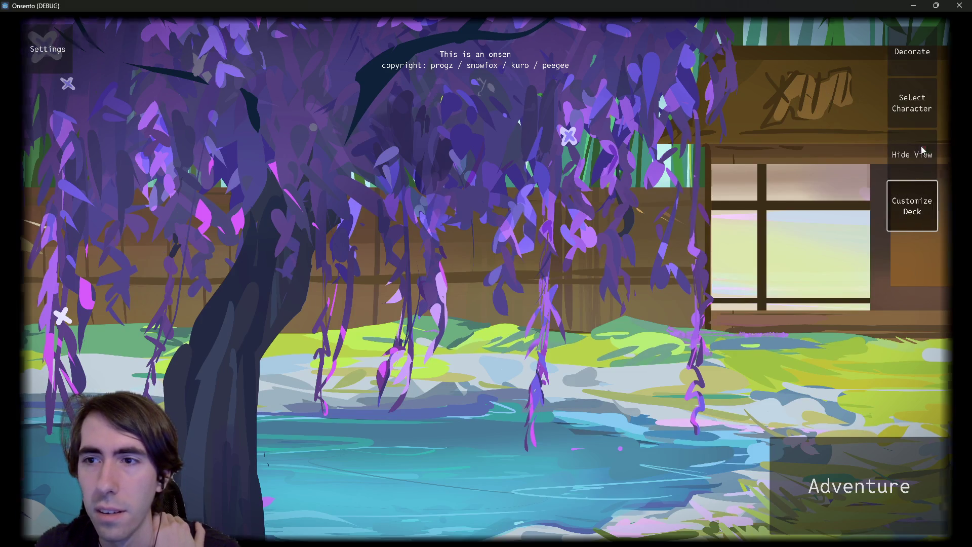
{"action": "left_click", "coordinate": [910, 206]}
{"action": "left_click", "coordinate": [965, 5]}
Hide the lobby's VBoxContainer of menu buttons.
{"action": "scroll", "coordinate": [493, 190], "scroll_direction": "down", "scroll_amount": 3}
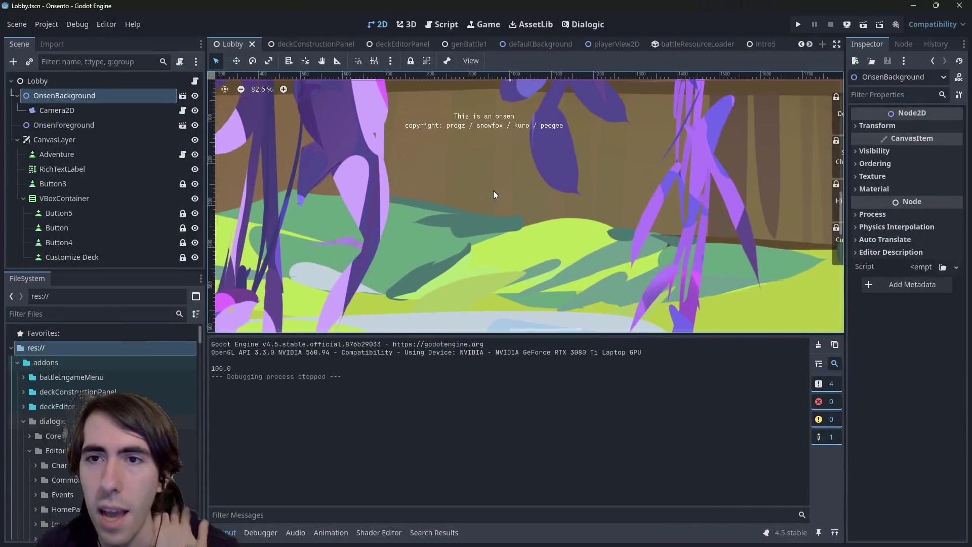
{"action": "left_click_drag", "start_coordinate": [513, 245], "coordinate": [665, 164]}
{"action": "left_click", "coordinate": [768, 160]}
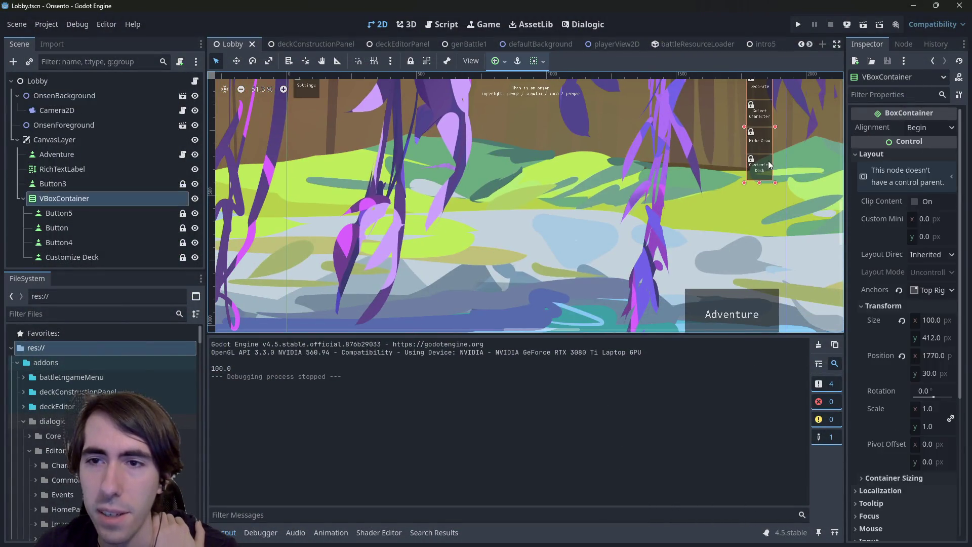
{"action": "left_click_drag", "start_coordinate": [513, 229], "coordinate": [616, 214]}
{"action": "scroll", "coordinate": [616, 214], "scroll_direction": "down", "scroll_amount": 3}
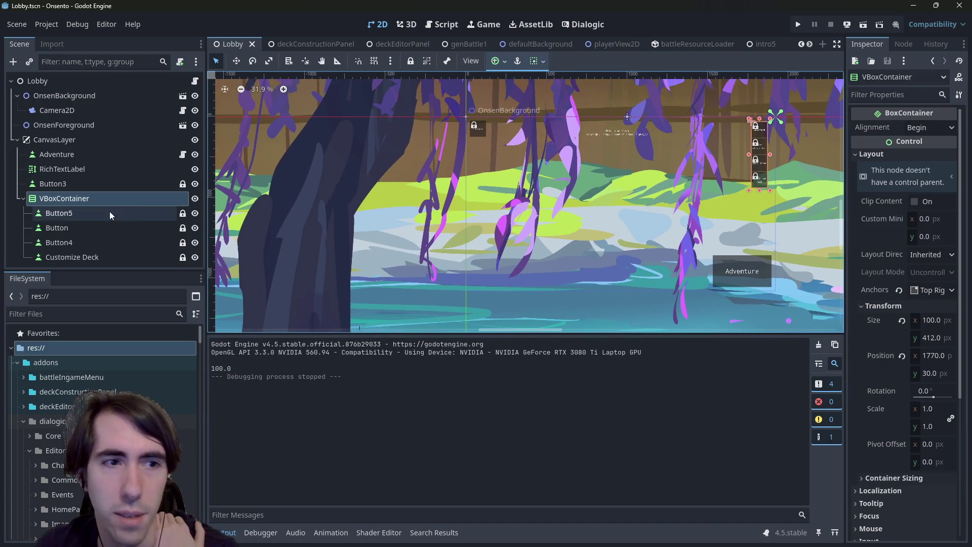
{"action": "left_click", "coordinate": [195, 199]}
{"action": "left_click", "coordinate": [195, 199]}
Open the onsenBackground scene for editing, then close it again.
{"action": "scroll", "coordinate": [582, 168], "scroll_direction": "up", "scroll_amount": 3}
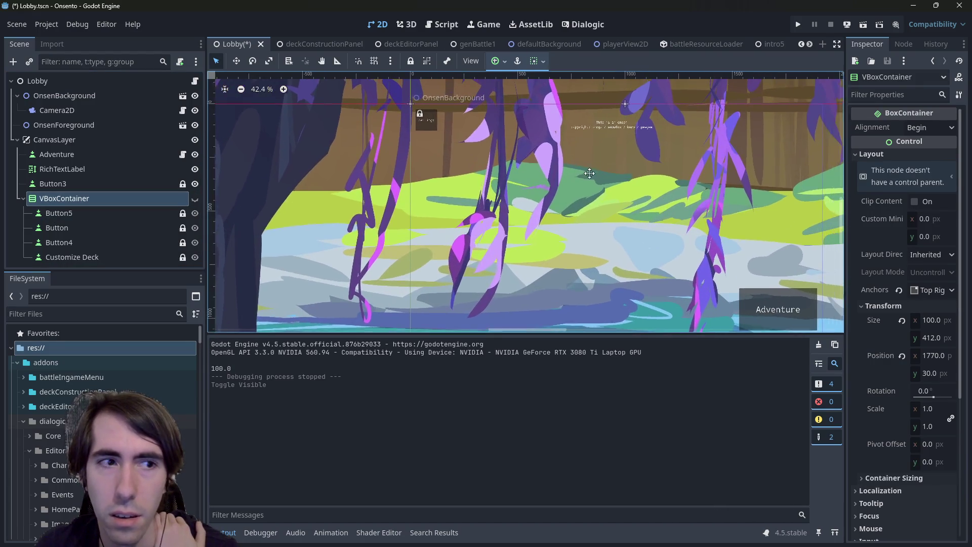
{"action": "left_click", "coordinate": [349, 132]}
{"action": "double_click", "coordinate": [348, 132]}
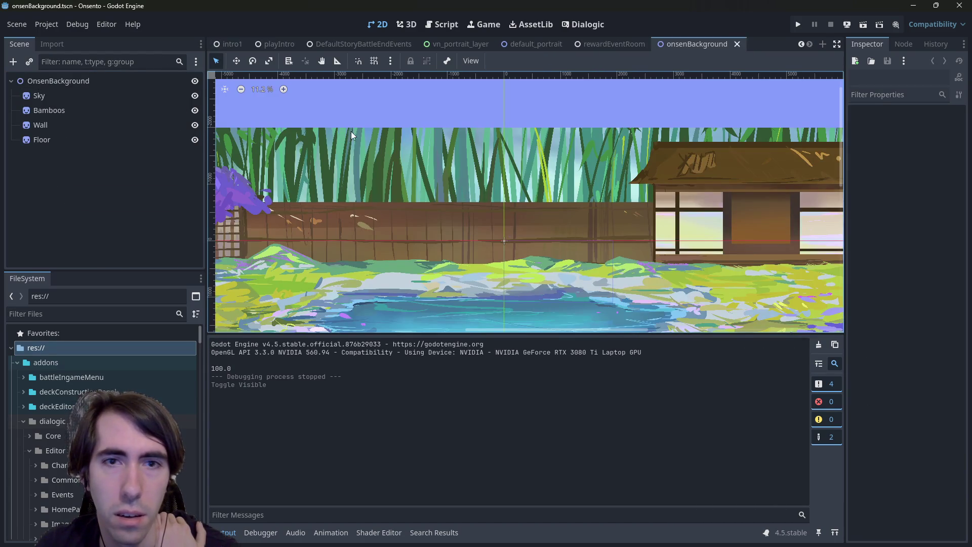
{"action": "middle_click", "coordinate": [701, 47]}
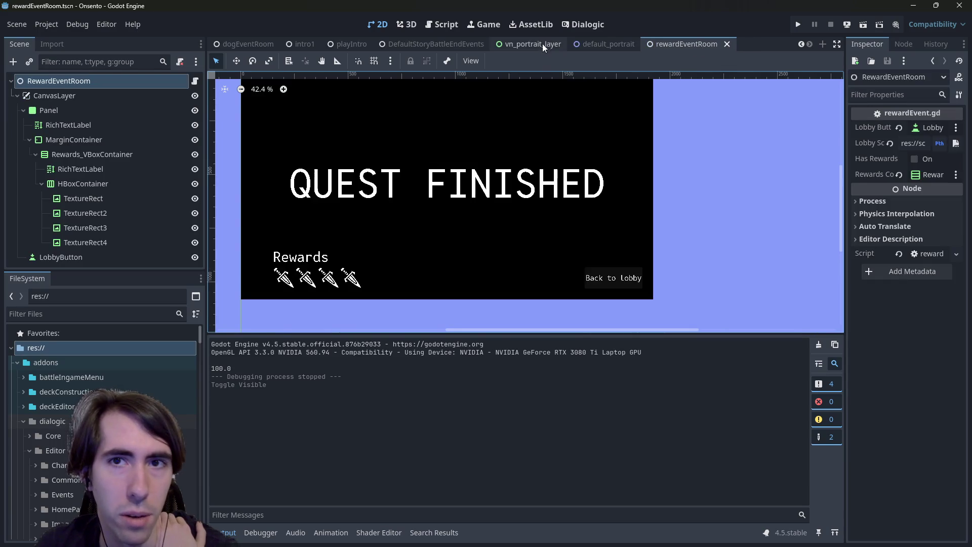
Reopen Lobby.tscn through the quick resource search.
{"action": "key", "text": "shift+alt+o"}
{"action": "type", "text": "lobby"}
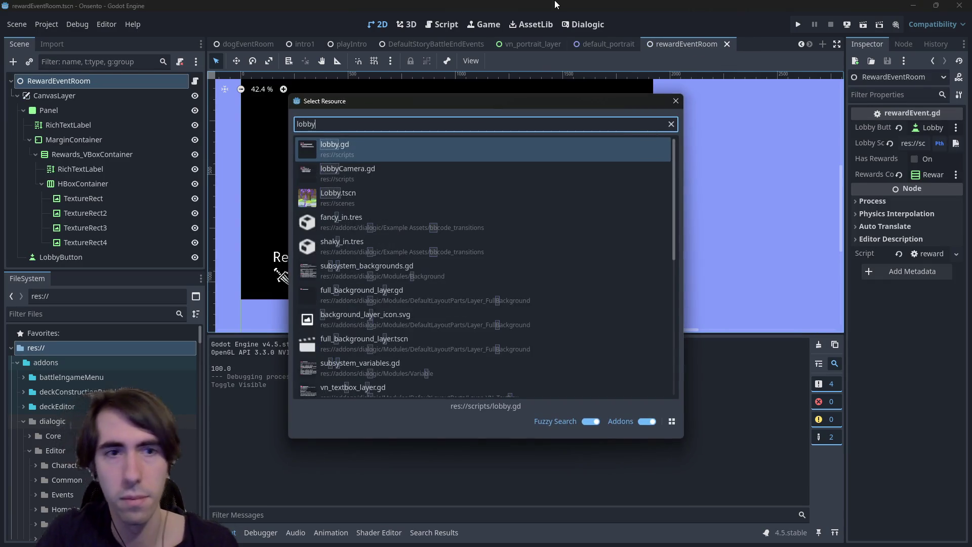
{"action": "key", "text": "Down"}
{"action": "key", "text": "Down"}
{"action": "key", "text": "Return"}
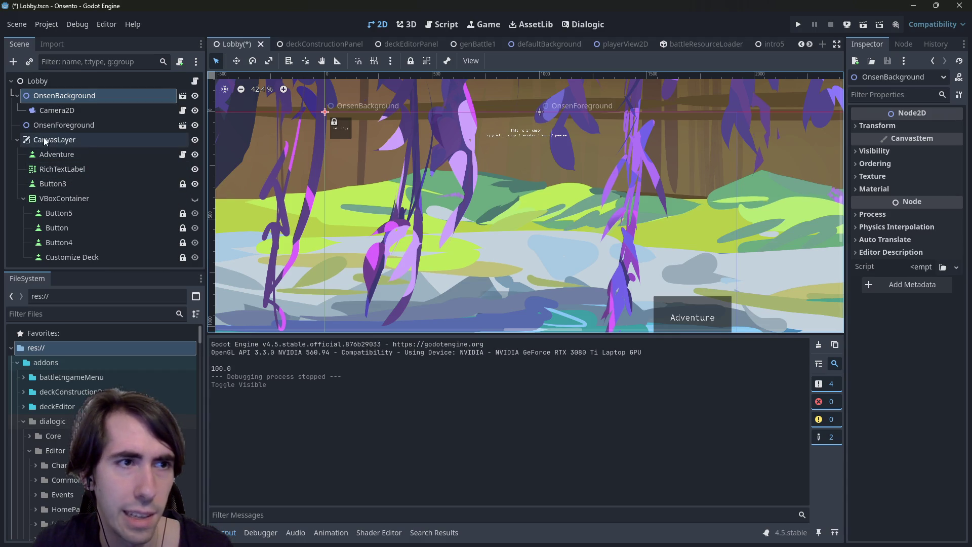
Hide Button3, rename it Settings_Button, and save the Lobby scene.
{"action": "left_click", "coordinate": [85, 185]}
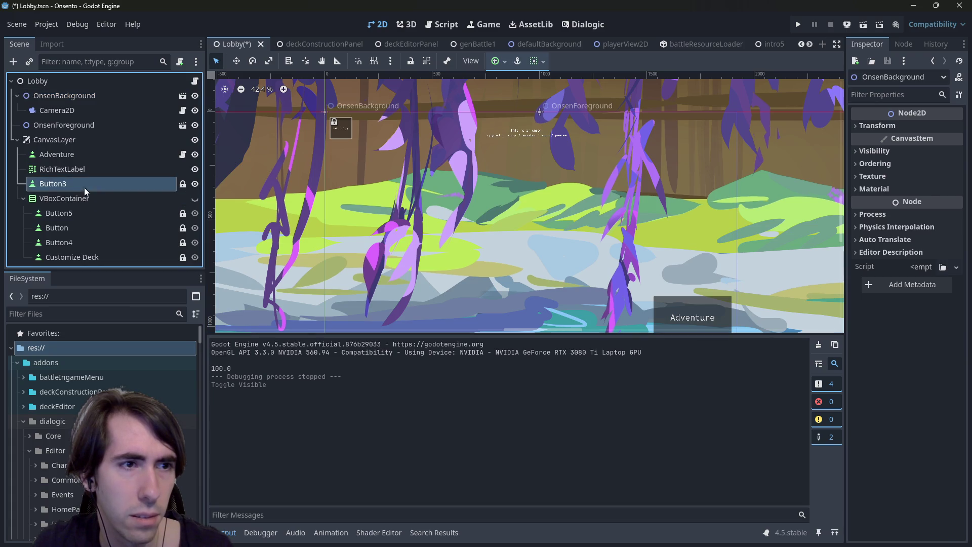
{"action": "left_click", "coordinate": [194, 184]}
{"action": "double_click", "coordinate": [75, 186]}
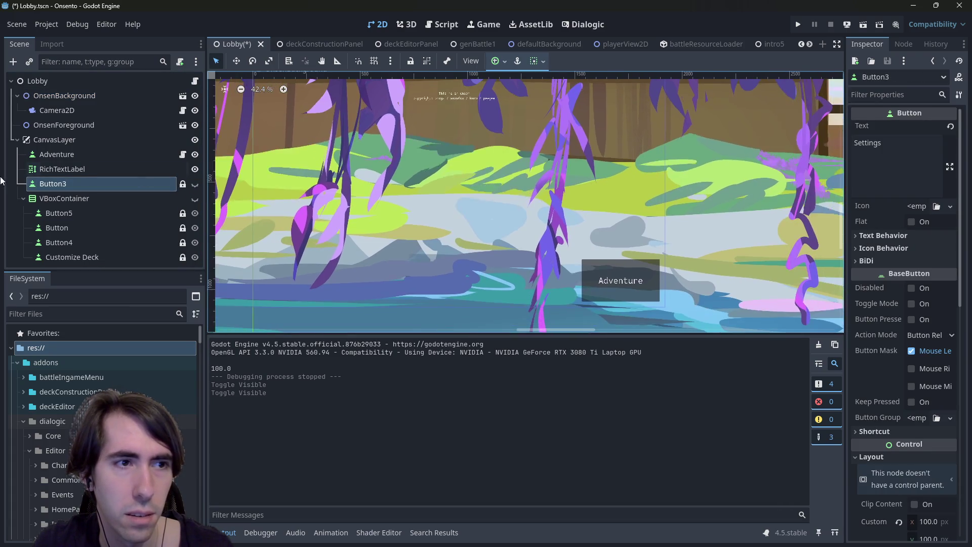
{"action": "key", "text": "End"}
{"action": "key", "text": "BackSpace"}
{"action": "key", "text": "Home"}
{"action": "type", "text": "Settings_"}
{"action": "key", "text": "Return"}
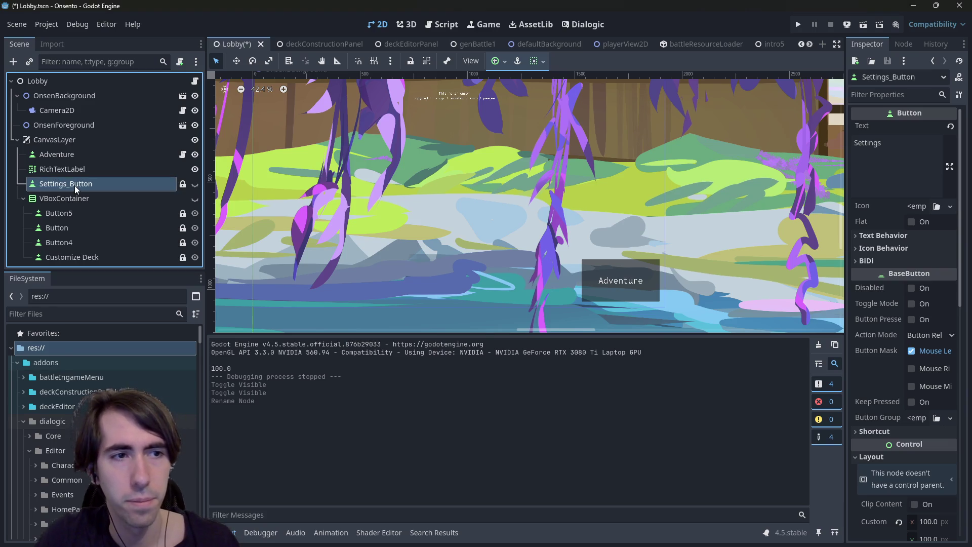
{"action": "key", "text": "ctrl+s"}
Select the Adventure button in the viewport.
{"action": "scroll", "coordinate": [487, 247], "scroll_direction": "left", "scroll_amount": 2}
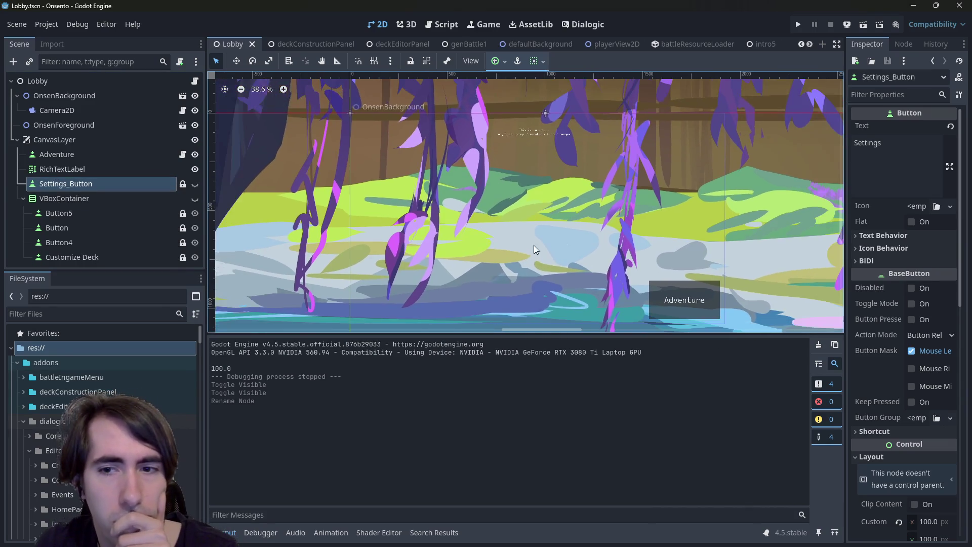
{"action": "scroll", "coordinate": [534, 245], "scroll_direction": "down", "scroll_amount": 2}
{"action": "left_click", "coordinate": [667, 258]}
Filter the Adventure button's Inspector properties by 'theme'.
{"action": "scroll", "coordinate": [526, 255], "scroll_direction": "up", "scroll_amount": 2}
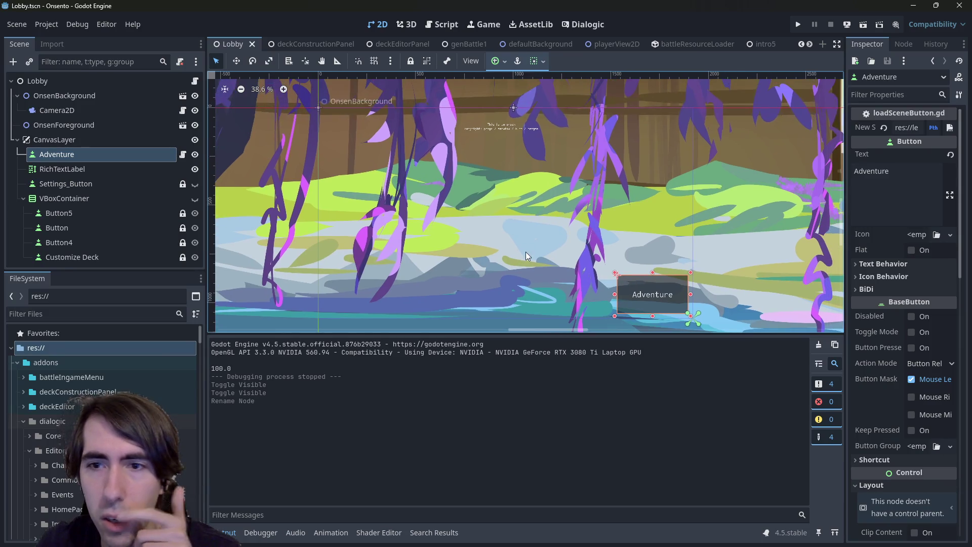
{"action": "scroll", "coordinate": [924, 376], "scroll_direction": "down", "scroll_amount": 5}
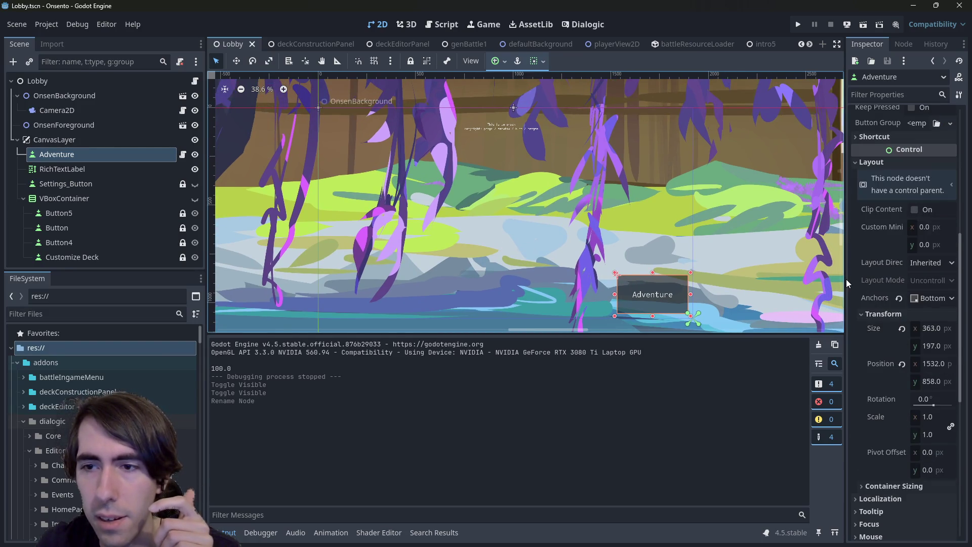
{"action": "left_click_drag", "start_coordinate": [846, 279], "coordinate": [713, 278]}
{"action": "scroll", "coordinate": [830, 355], "scroll_direction": "up", "scroll_amount": 5}
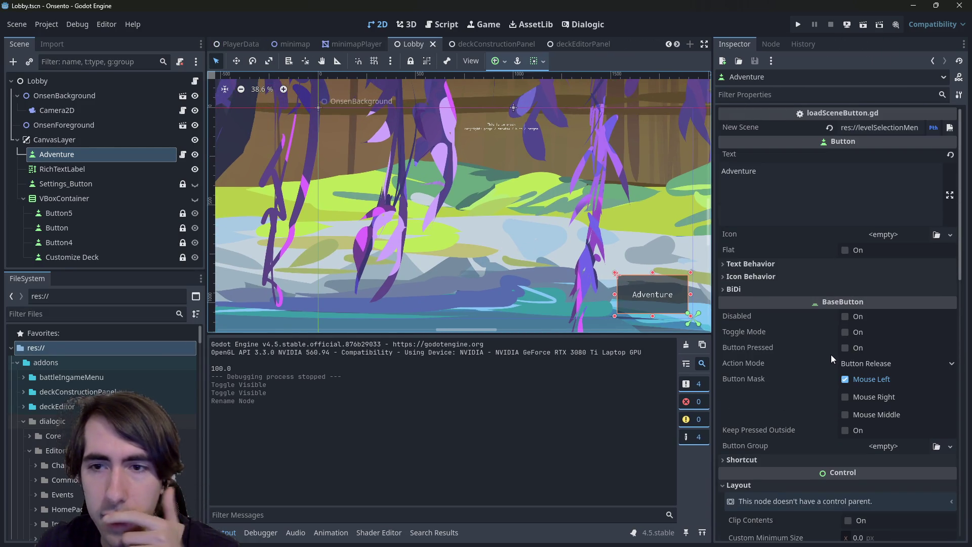
{"action": "left_click", "coordinate": [783, 95]}
{"action": "type", "text": "thrm"}
{"action": "key", "text": "BackSpace"}
{"action": "key", "text": "BackSpace"}
{"action": "type", "text": "e,e"}
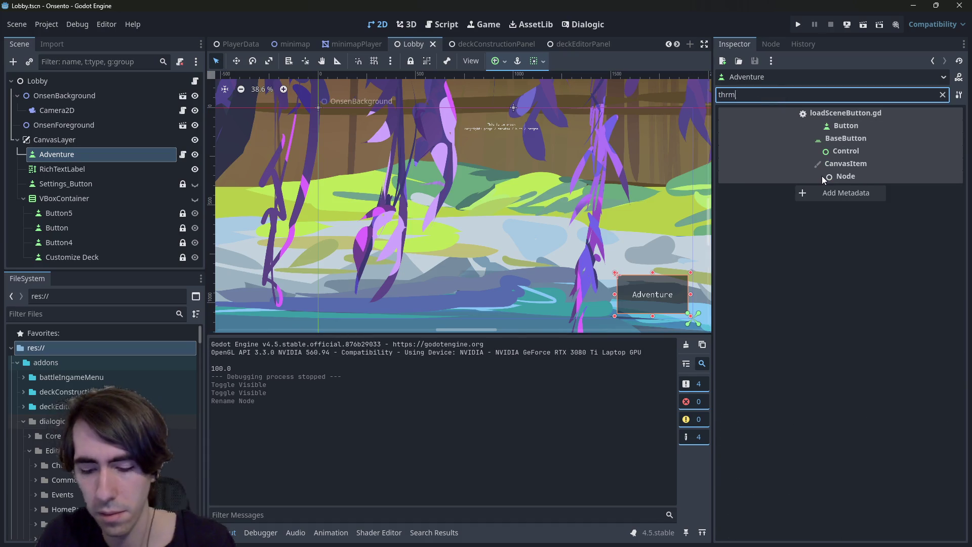
{"action": "key", "text": "BackSpace"}
{"action": "key", "text": "BackSpace"}
{"action": "type", "text": "me"}
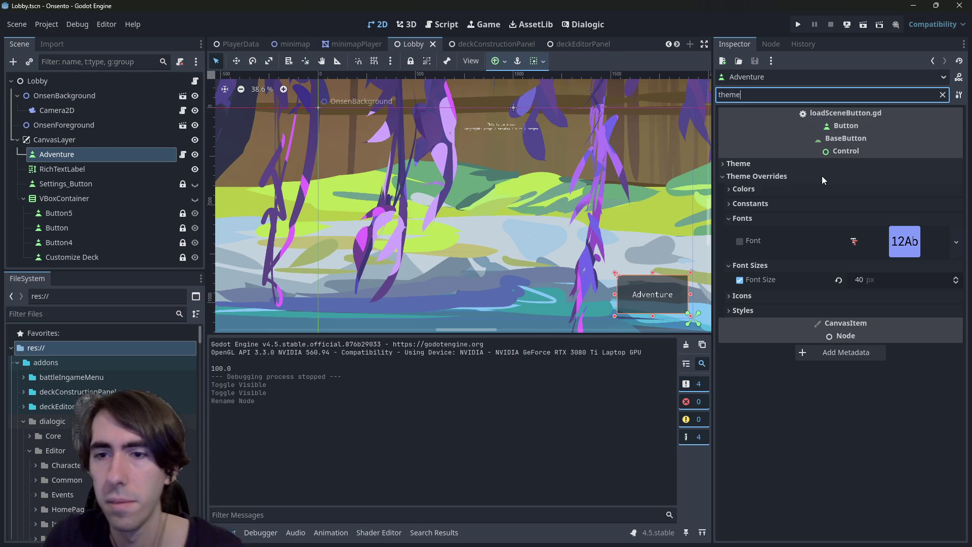
Quick-load theme.tres into the Adventure button's Theme property.
{"action": "left_click", "coordinate": [834, 311]}
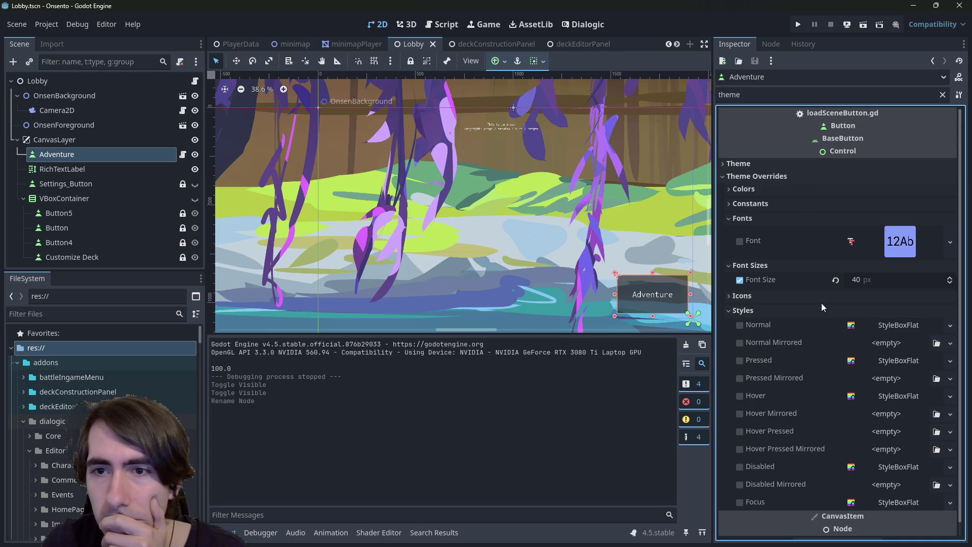
{"action": "left_click", "coordinate": [757, 164]}
{"action": "left_click", "coordinate": [893, 179]}
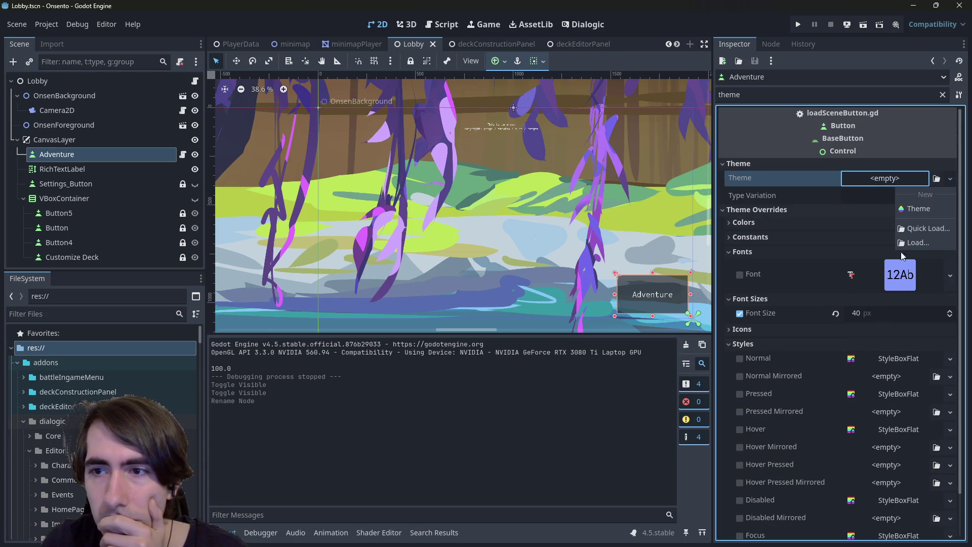
{"action": "left_click", "coordinate": [919, 226]}
{"action": "left_click", "coordinate": [399, 147]}
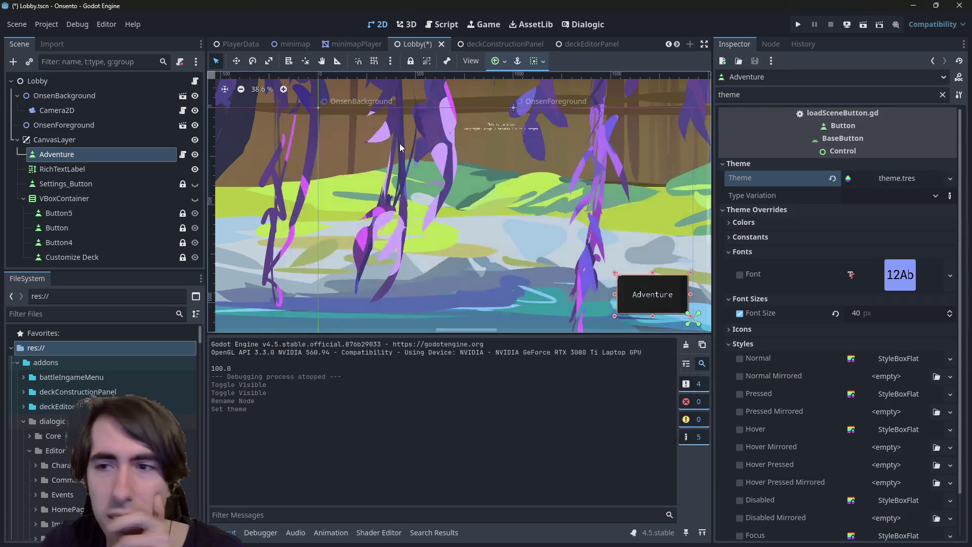
Reselect the Adventure button and quick-load MainTheme.tres as its theme.
{"action": "scroll", "coordinate": [607, 282], "scroll_direction": "up", "scroll_amount": 3}
{"action": "left_click", "coordinate": [606, 282]}
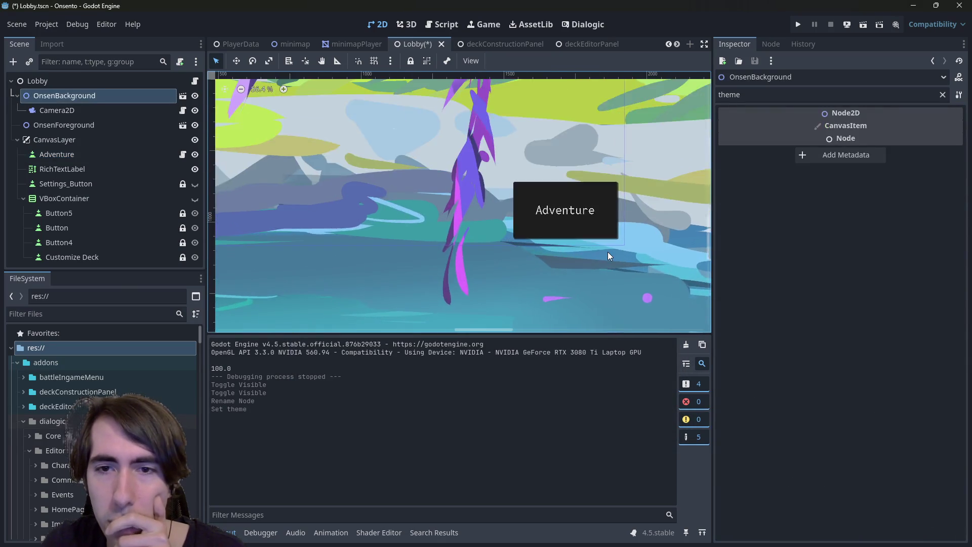
{"action": "scroll", "coordinate": [564, 218], "scroll_direction": "up", "scroll_amount": 6}
{"action": "scroll", "coordinate": [557, 293], "scroll_direction": "down", "scroll_amount": 3}
{"action": "left_click", "coordinate": [561, 214]}
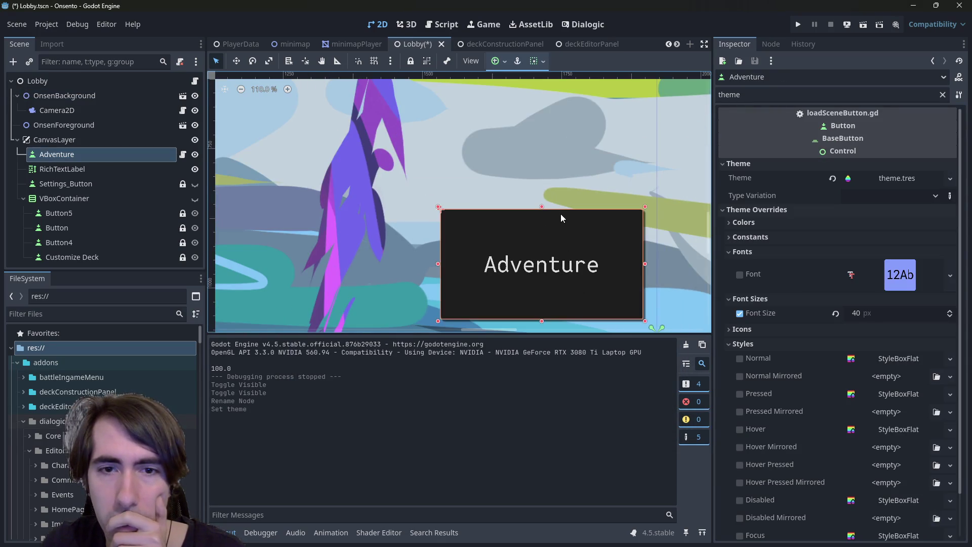
{"action": "scroll", "coordinate": [560, 214], "scroll_direction": "down", "scroll_amount": 3}
{"action": "left_click", "coordinate": [950, 178]}
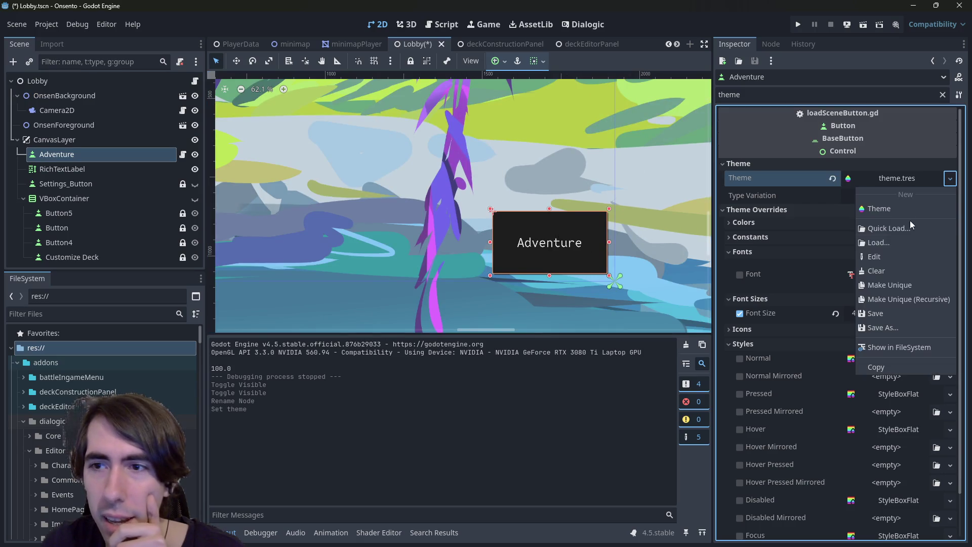
{"action": "left_click", "coordinate": [898, 226]}
{"action": "double_click", "coordinate": [357, 175]}
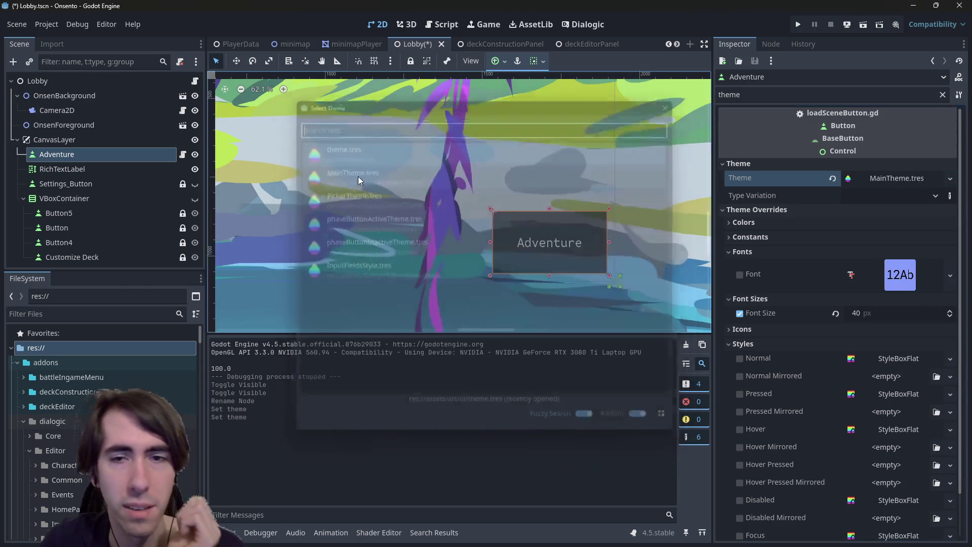
Undo back to theme.tres, save the Lobby scene, and run the game.
{"action": "key", "text": "ctrl+z"}
{"action": "key", "text": "ctrl+s"}
{"action": "left_click", "coordinate": [861, 25]}
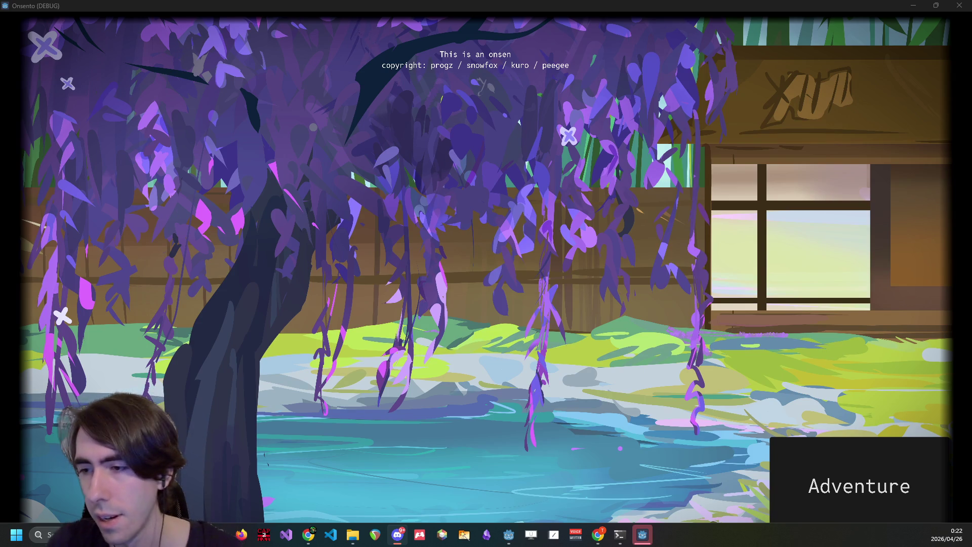
Inspect the Adventure button in the running game, then close it with Alt+F4.
{"action": "key", "text": "super+shift+s"}
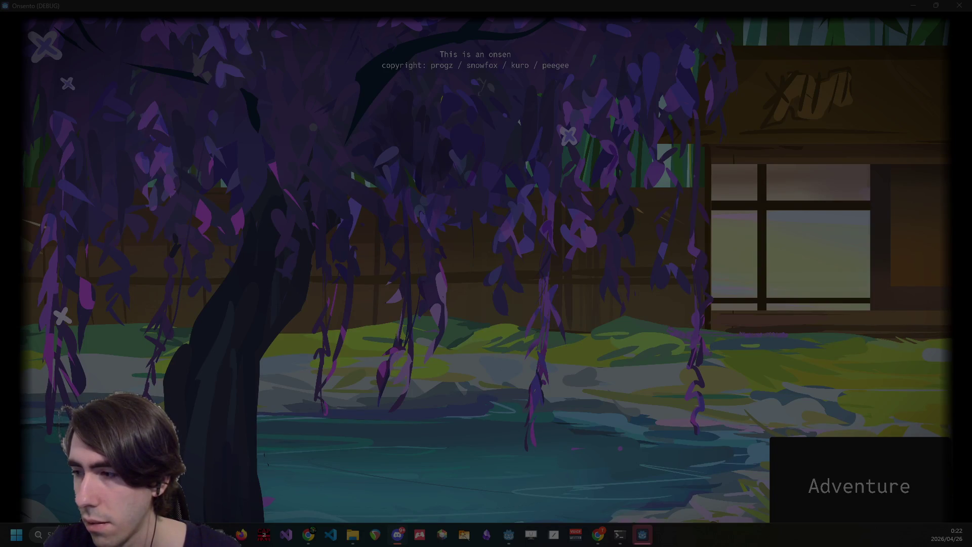
{"action": "key", "text": "Escape"}
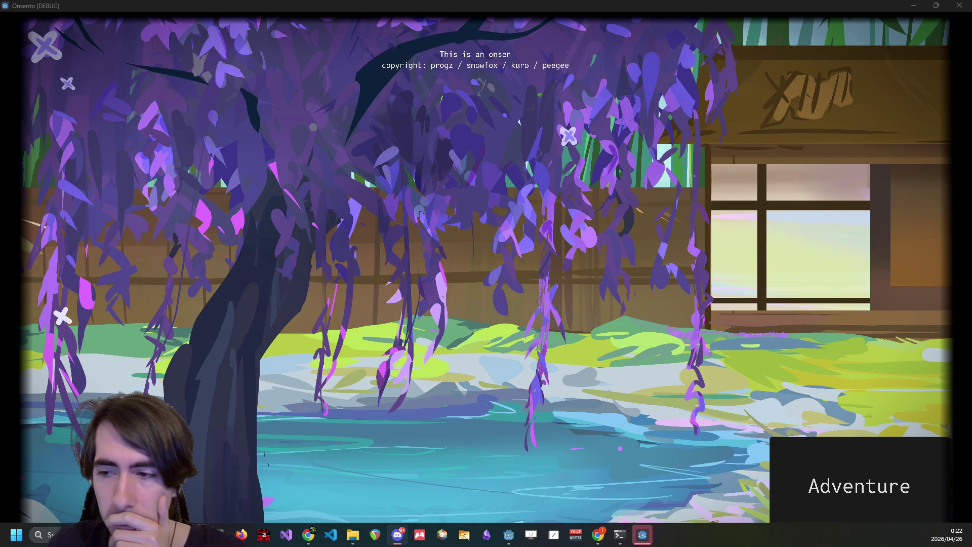
{"action": "left_click", "coordinate": [725, 432]}
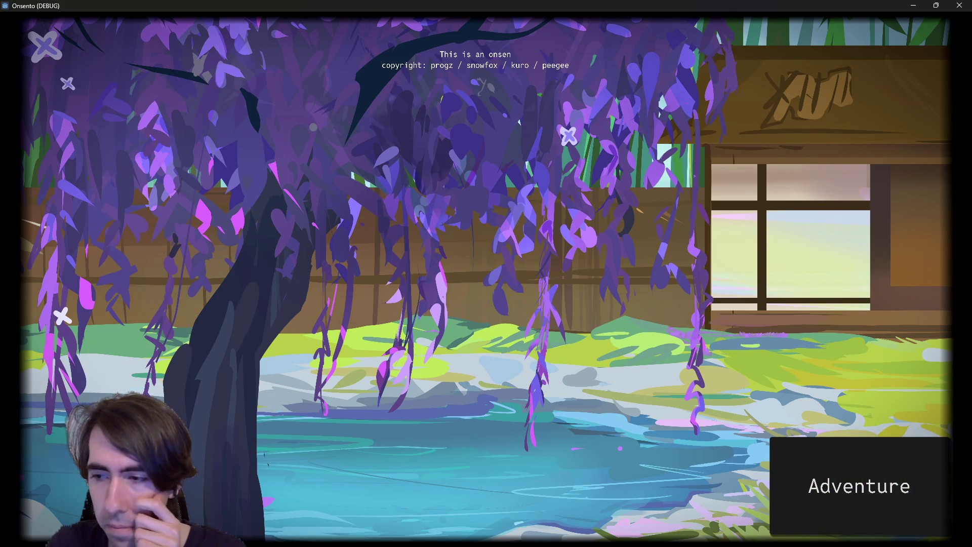
{"action": "key", "text": "alt+F4"}
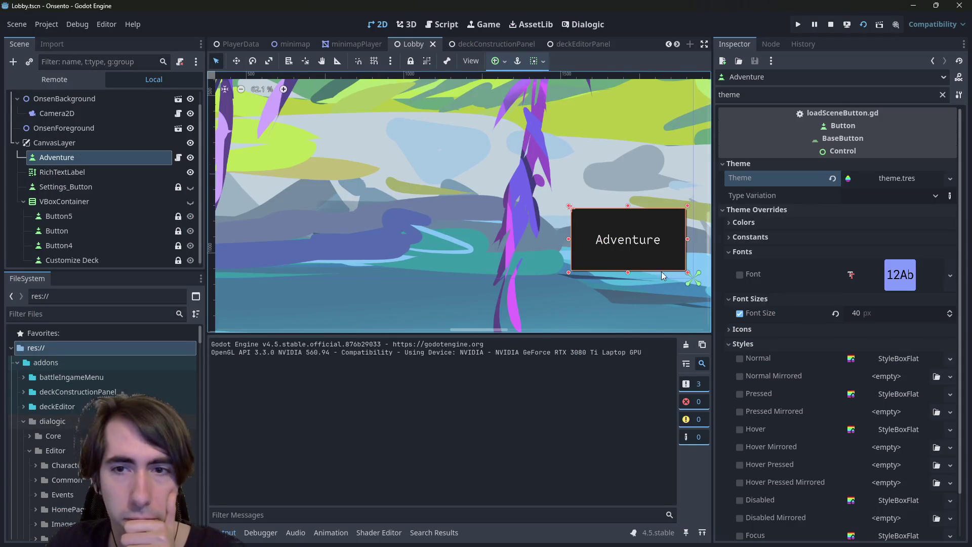
Filter FileSystem by 'theme' and open res://assets/art/ui/theme.tres in the Theme editor.
{"action": "scroll", "coordinate": [427, 272], "scroll_direction": "up", "scroll_amount": 2}
{"action": "scroll", "coordinate": [427, 276], "scroll_direction": "up", "scroll_amount": 3}
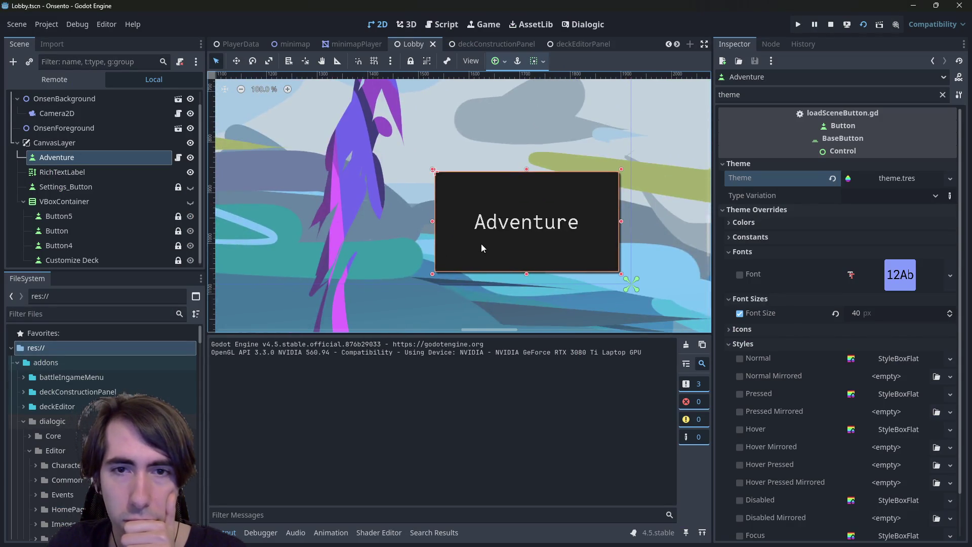
{"action": "scroll", "coordinate": [482, 234], "scroll_direction": "down", "scroll_amount": 1}
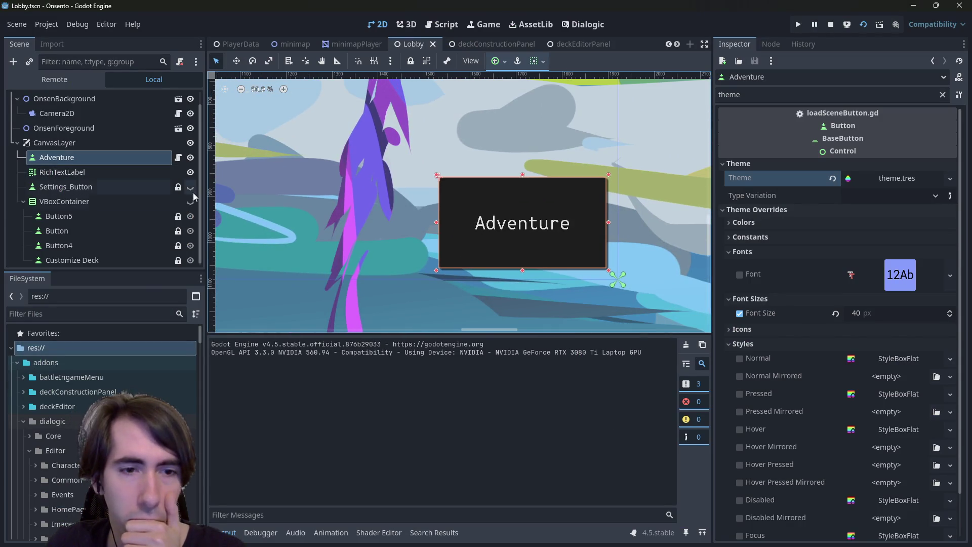
{"action": "left_click", "coordinate": [93, 319]}
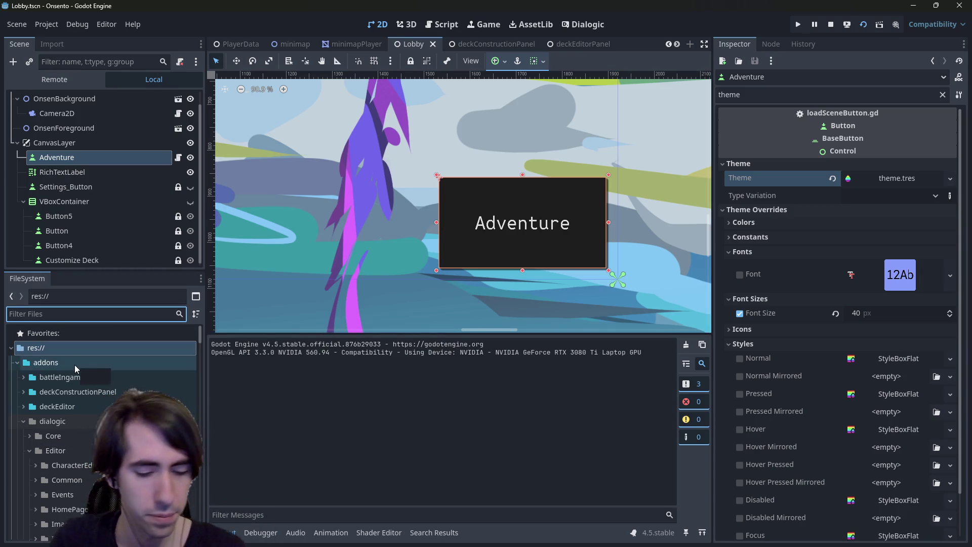
{"action": "type", "text": "theme"}
{"action": "scroll", "coordinate": [75, 365], "scroll_direction": "down", "scroll_amount": 1}
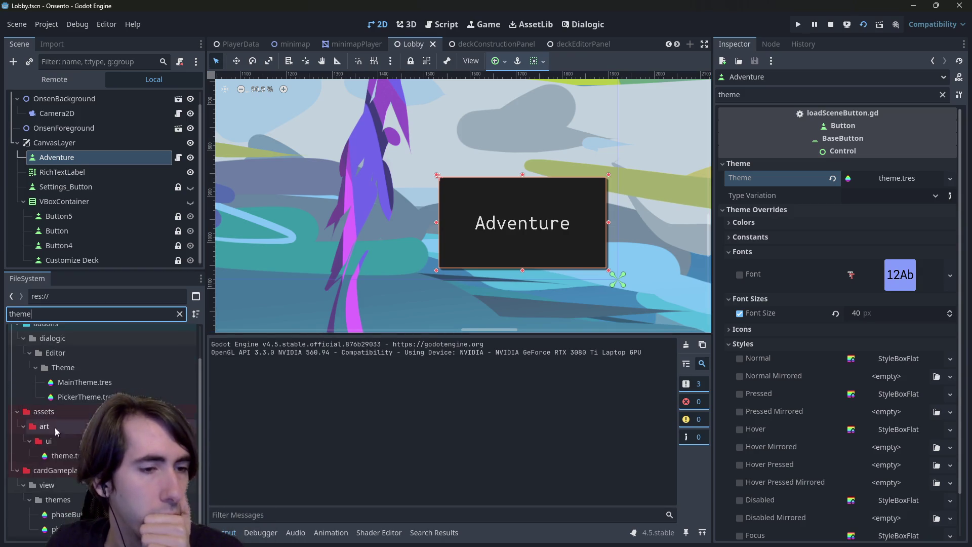
{"action": "left_click", "coordinate": [64, 455]}
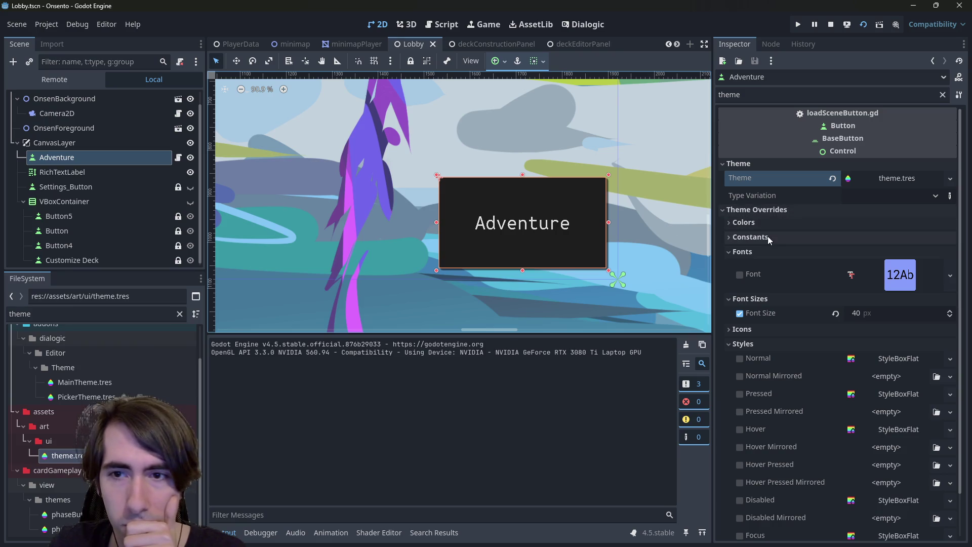
{"action": "left_click", "coordinate": [897, 178]}
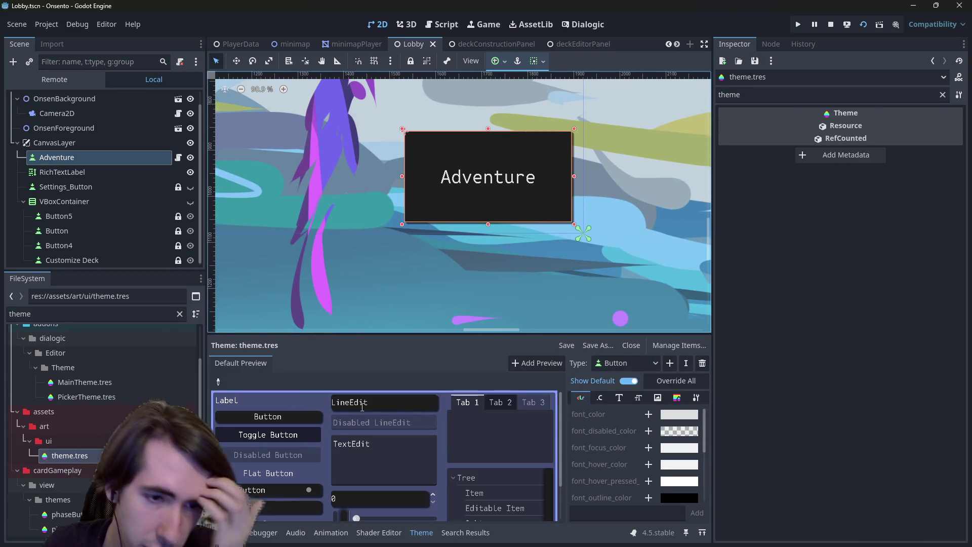
Try the Button, Toggle Button and LineEdit preview samples, then minimise the game window.
{"action": "left_click", "coordinate": [288, 410]}
{"action": "left_click", "coordinate": [290, 434]}
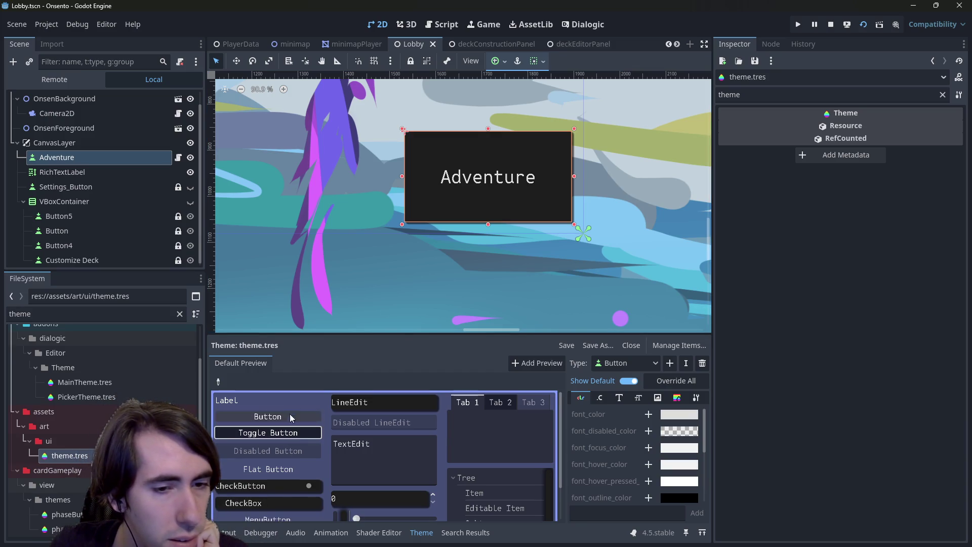
{"action": "scroll", "coordinate": [332, 430], "scroll_direction": "down", "scroll_amount": 1}
{"action": "left_click", "coordinate": [306, 400]}
{"action": "scroll", "coordinate": [313, 417], "scroll_direction": "up", "scroll_amount": 1}
{"action": "scroll", "coordinate": [311, 416], "scroll_direction": "down", "scroll_amount": 1}
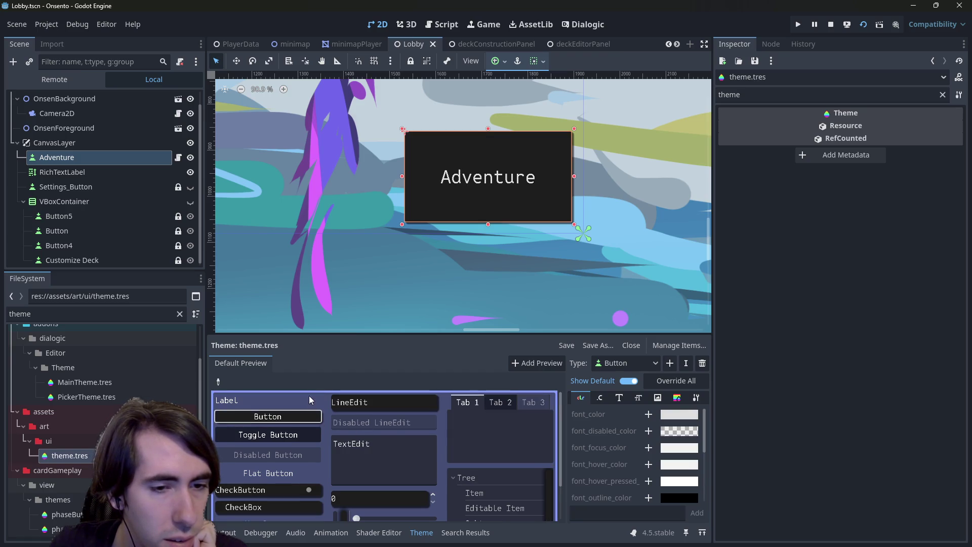
{"action": "left_click", "coordinate": [303, 417]}
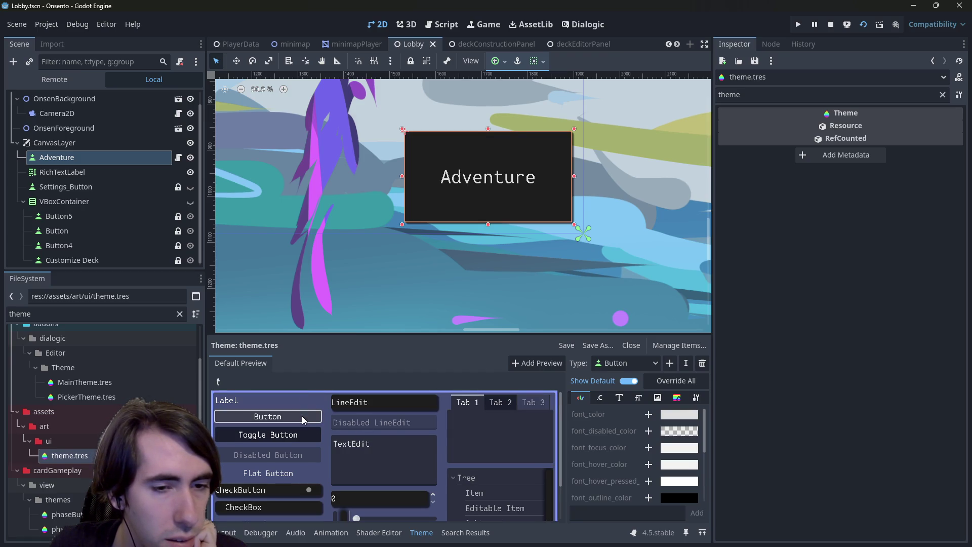
{"action": "key", "text": "Tab"}
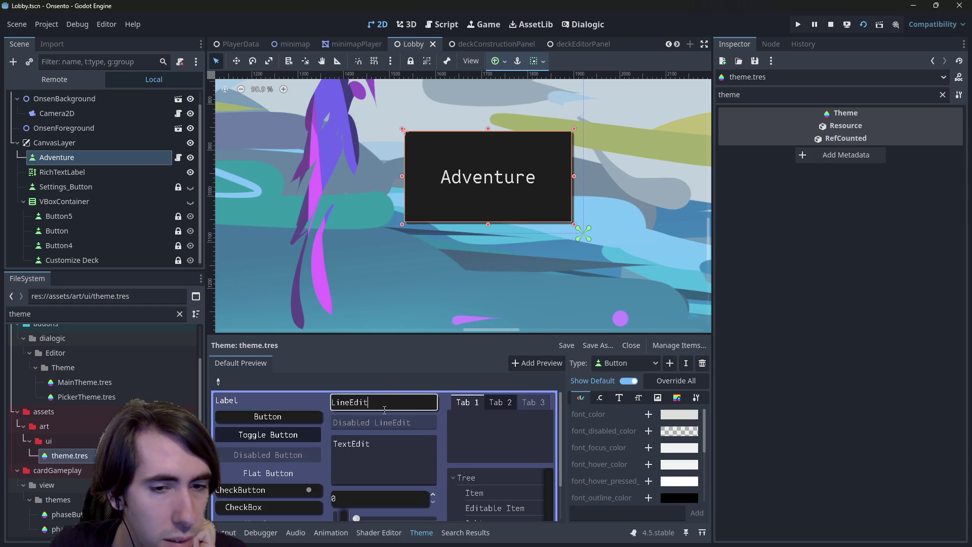
{"action": "scroll", "coordinate": [294, 399], "scroll_direction": "up", "scroll_amount": 1}
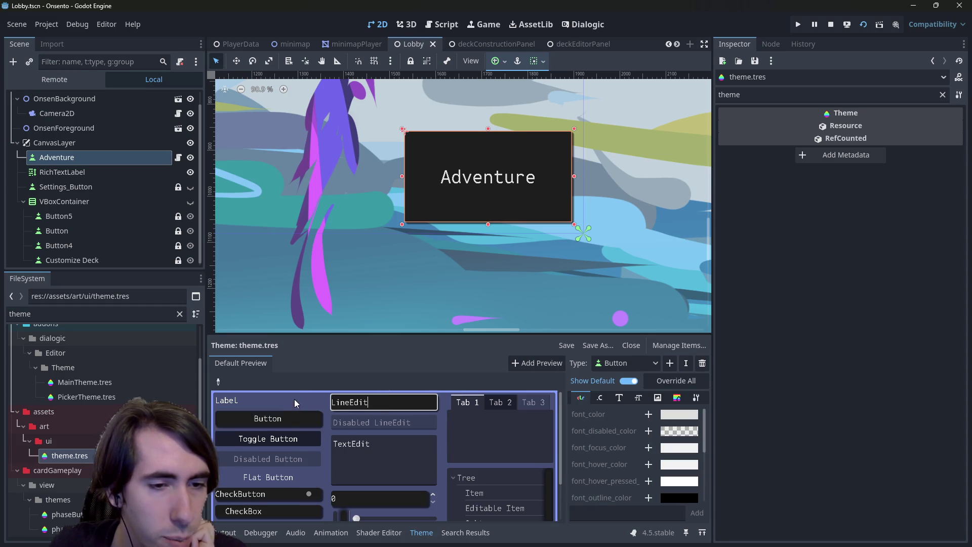
{"action": "key", "text": "F5"}
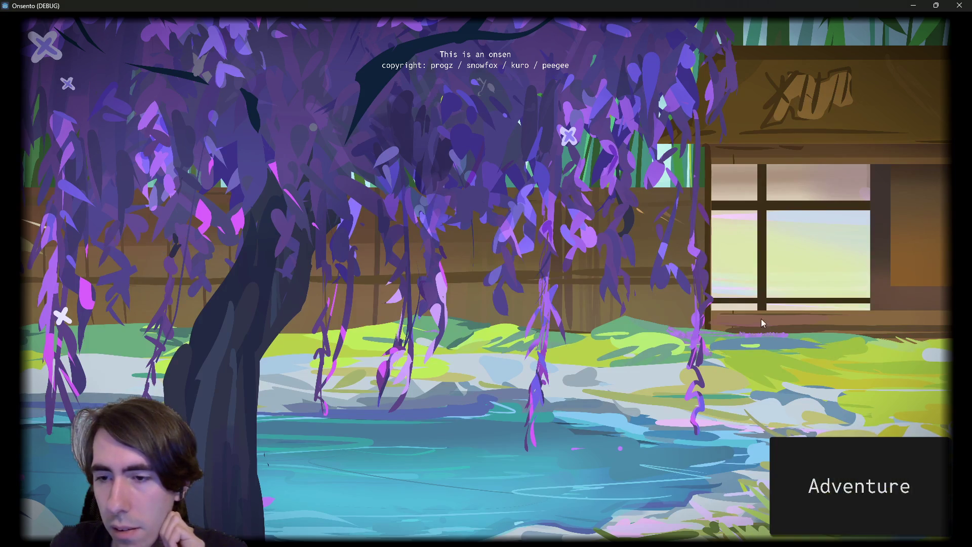
{"action": "left_click", "coordinate": [913, 5]}
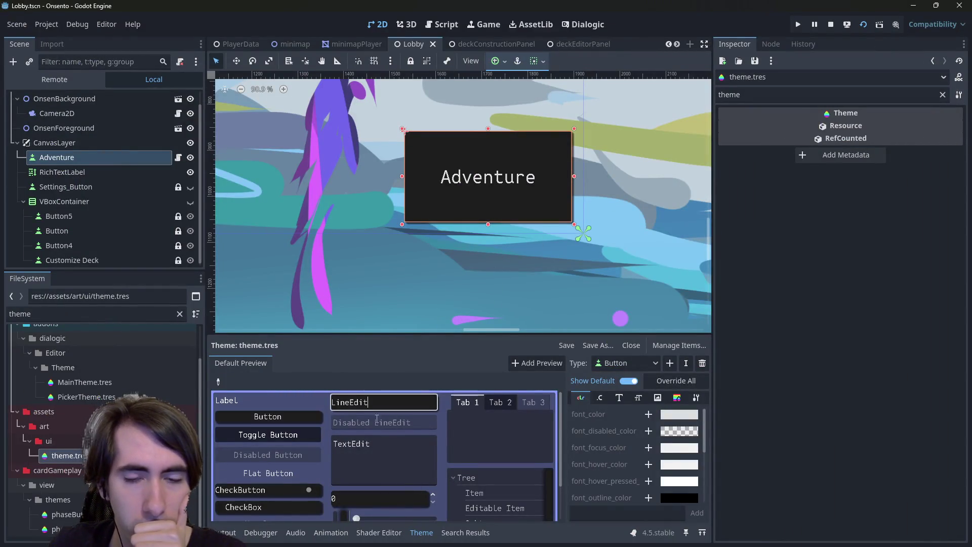
Widen the theme item list and browse the Button type's constants, fonts, sizes, icons and styleboxes.
{"action": "left_click_drag", "start_coordinate": [565, 404], "coordinate": [448, 406]}
{"action": "scroll", "coordinate": [567, 435], "scroll_direction": "down", "scroll_amount": 3}
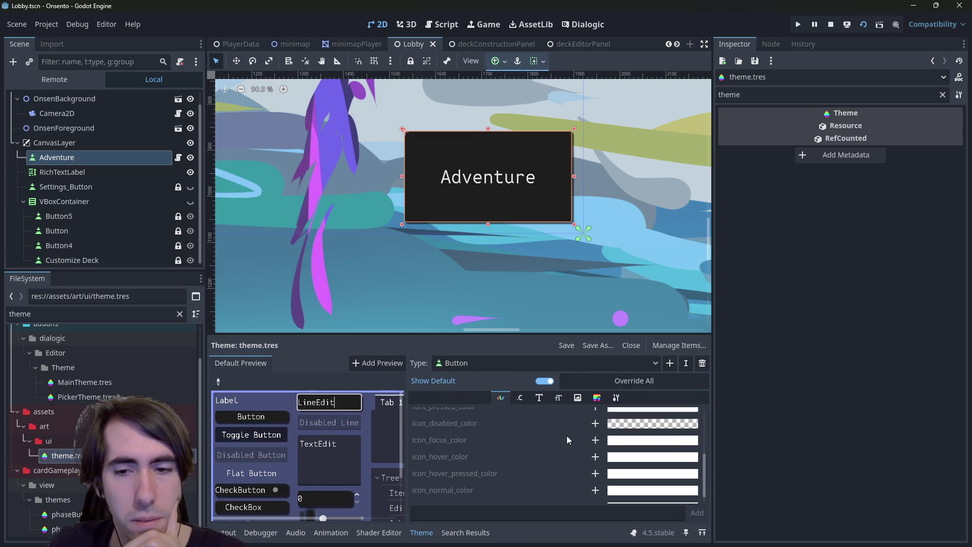
{"action": "left_click", "coordinate": [520, 398]}
{"action": "left_click", "coordinate": [540, 398]}
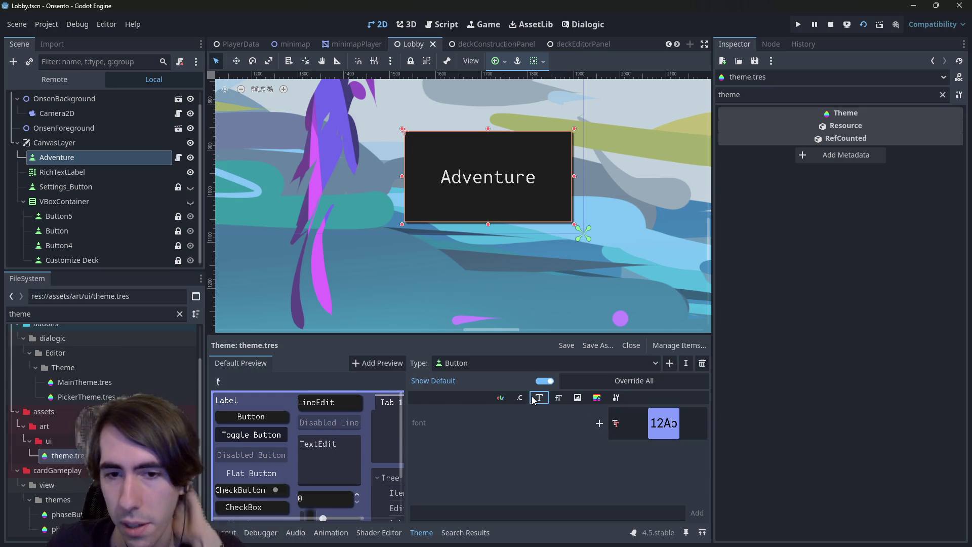
{"action": "left_click", "coordinate": [558, 398]}
{"action": "left_click", "coordinate": [578, 398]}
{"action": "left_click", "coordinate": [597, 398]}
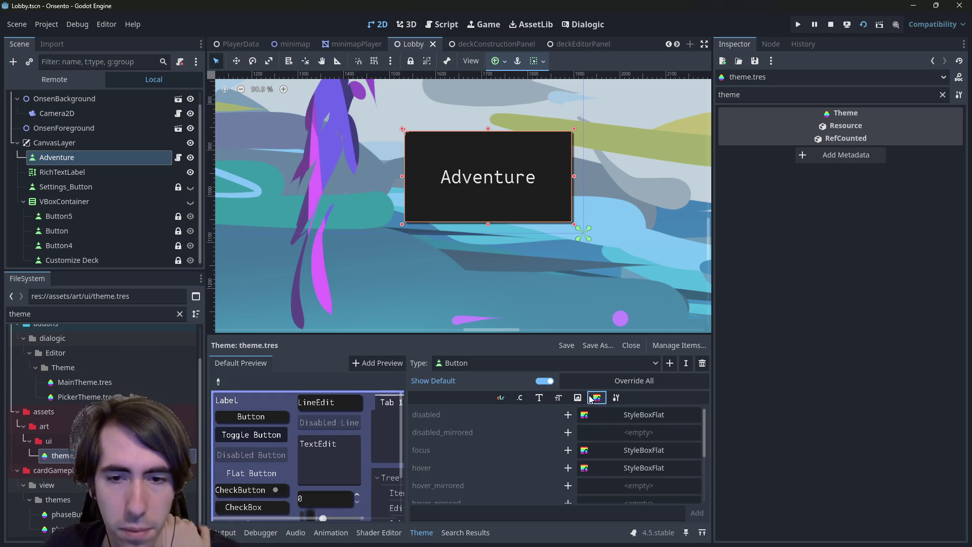
Inspect the Button's normal StyleBoxFlat with the property filter cleared.
{"action": "scroll", "coordinate": [573, 444], "scroll_direction": "down", "scroll_amount": 3}
{"action": "scroll", "coordinate": [572, 443], "scroll_direction": "down", "scroll_amount": 2}
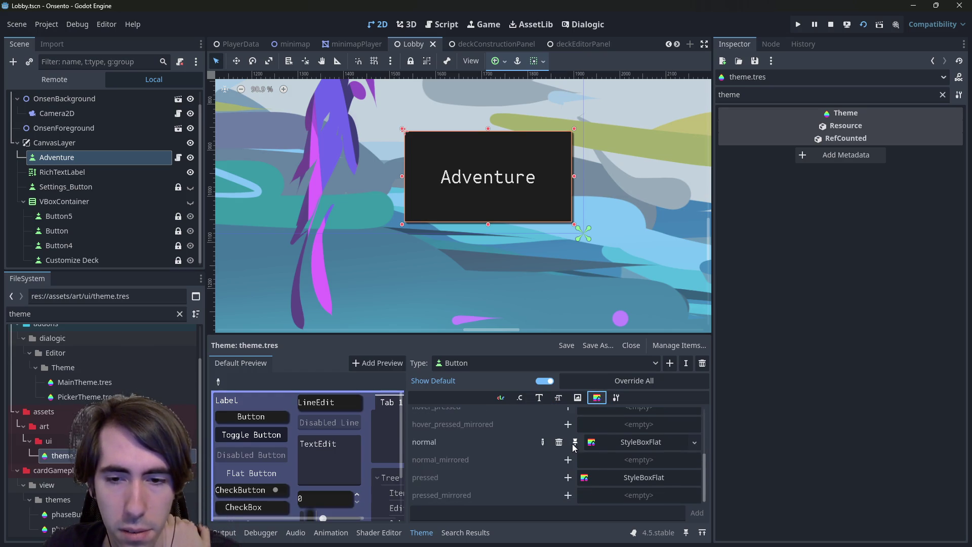
{"action": "left_click", "coordinate": [610, 440]}
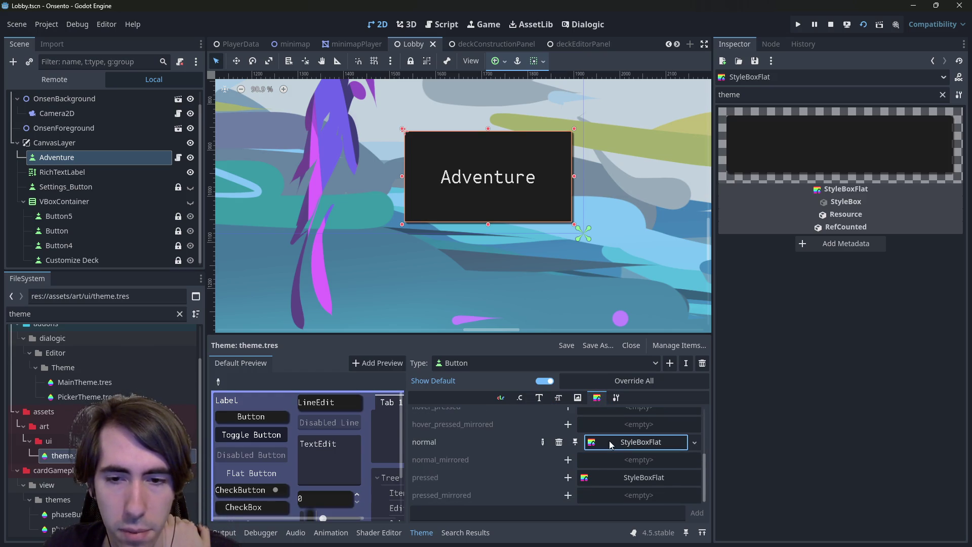
{"action": "left_click", "coordinate": [943, 95]}
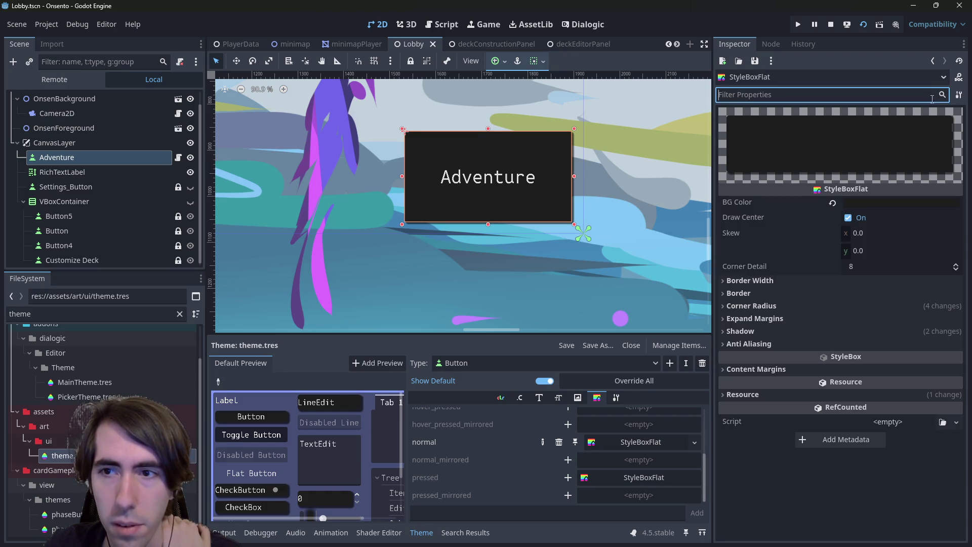
{"action": "right_click", "coordinate": [634, 441]}
{"action": "left_click", "coordinate": [806, 506]}
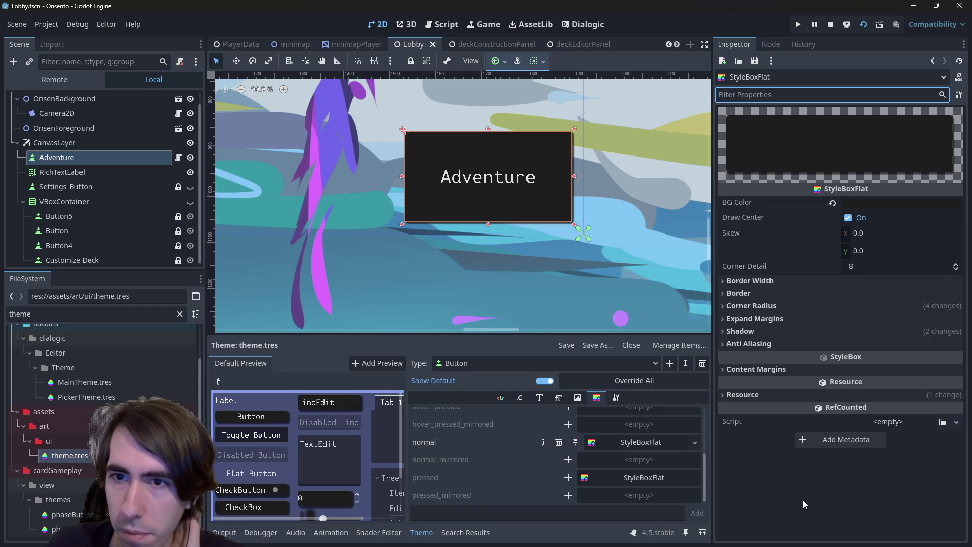
{"action": "right_click", "coordinate": [631, 442]}
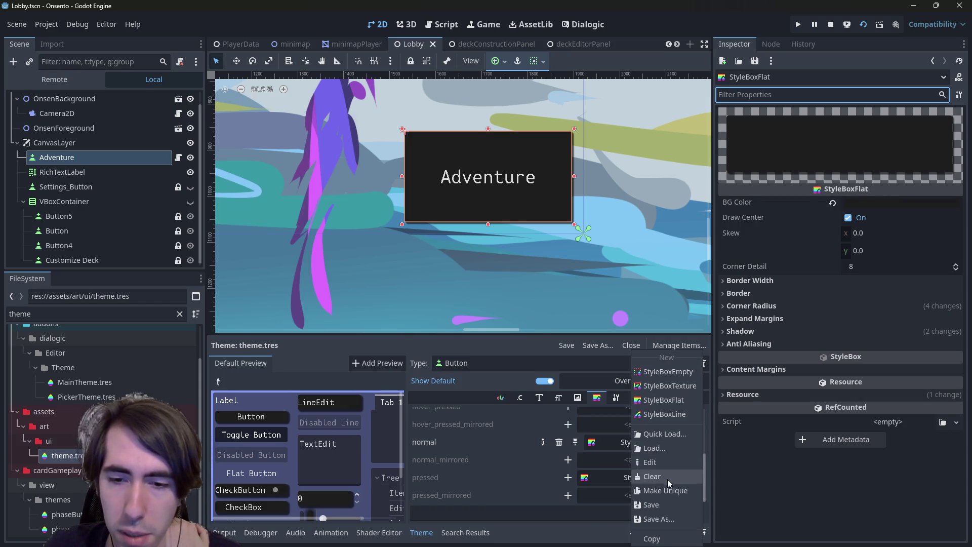
Copy the normal StyleBoxFlat onto the Button hover state and make it unique.
{"action": "left_click", "coordinate": [749, 475]}
{"action": "left_click_drag", "start_coordinate": [641, 442], "coordinate": [633, 476]}
{"action": "mouse_move", "coordinate": [638, 479]}
{"action": "left_mouse_down"}
{"action": "mouse_move", "coordinate": [645, 506]}
{"action": "mouse_move", "coordinate": [643, 476]}
{"action": "mouse_move", "coordinate": [623, 462]}
{"action": "left_mouse_up"}
{"action": "scroll", "coordinate": [643, 486], "scroll_direction": "up", "scroll_amount": 2}
{"action": "scroll", "coordinate": [638, 471], "scroll_direction": "up", "scroll_amount": 2}
{"action": "scroll", "coordinate": [628, 464], "scroll_direction": "down", "scroll_amount": 3}
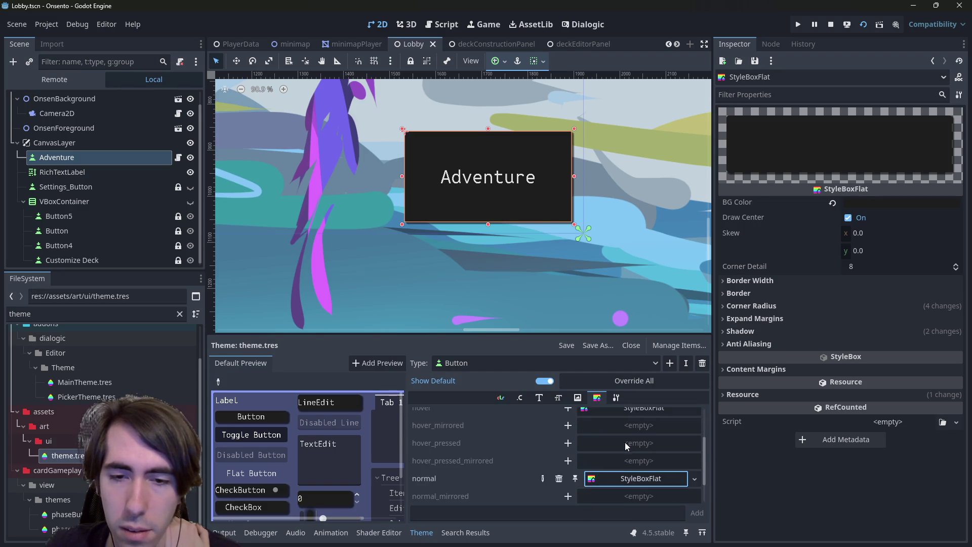
{"action": "scroll", "coordinate": [625, 442], "scroll_direction": "up", "scroll_amount": 3}
{"action": "left_click", "coordinate": [568, 431]}
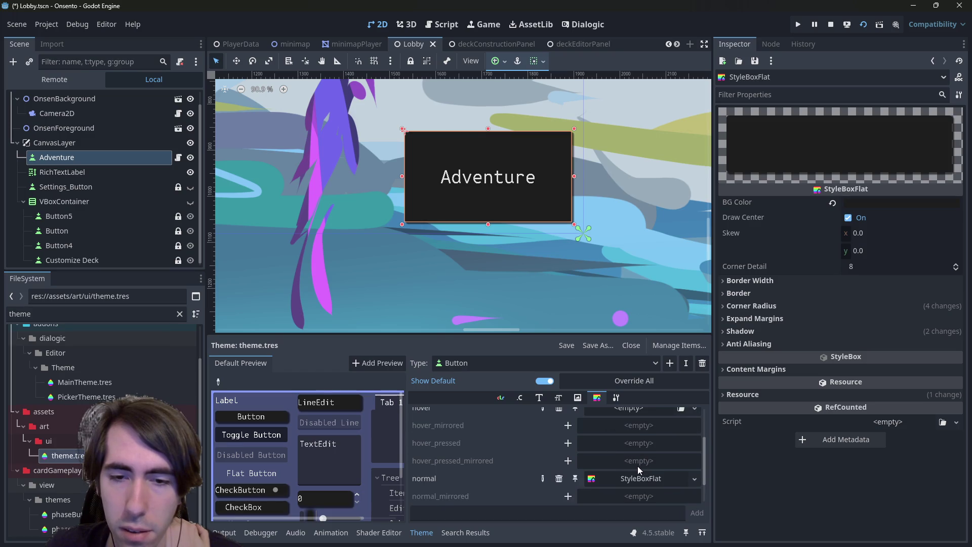
{"action": "left_click_drag", "start_coordinate": [635, 499], "coordinate": [628, 432]}
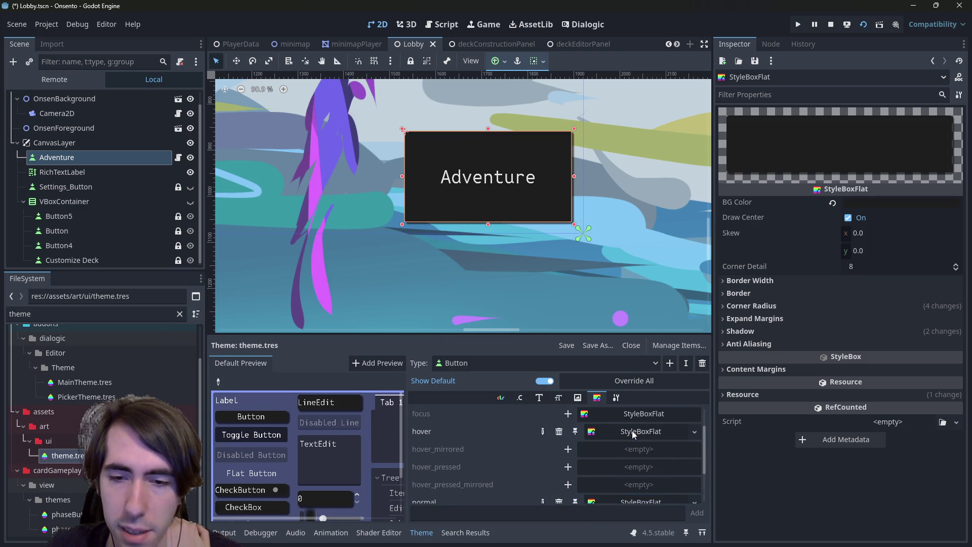
{"action": "right_click", "coordinate": [627, 431]}
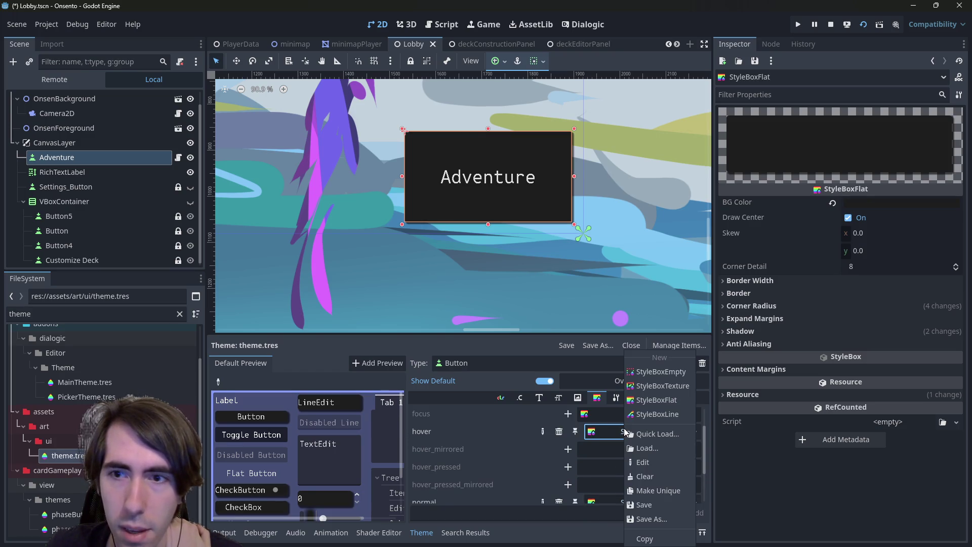
{"action": "left_click", "coordinate": [664, 489]}
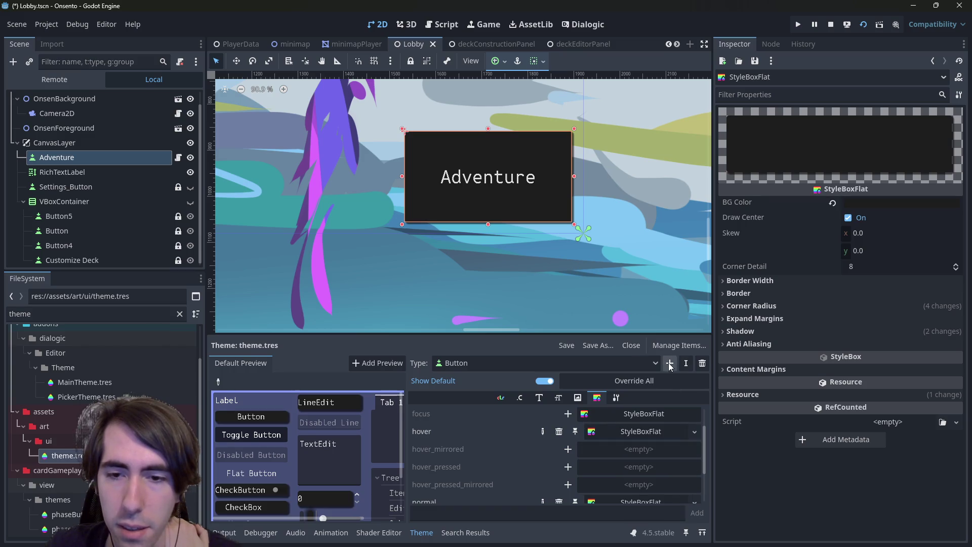
Raise the hover StyleBoxFlat's BG Color in the colour picker until it reads #2b2b2b.
{"action": "left_click", "coordinate": [857, 204]}
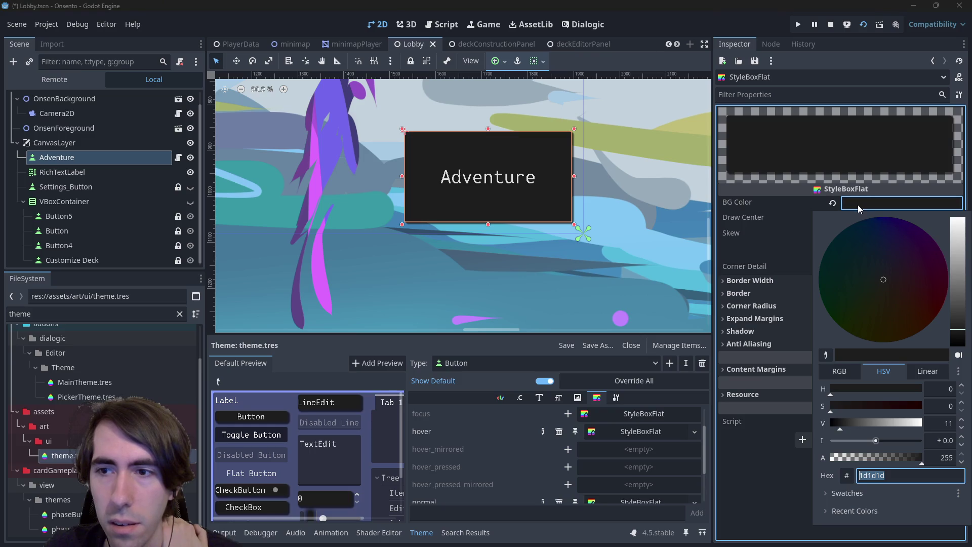
{"action": "left_click", "coordinate": [957, 332]}
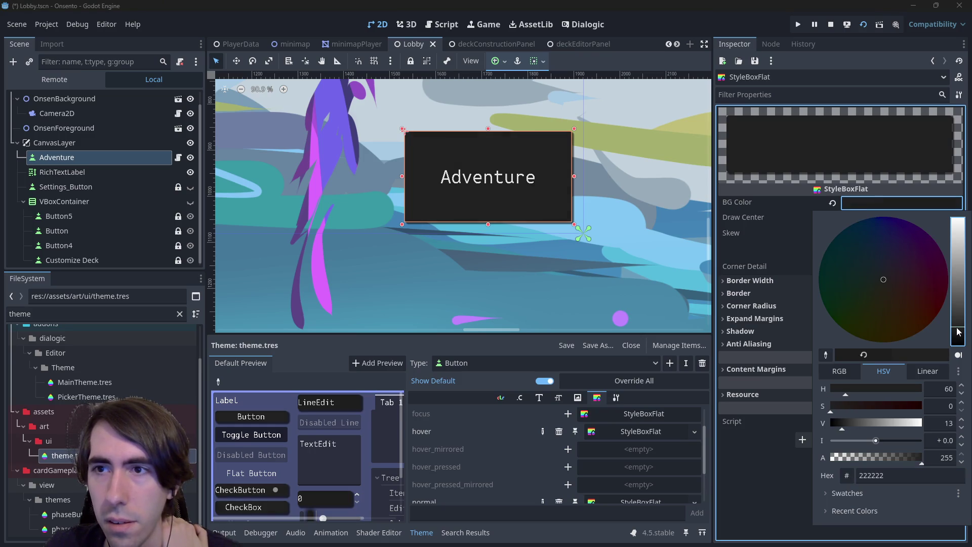
{"action": "left_click", "coordinate": [953, 325]}
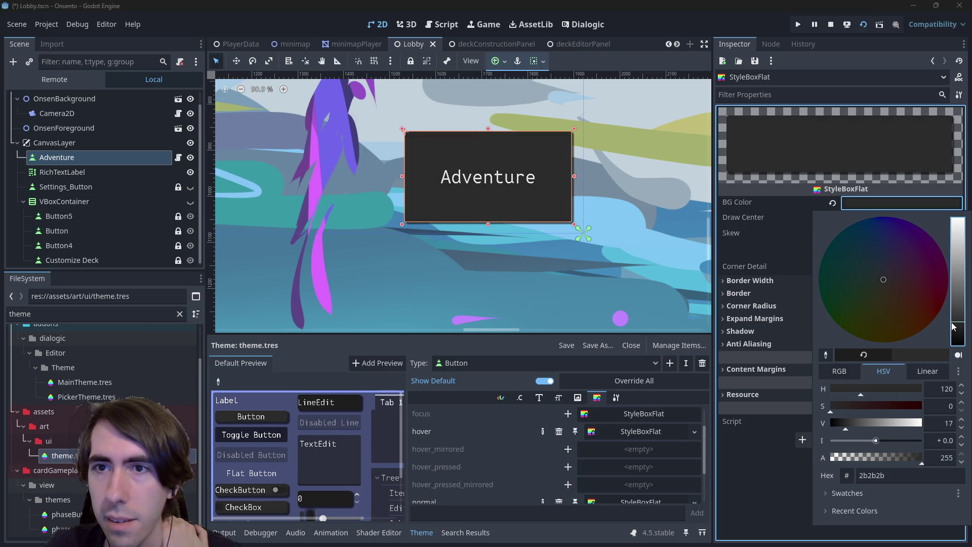
{"action": "left_click", "coordinate": [682, 5]}
{"action": "scroll", "coordinate": [609, 465], "scroll_direction": "up", "scroll_amount": 1}
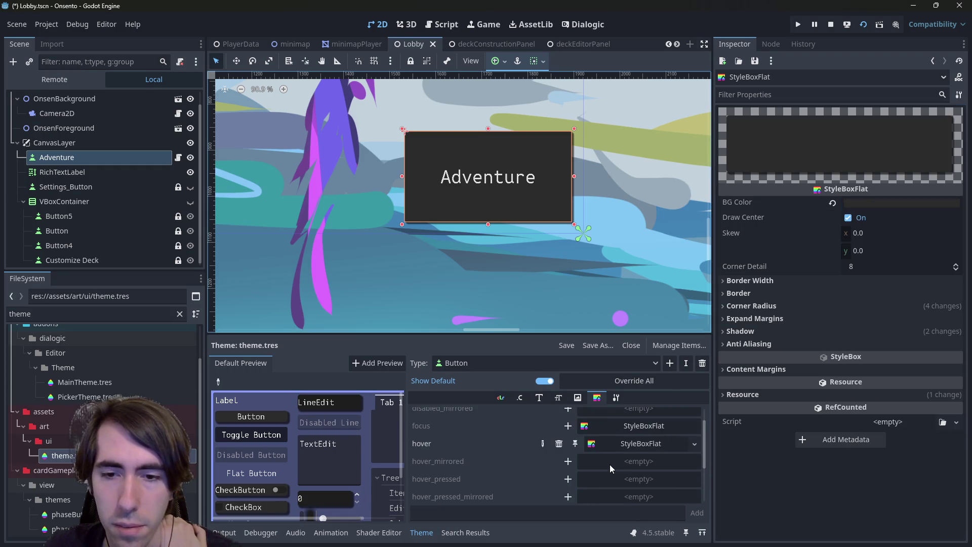
{"action": "scroll", "coordinate": [621, 462], "scroll_direction": "up", "scroll_amount": 2}
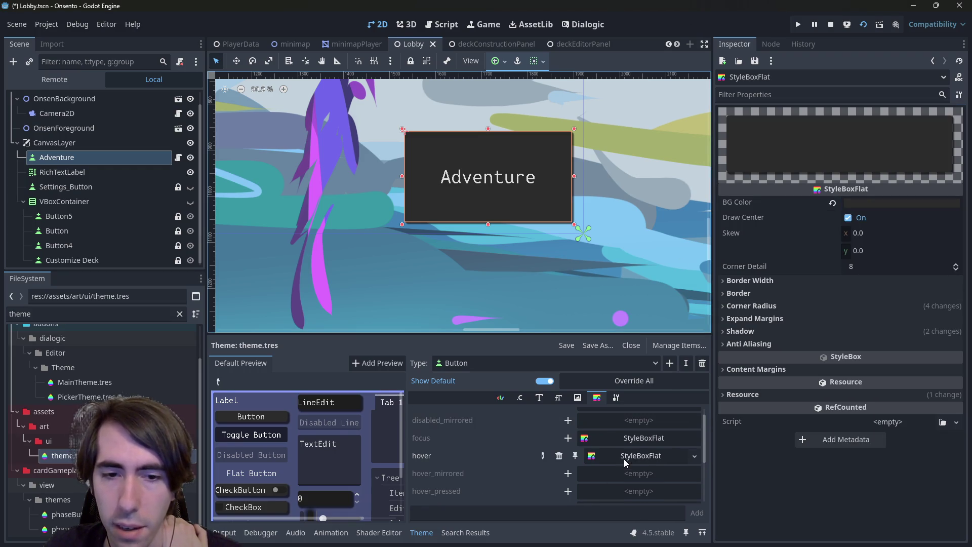
{"action": "scroll", "coordinate": [598, 434], "scroll_direction": "down", "scroll_amount": 8}
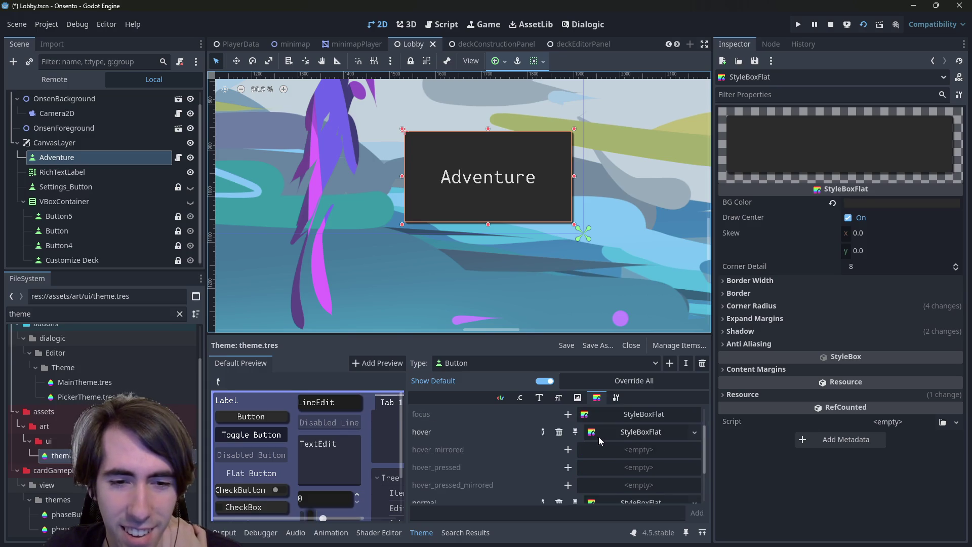
Add a pressed-state override holding a unique copy of the normal StyleBoxFlat.
{"action": "left_click", "coordinate": [568, 478]}
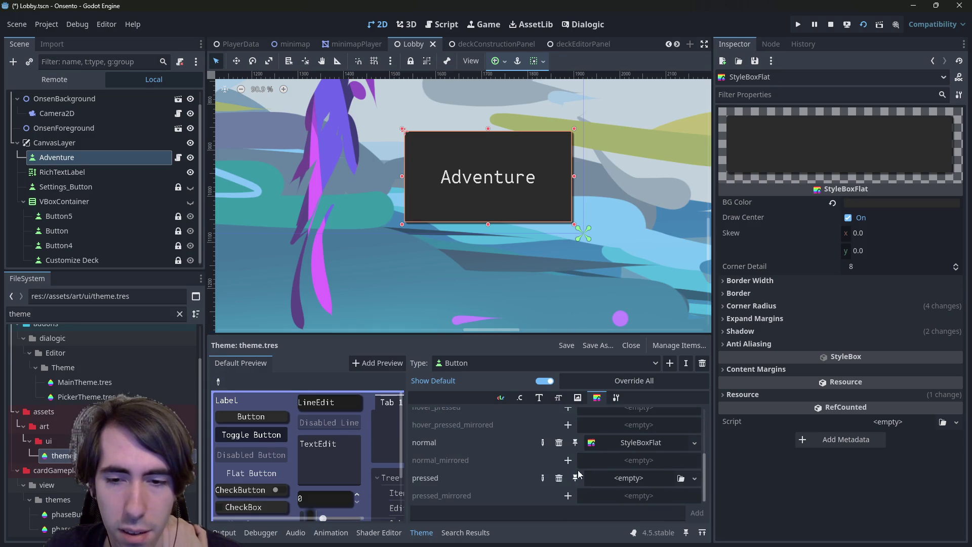
{"action": "left_click_drag", "start_coordinate": [627, 442], "coordinate": [625, 480]}
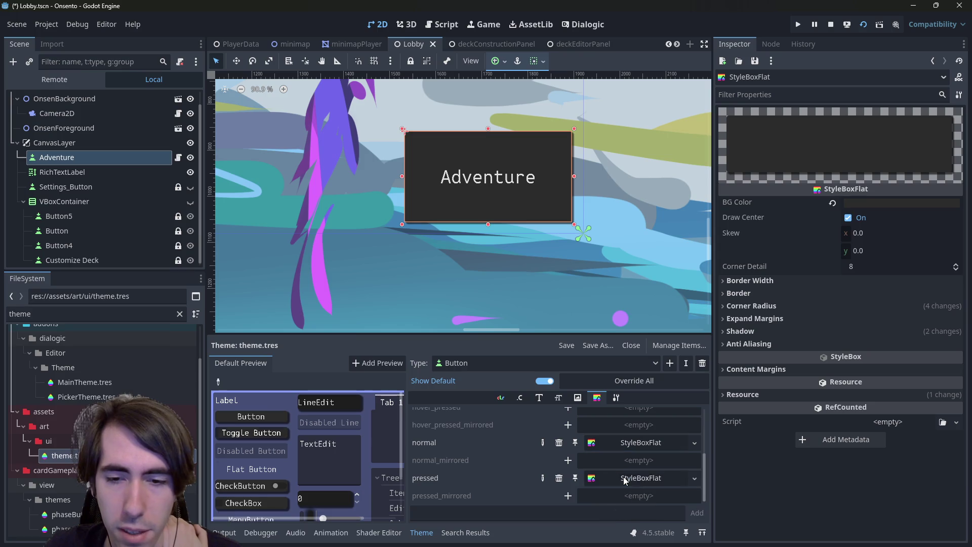
{"action": "right_click", "coordinate": [626, 480]}
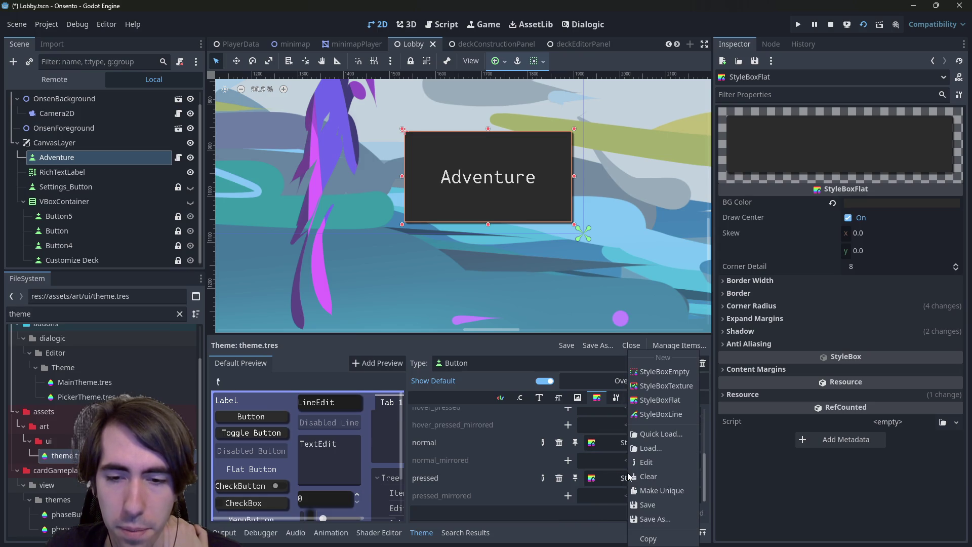
{"action": "left_click", "coordinate": [654, 480]}
{"action": "left_click", "coordinate": [653, 480]}
Darken the pressed style's BG Color to #191919 and save.
{"action": "left_click", "coordinate": [875, 202]}
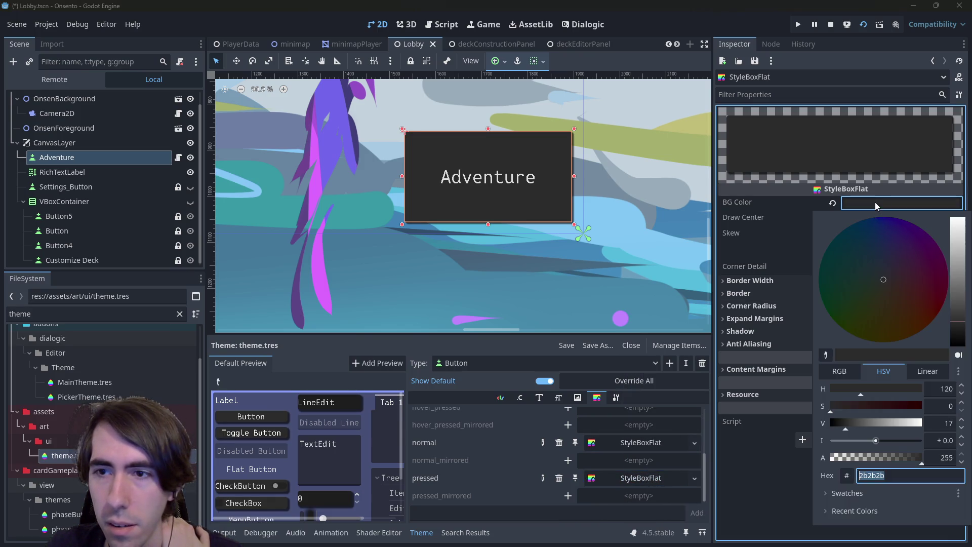
{"action": "left_click", "coordinate": [959, 334]}
{"action": "left_click_drag", "start_coordinate": [959, 334], "coordinate": [958, 337]}
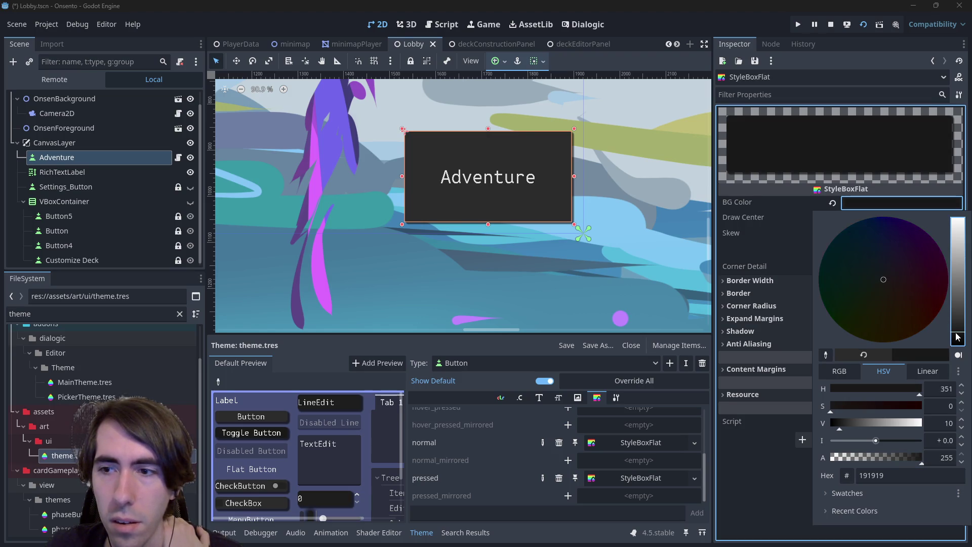
{"action": "left_click", "coordinate": [739, 123]}
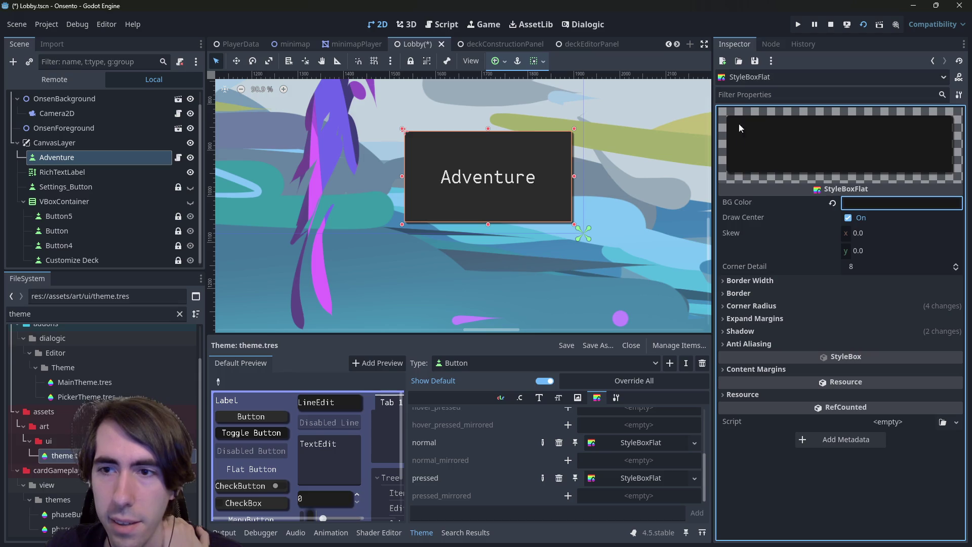
{"action": "key", "text": "ctrl+s"}
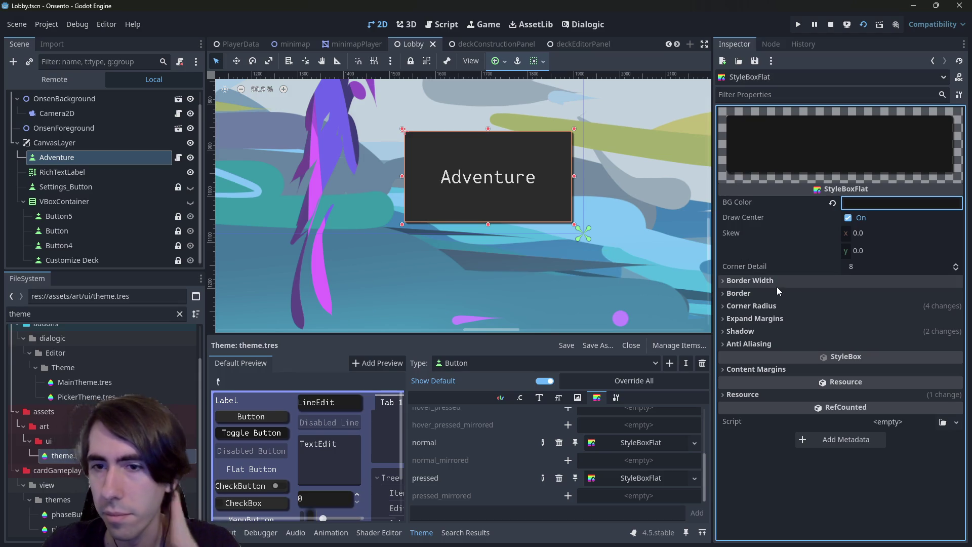
Set the button StyleBoxFlat's top-left corner radius to 5.
{"action": "scroll", "coordinate": [593, 448], "scroll_direction": "up", "scroll_amount": 3}
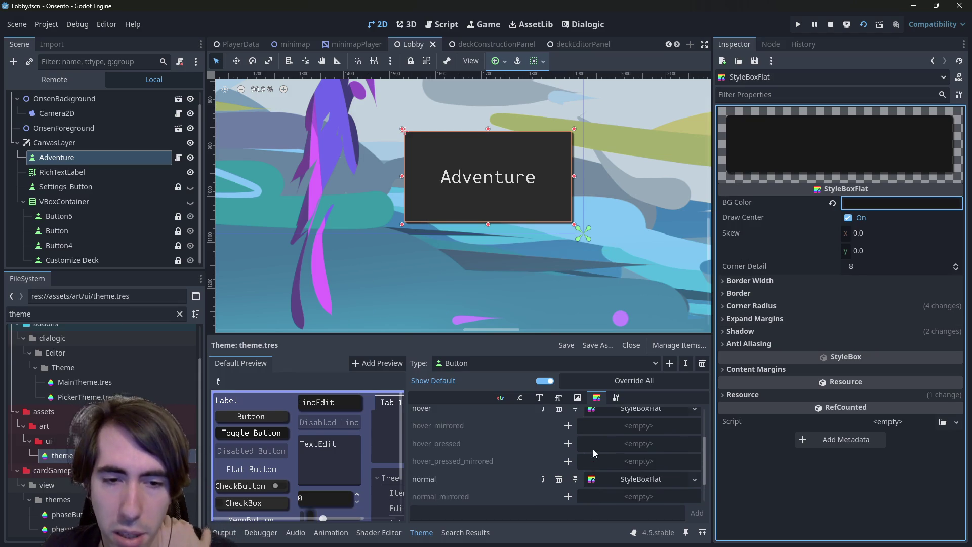
{"action": "left_click", "coordinate": [618, 418]}
{"action": "left_click", "coordinate": [764, 306]}
{"action": "left_click", "coordinate": [766, 306]}
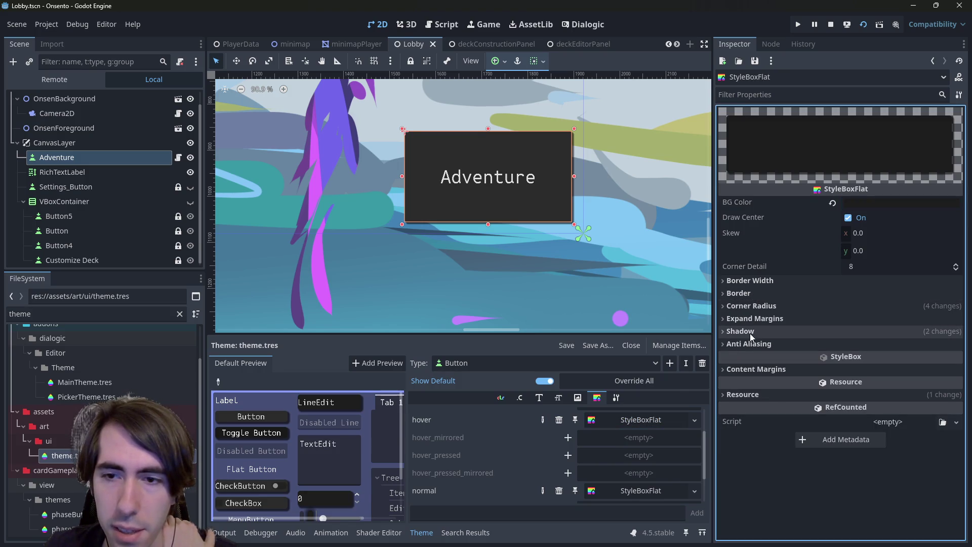
{"action": "left_click", "coordinate": [749, 332]}
{"action": "left_click", "coordinate": [749, 333]}
{"action": "left_click", "coordinate": [752, 318]}
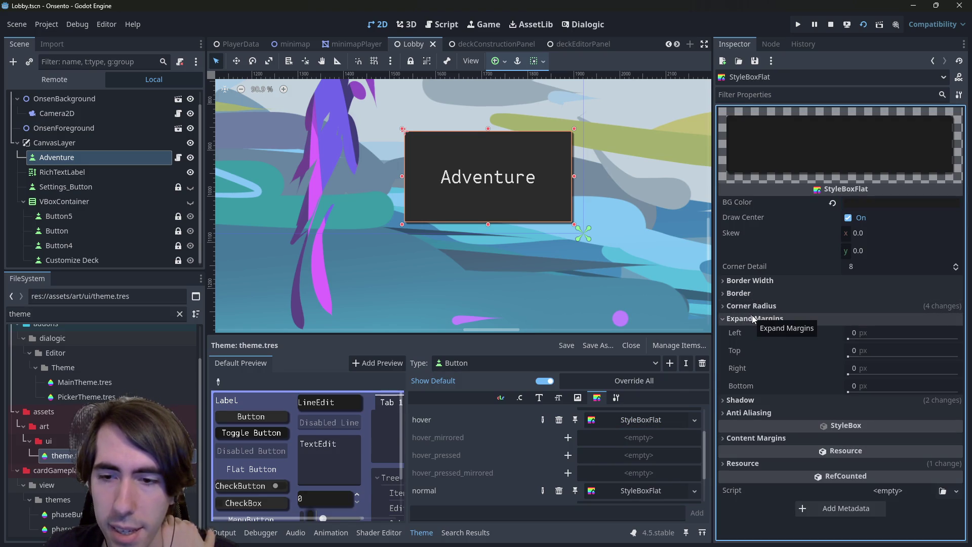
{"action": "left_click", "coordinate": [755, 318]}
{"action": "left_click", "coordinate": [756, 305]}
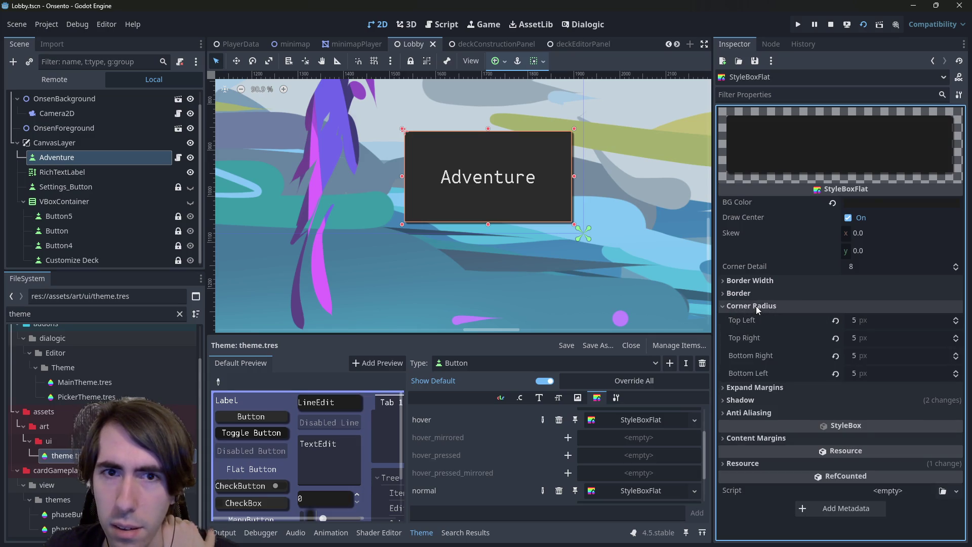
{"action": "left_click_drag", "start_coordinate": [858, 320], "coordinate": [841, 320]}
{"action": "left_click", "coordinate": [861, 320]}
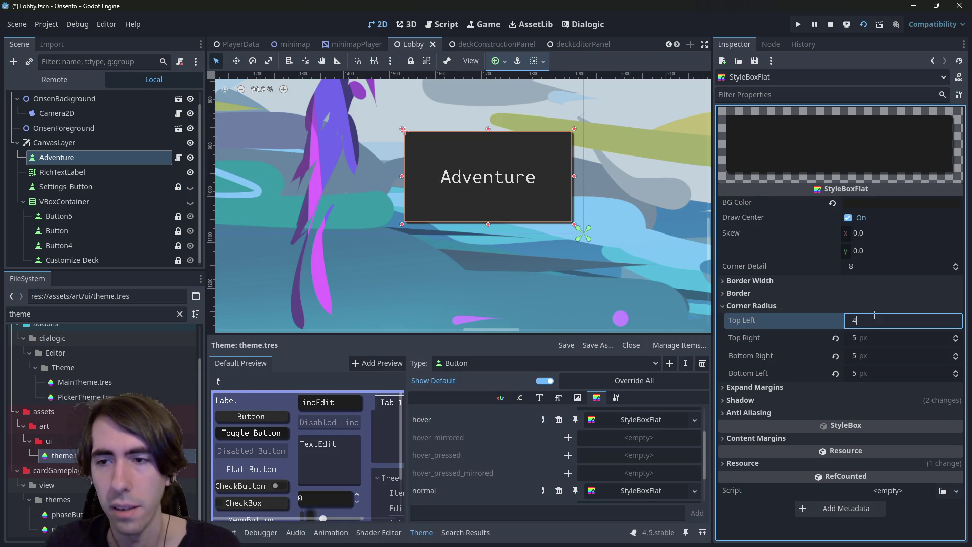
{"action": "type", "text": "5"}
{"action": "key", "text": "Return"}
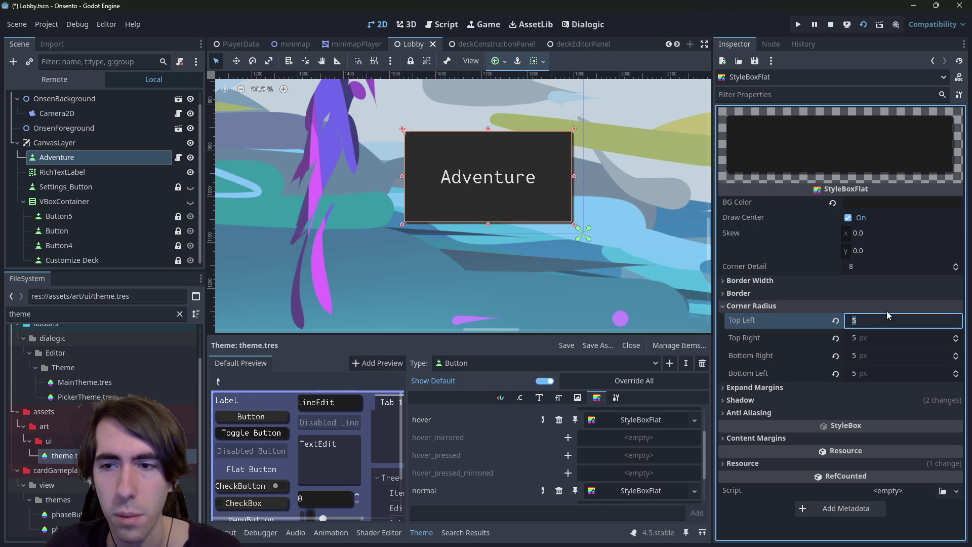
Inspect the StyleBoxFlat's border and border width settings.
{"action": "left_click", "coordinate": [772, 306]}
{"action": "left_click", "coordinate": [764, 295]}
{"action": "left_click", "coordinate": [763, 296]}
{"action": "left_click", "coordinate": [763, 281]}
{"action": "left_click", "coordinate": [764, 280]}
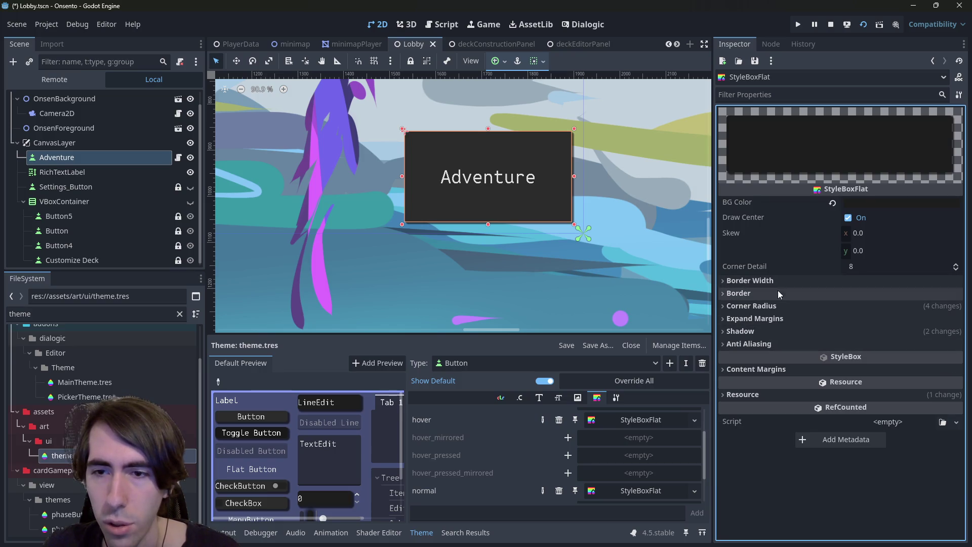
Try expand margins of 100 on the left, right and bottom sides.
{"action": "left_click", "coordinate": [772, 321]}
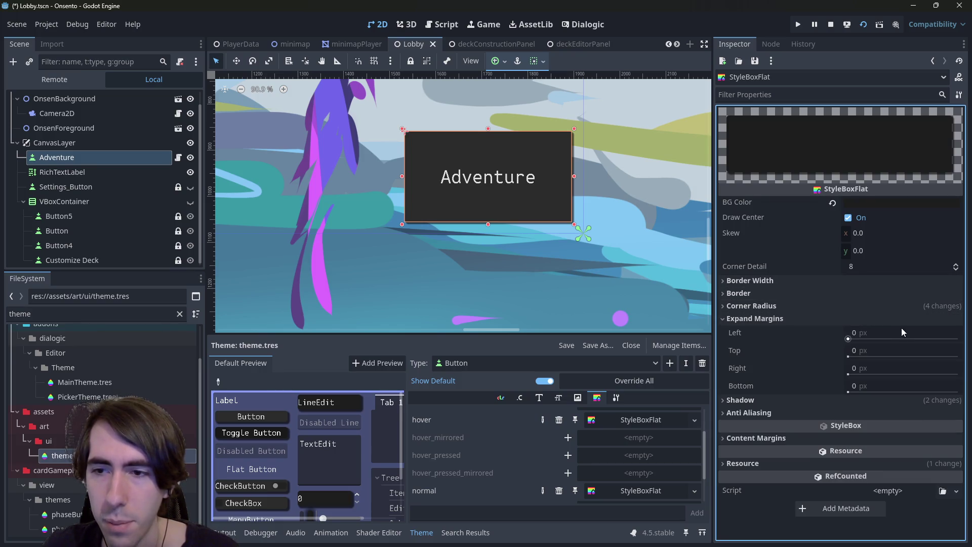
{"action": "left_click", "coordinate": [901, 333]}
{"action": "type", "text": "2"}
{"action": "left_click", "coordinate": [887, 350]}
{"action": "type", "text": "2"}
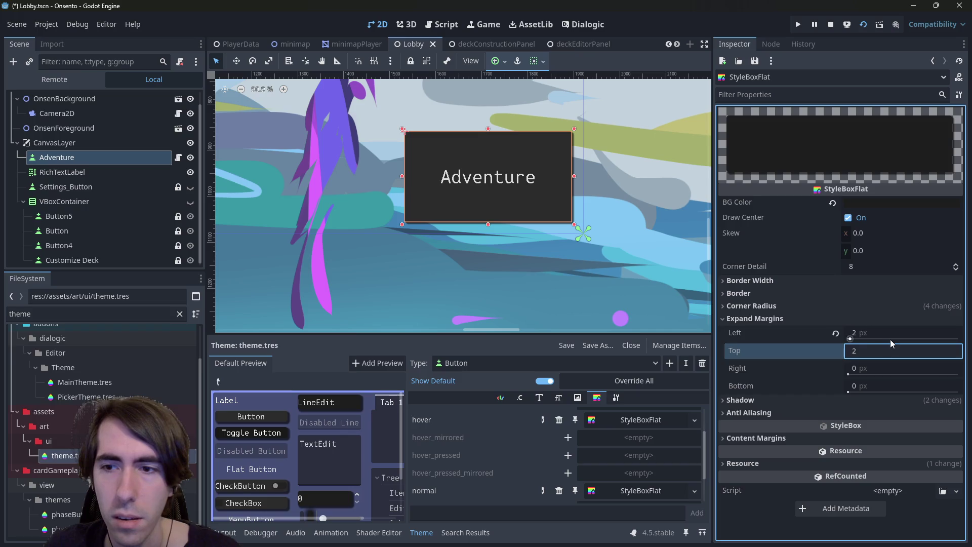
{"action": "left_click", "coordinate": [891, 337]}
{"action": "type", "text": "10"}
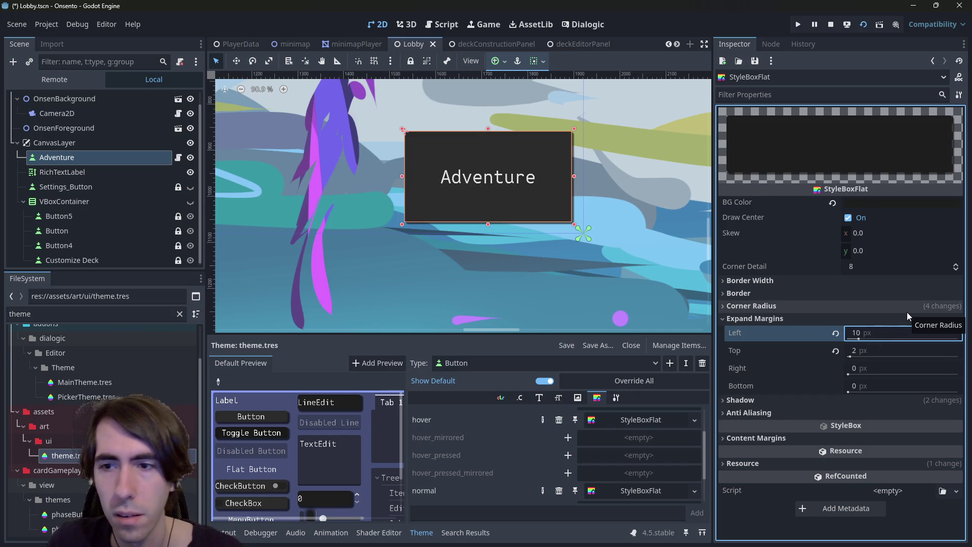
{"action": "left_click", "coordinate": [905, 338]}
{"action": "type", "text": "100"}
{"action": "key", "text": "Return"}
{"action": "left_click", "coordinate": [905, 337]}
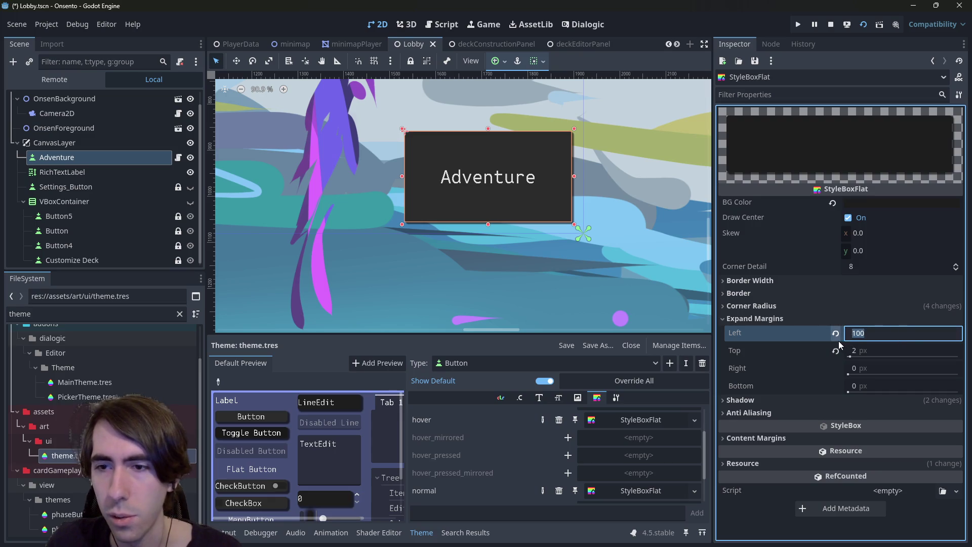
{"action": "left_click", "coordinate": [866, 350]}
{"action": "type", "text": "100"}
{"action": "left_click", "coordinate": [867, 368]}
{"action": "type", "text": "100"}
{"action": "left_click", "coordinate": [868, 387]}
{"action": "type", "text": "100"}
{"action": "key", "text": "Return"}
Revert all four expand margins to their defaults and save.
{"action": "left_click", "coordinate": [836, 333]}
{"action": "left_click", "coordinate": [837, 350]}
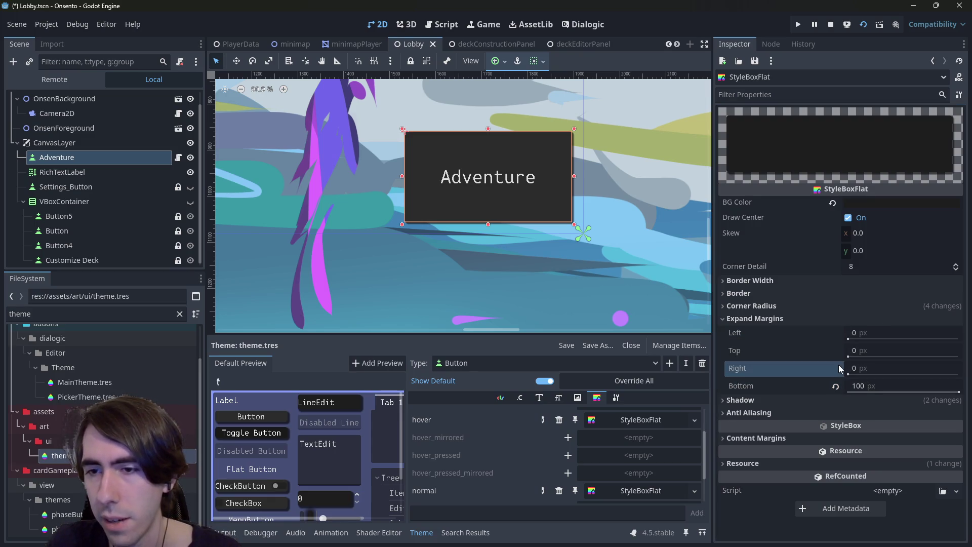
{"action": "left_click", "coordinate": [836, 368]}
{"action": "left_click", "coordinate": [836, 386]}
{"action": "left_click", "coordinate": [774, 318]}
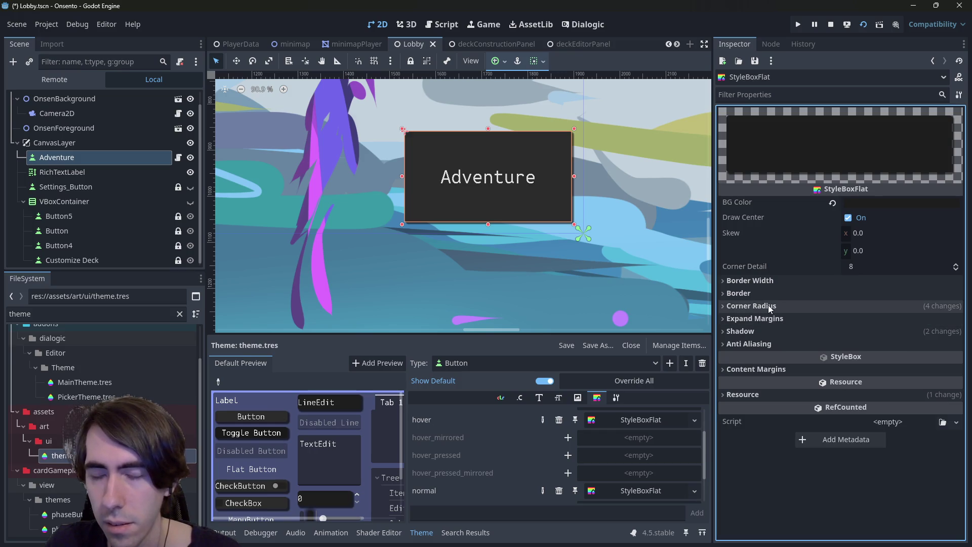
{"action": "key", "text": "ctrl+s"}
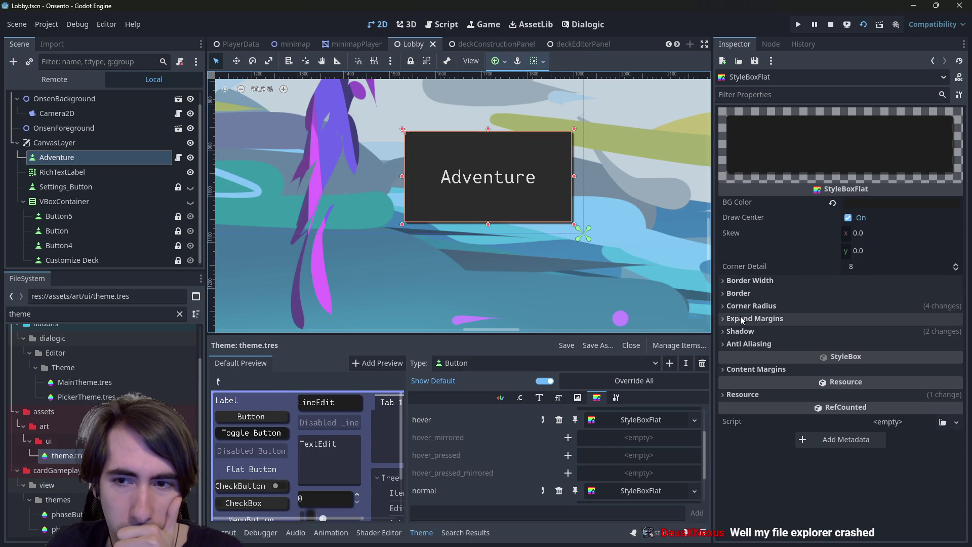
Try a left content margin of 84 px, revert it to -1, and save.
{"action": "left_click", "coordinate": [769, 370]}
{"action": "left_click_drag", "start_coordinate": [856, 383], "coordinate": [891, 383]}
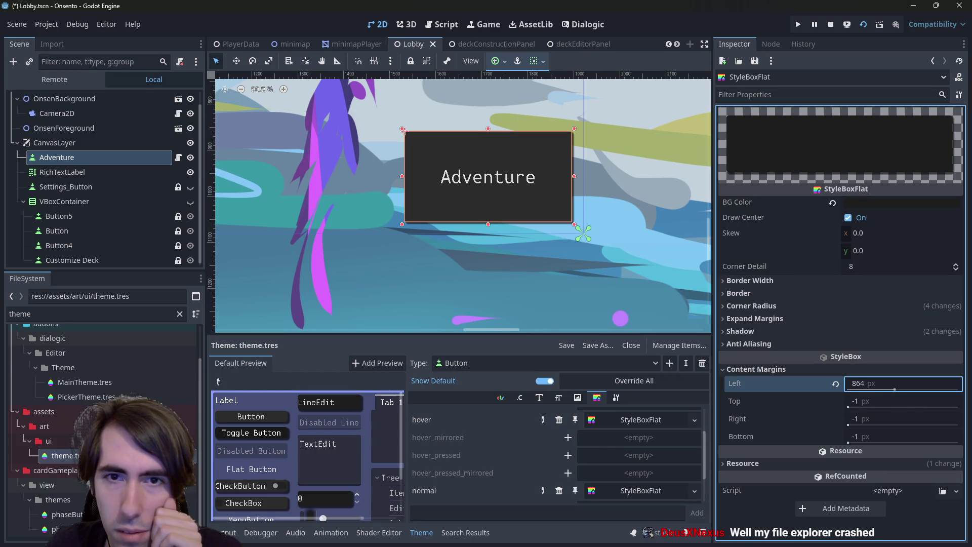
{"action": "left_click", "coordinate": [835, 383]}
{"action": "key", "text": "ctrl+s"}
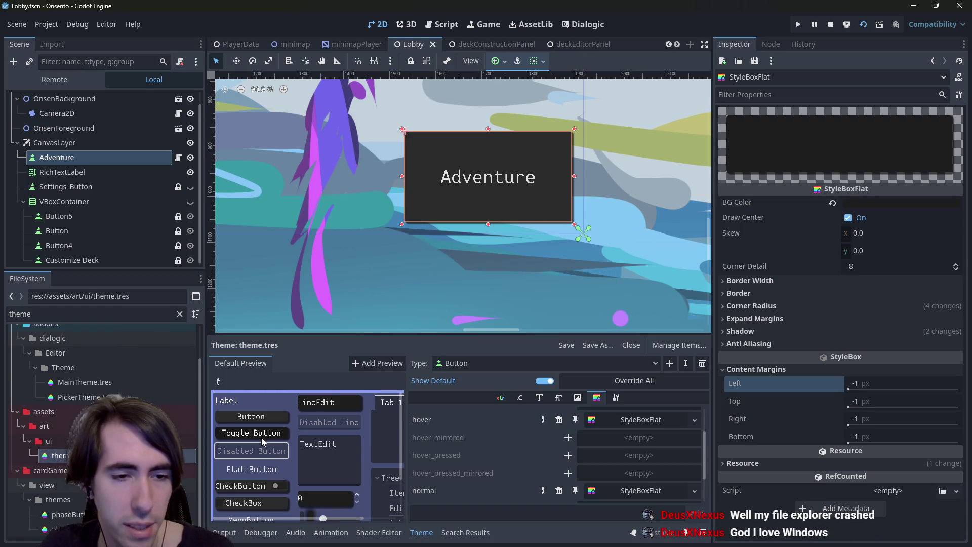
{"action": "scroll", "coordinate": [278, 479], "scroll_direction": "down", "scroll_amount": 3}
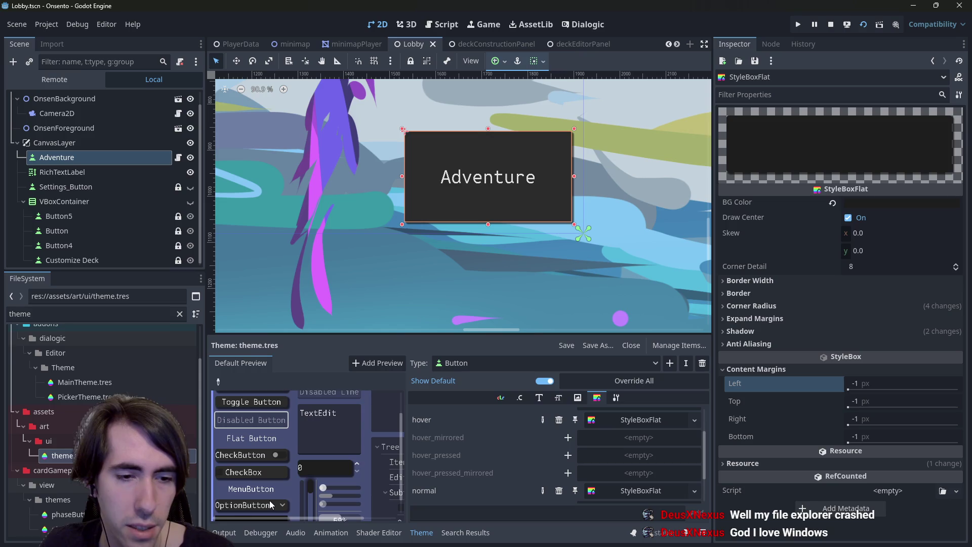
Run the project and enter Misty Herb Fields from the lobby's Adventure button.
{"action": "left_click", "coordinate": [830, 24]}
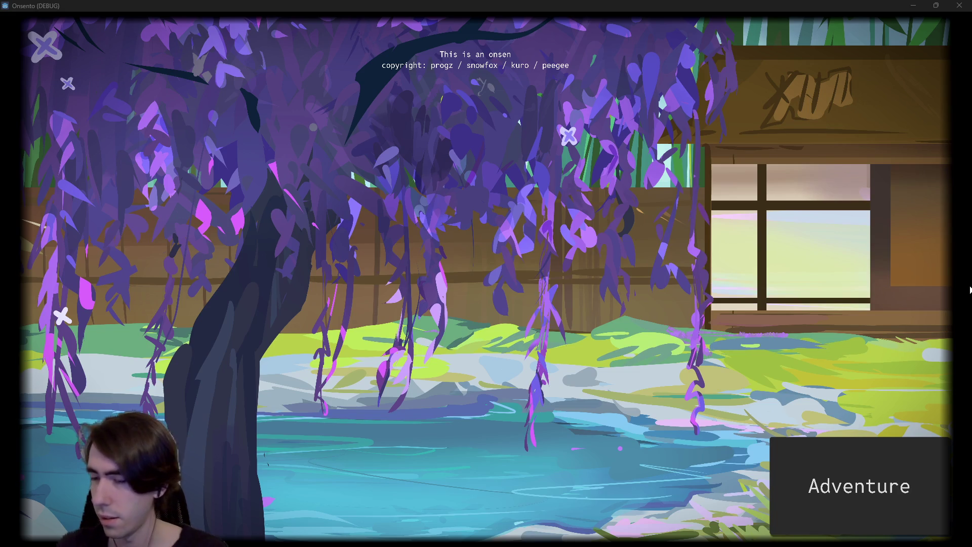
{"action": "key", "text": "alt+Tab"}
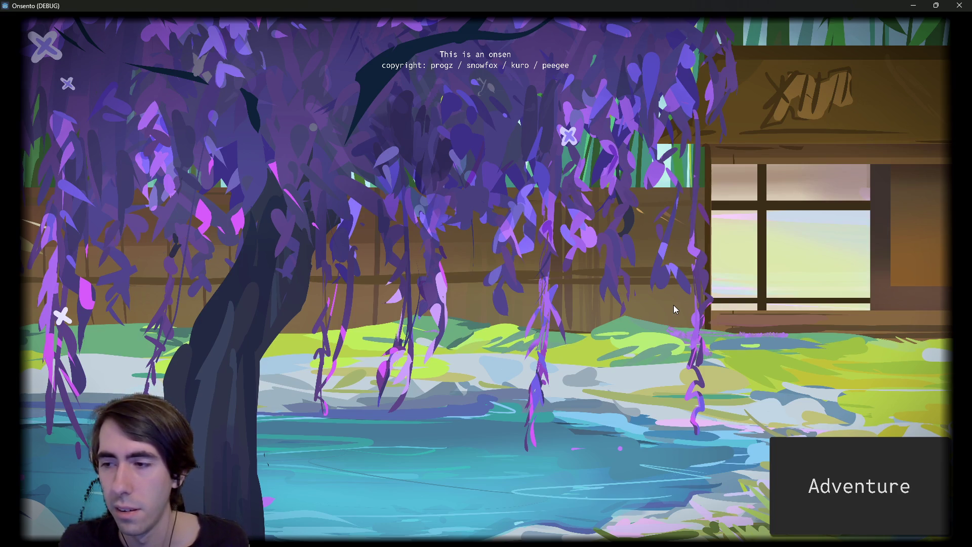
{"action": "left_click", "coordinate": [798, 463]}
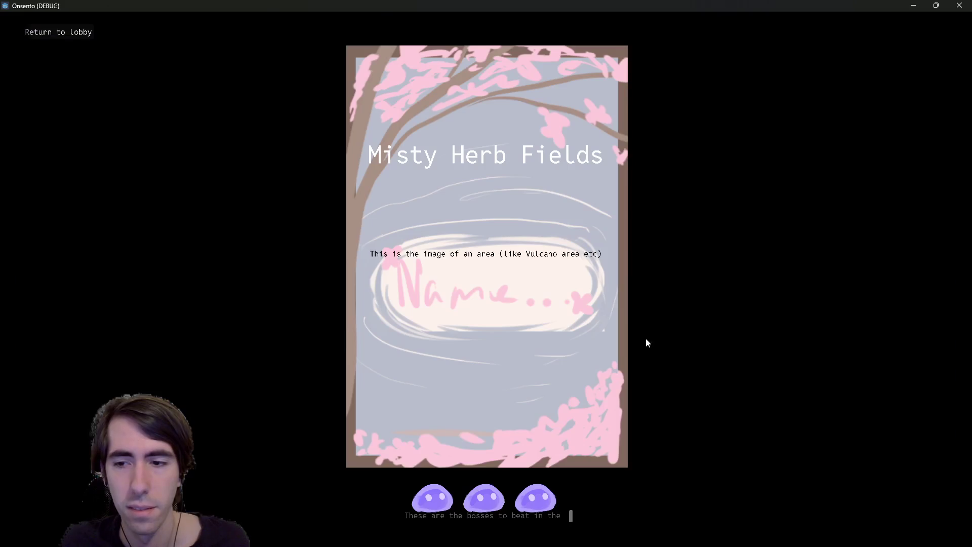
Go back from the Misty Herb Fields card to the onsen lobby.
{"action": "left_click", "coordinate": [71, 35]}
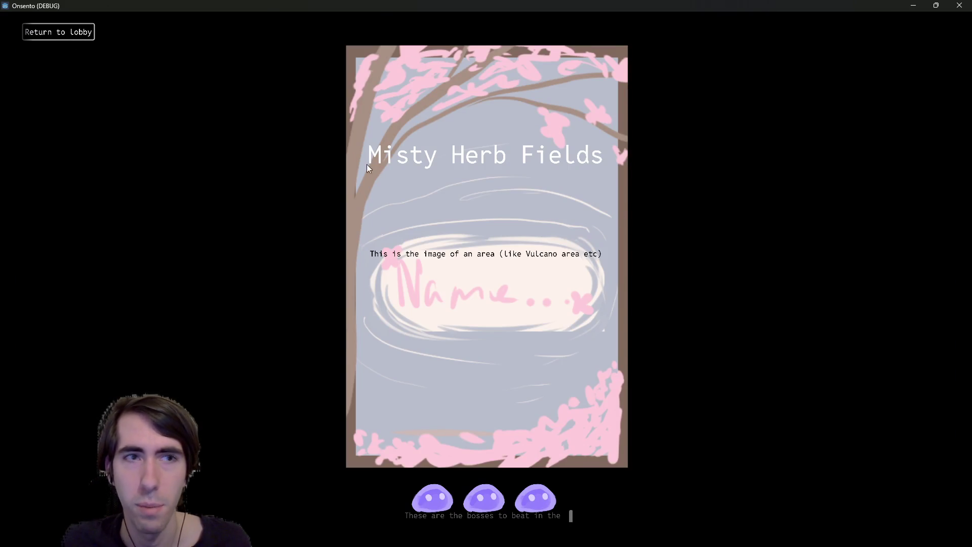
{"action": "key", "text": "Return"}
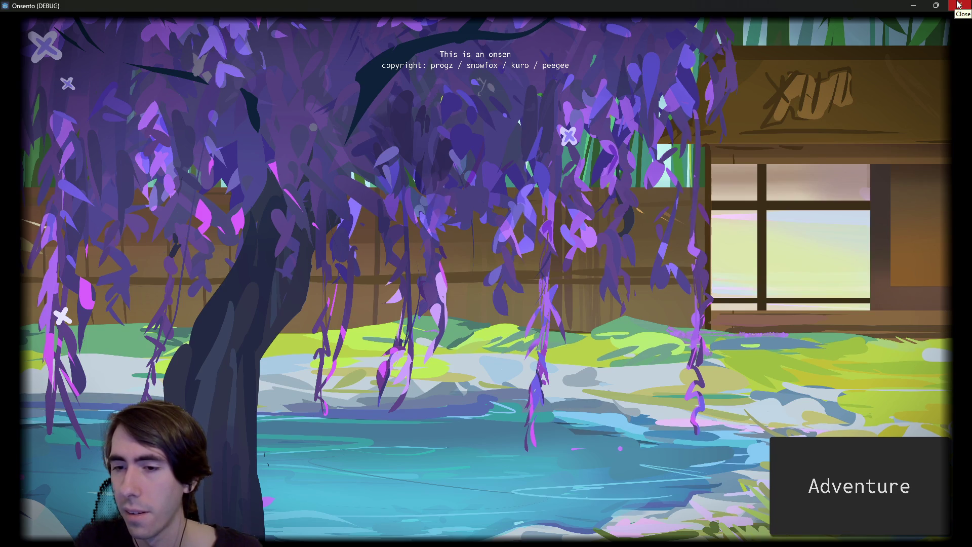
Close the running game and centre the canvas on the Adventure button.
{"action": "left_click", "coordinate": [959, 5]}
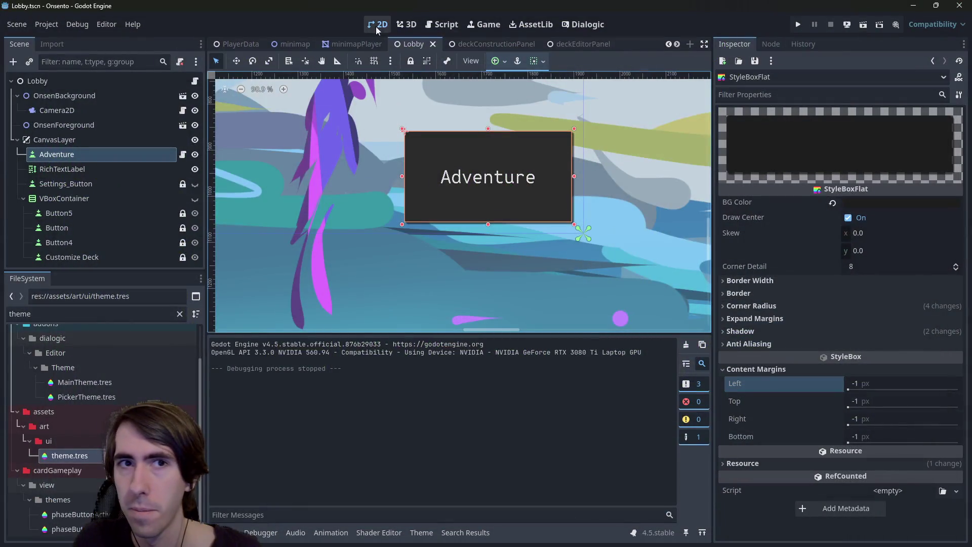
{"action": "scroll", "coordinate": [448, 232], "scroll_direction": "down", "scroll_amount": 10}
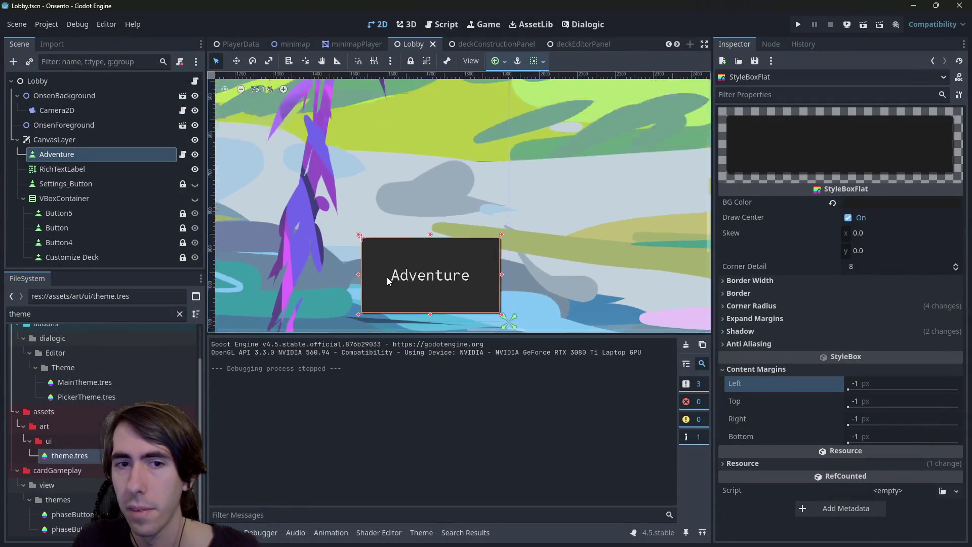
{"action": "scroll", "coordinate": [470, 261], "scroll_direction": "up", "scroll_amount": 3}
{"action": "mouse_move", "coordinate": [470, 260]}
{"action": "left_mouse_down"}
{"action": "mouse_move", "coordinate": [457, 262]}
{"action": "mouse_move", "coordinate": [507, 246]}
{"action": "mouse_move", "coordinate": [535, 261]}
{"action": "mouse_move", "coordinate": [354, 243]}
{"action": "left_mouse_up"}
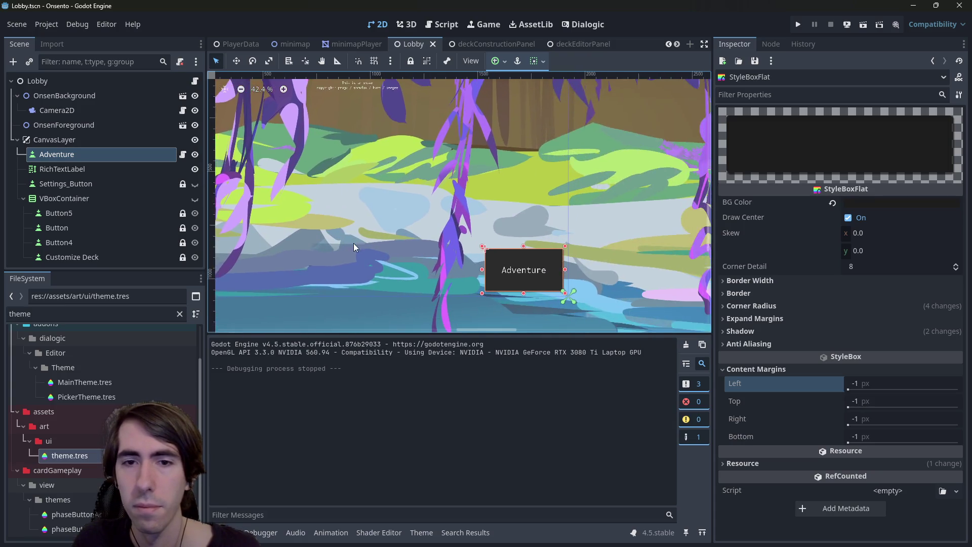
{"action": "scroll", "coordinate": [422, 269], "scroll_direction": "up", "scroll_amount": 3}
{"action": "mouse_move", "coordinate": [465, 257]}
{"action": "left_mouse_down"}
{"action": "mouse_move", "coordinate": [531, 239]}
{"action": "mouse_move", "coordinate": [387, 245]}
{"action": "left_mouse_up"}
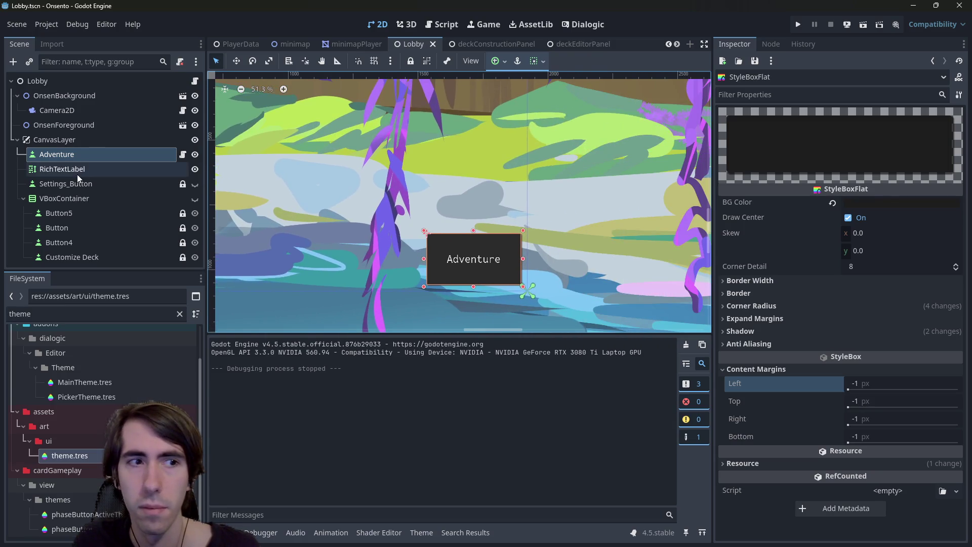
Select the Adventure button node and duplicate it with Ctrl+D.
{"action": "left_click", "coordinate": [24, 199]}
{"action": "left_click", "coordinate": [61, 198]}
{"action": "left_click", "coordinate": [62, 169]}
{"action": "left_click", "coordinate": [57, 154]}
{"action": "scroll", "coordinate": [461, 266], "scroll_direction": "down", "scroll_amount": 2}
{"action": "mouse_move", "coordinate": [300, 252]}
{"action": "left_mouse_down"}
{"action": "mouse_move", "coordinate": [461, 267]}
{"action": "mouse_move", "coordinate": [395, 261]}
{"action": "left_mouse_up"}
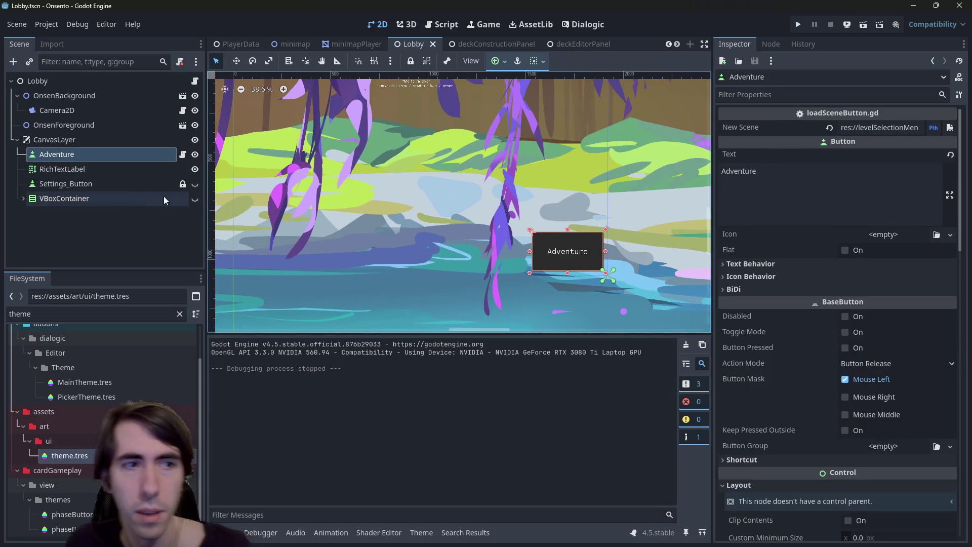
{"action": "left_click", "coordinate": [105, 173]}
{"action": "left_click", "coordinate": [90, 154]}
{"action": "key", "text": "ctrl+d"}
Anchor the duplicated button with the Bottom Left preset.
{"action": "scroll", "coordinate": [374, 211], "scroll_direction": "down", "scroll_amount": 2}
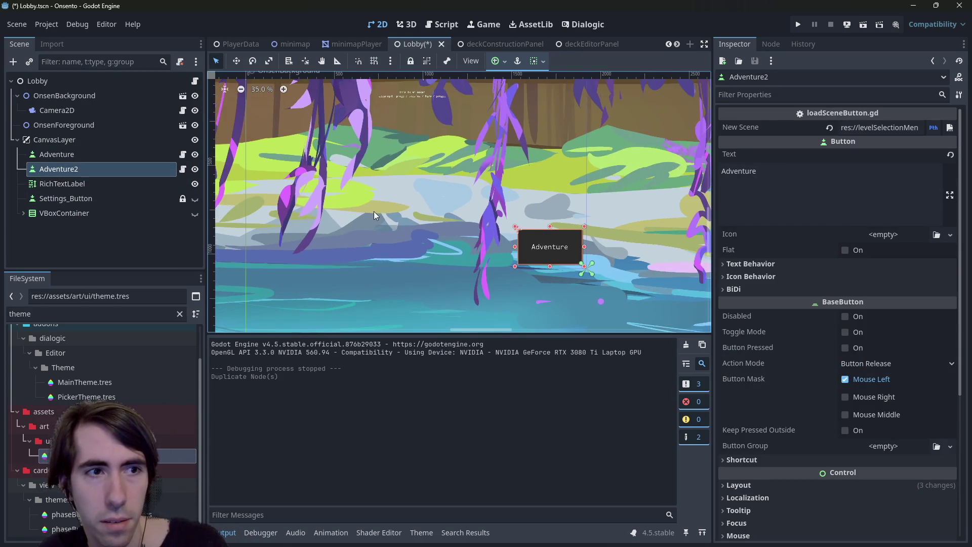
{"action": "left_click", "coordinate": [502, 62]}
{"action": "left_click", "coordinate": [501, 136]}
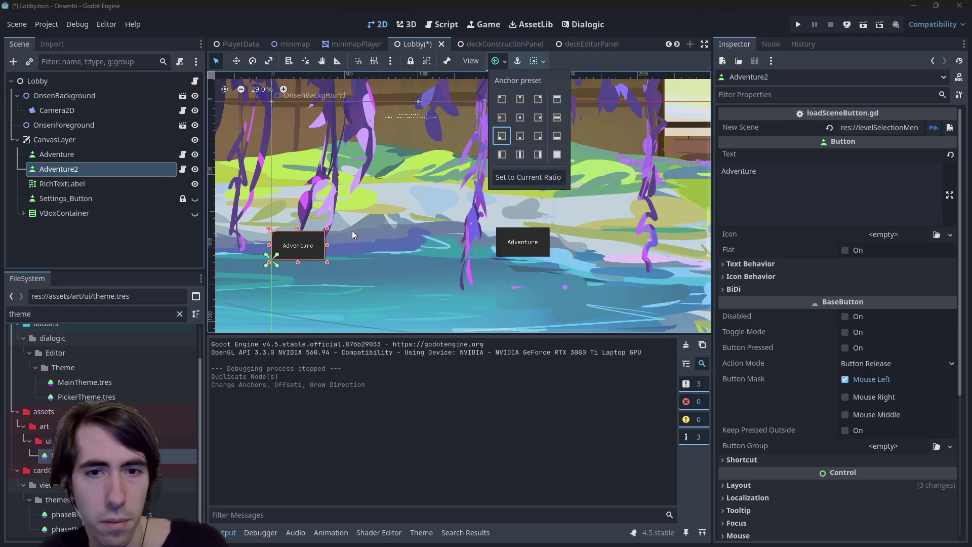
Rename the duplicated node to Credits and save the Lobby scene.
{"action": "scroll", "coordinate": [213, 190], "scroll_direction": "left", "scroll_amount": 3}
{"action": "double_click", "coordinate": [95, 171]}
{"action": "type", "text": "Credit"}
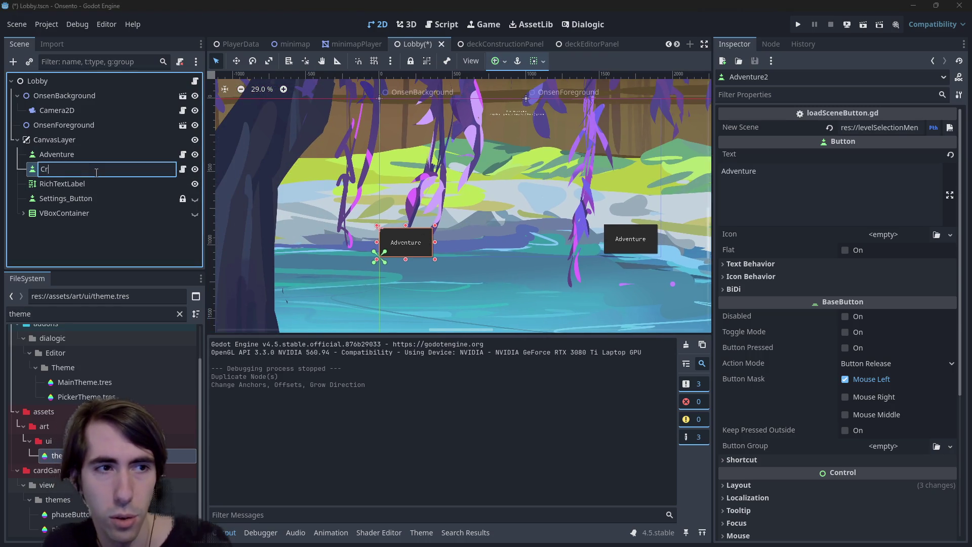
{"action": "type", "text": "s"}
{"action": "key", "text": "Return"}
{"action": "key", "text": "ctrl+s"}
Change the button's caption from Adventure to Credits and save.
{"action": "scroll", "coordinate": [499, 235], "scroll_direction": "up", "scroll_amount": 10}
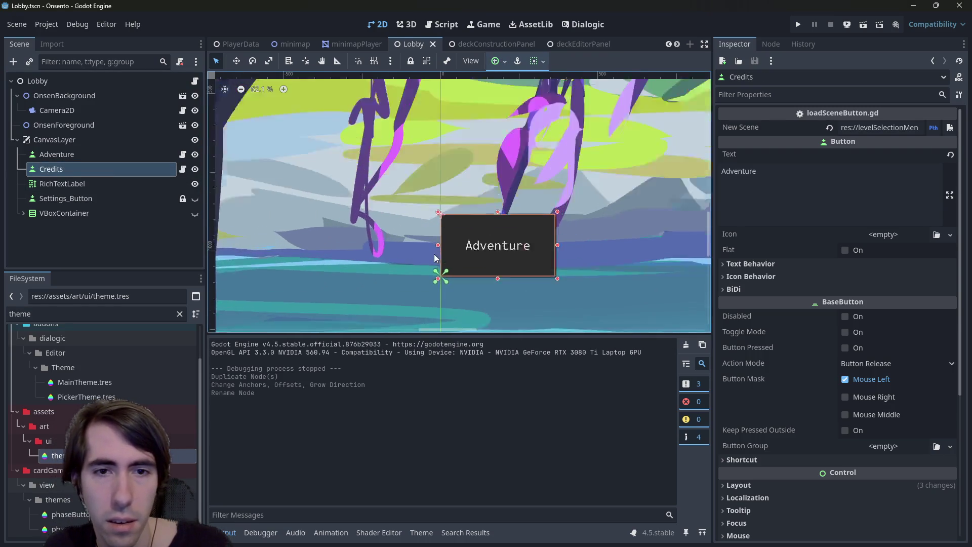
{"action": "triple_click", "coordinate": [798, 186]}
{"action": "type", "text": "Credits"}
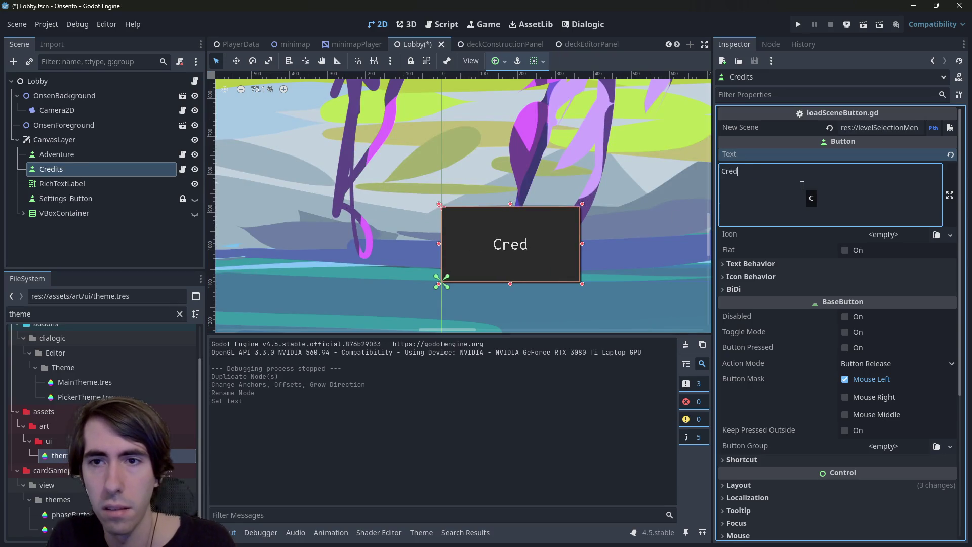
{"action": "scroll", "coordinate": [499, 208], "scroll_direction": "down", "scroll_amount": 7}
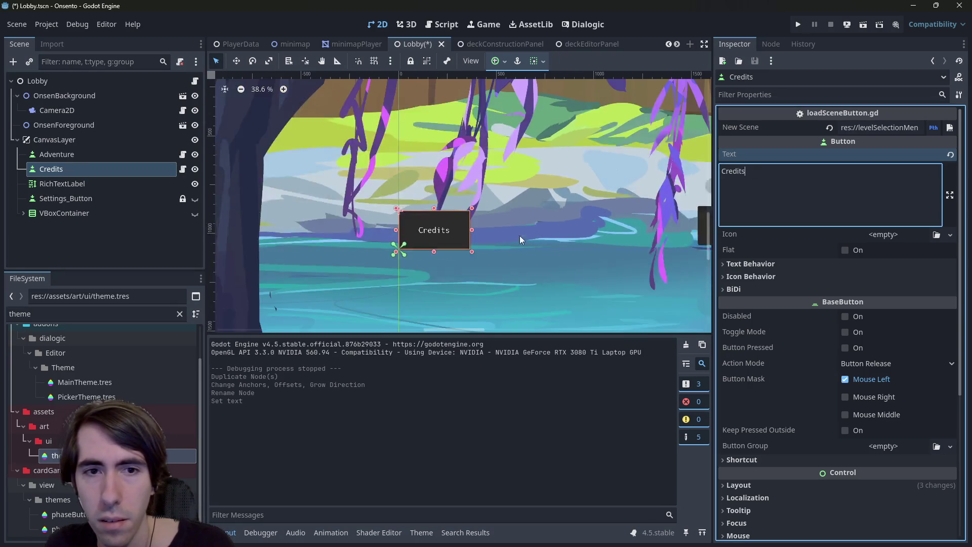
{"action": "key", "text": "ctrl+s"}
{"action": "scroll", "coordinate": [792, 357], "scroll_direction": "down", "scroll_amount": 5}
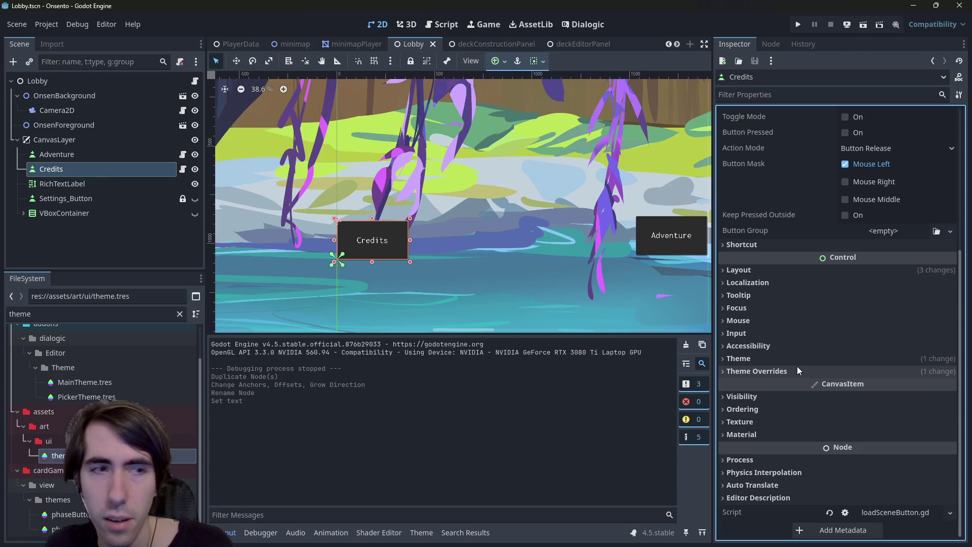
{"action": "scroll", "coordinate": [840, 303], "scroll_direction": "up", "scroll_amount": 5}
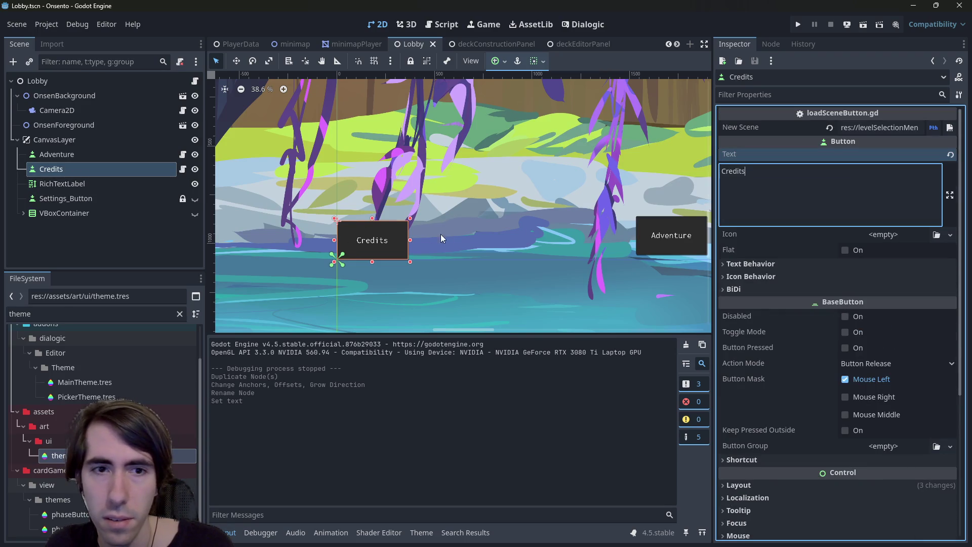
{"action": "scroll", "coordinate": [773, 375], "scroll_direction": "down", "scroll_amount": 5}
{"action": "left_click", "coordinate": [767, 271]}
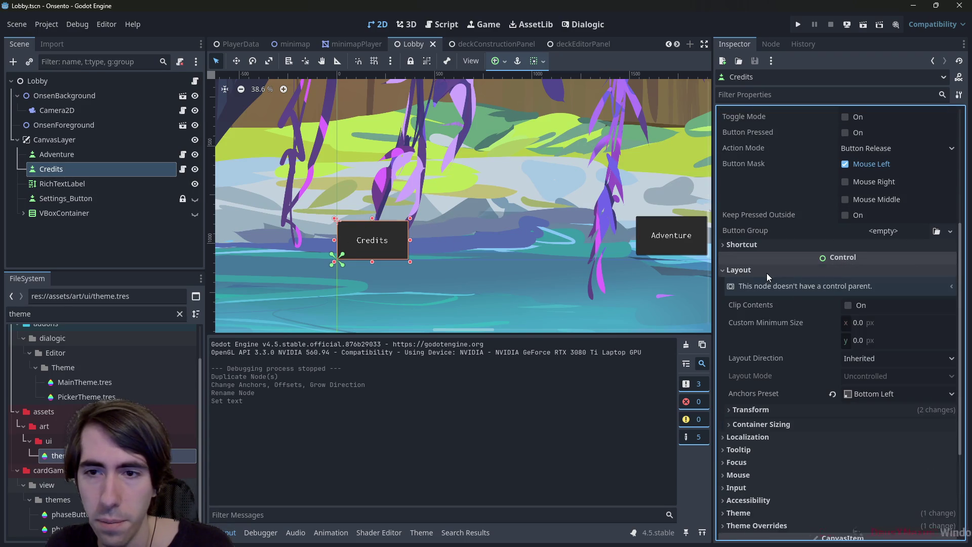
Halve the Credits button's size to 181.5 × 98.5 px.
{"action": "left_click", "coordinate": [796, 410]}
{"action": "scroll", "coordinate": [809, 405], "scroll_direction": "down", "scroll_amount": 5}
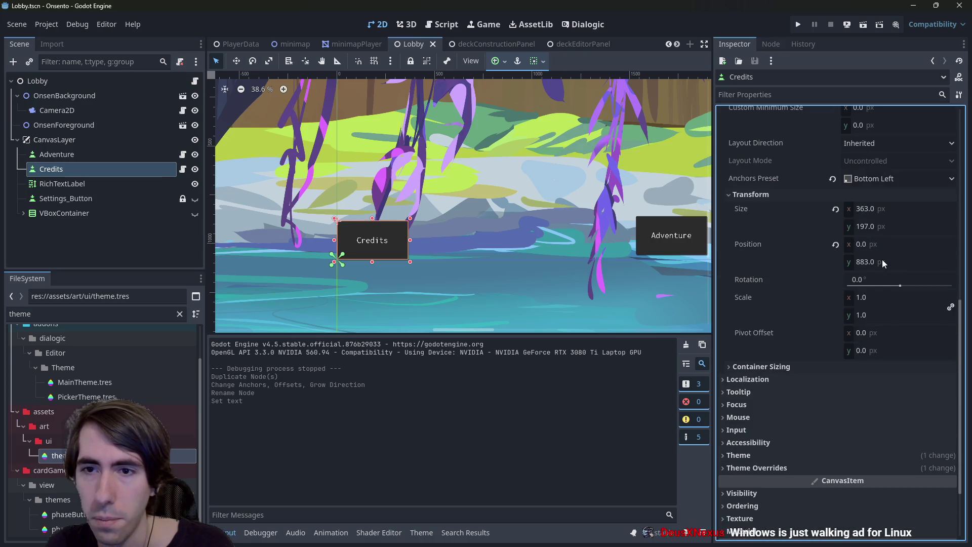
{"action": "left_click", "coordinate": [883, 210]}
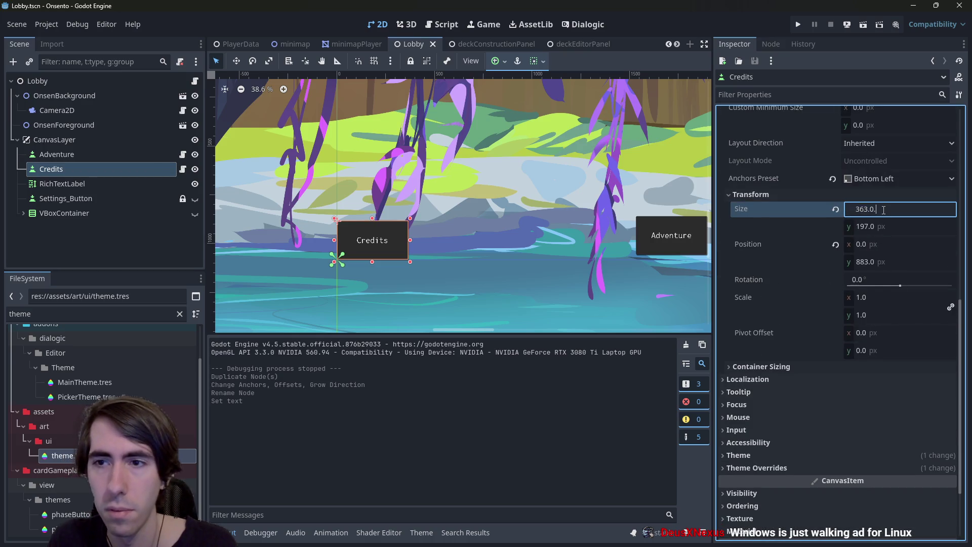
{"action": "type", "text": "/2"}
{"action": "key", "text": "Return"}
{"action": "left_click", "coordinate": [898, 226]}
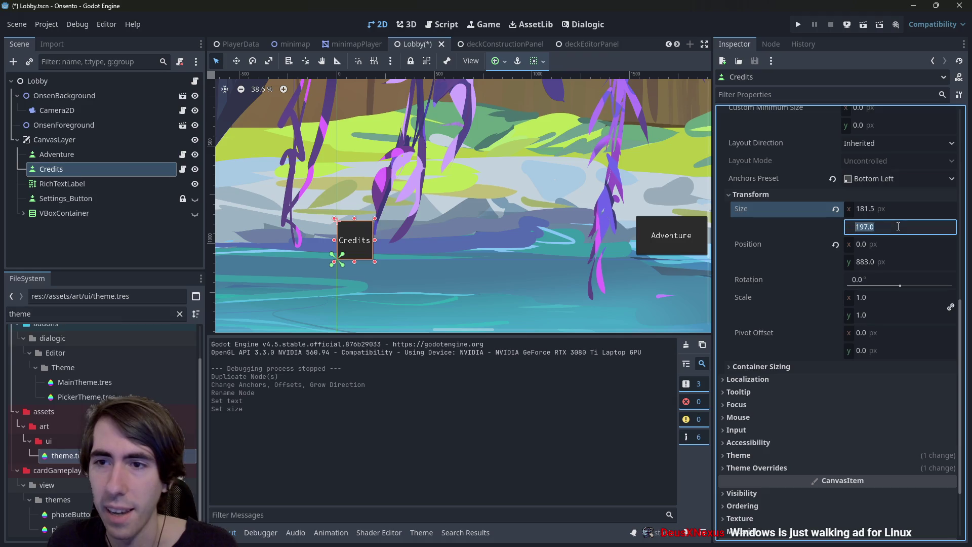
{"action": "type", "text": "/2"}
{"action": "type", "text": "98.5"}
{"action": "key", "text": "Return"}
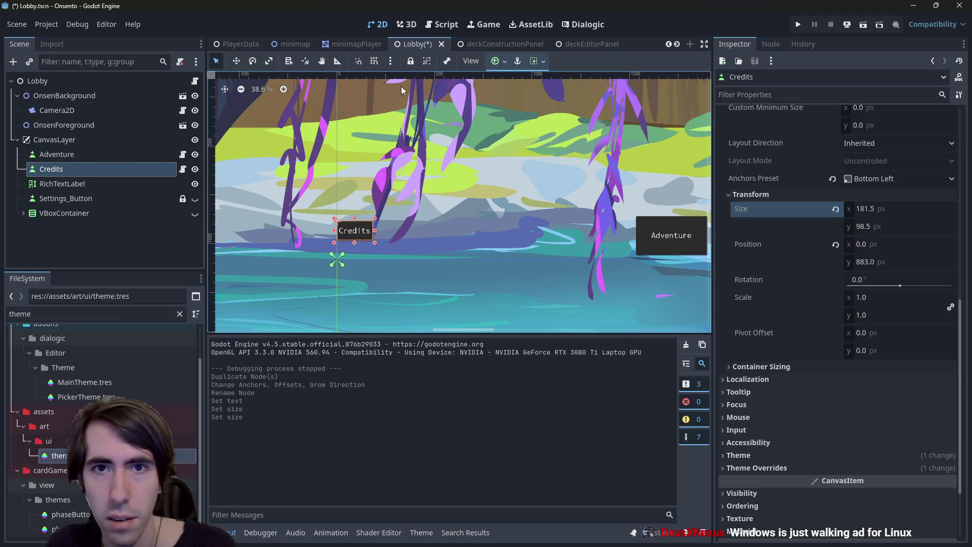
Snap Credits to the bottom-left anchor and compare its layout with Adventure.
{"action": "left_click", "coordinate": [497, 61]}
{"action": "left_click", "coordinate": [502, 136]}
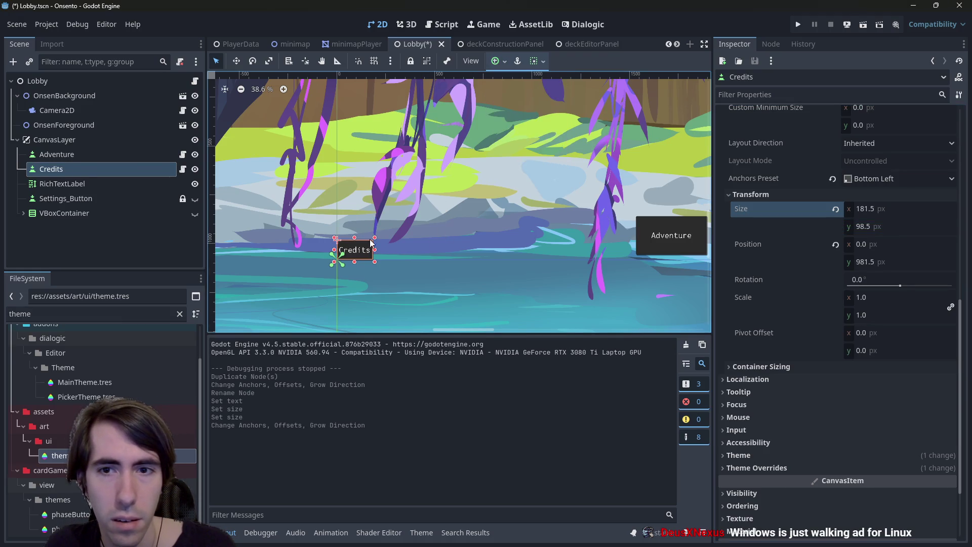
{"action": "scroll", "coordinate": [329, 246], "scroll_direction": "up", "scroll_amount": 2}
{"action": "scroll", "coordinate": [316, 265], "scroll_direction": "down", "scroll_amount": 3}
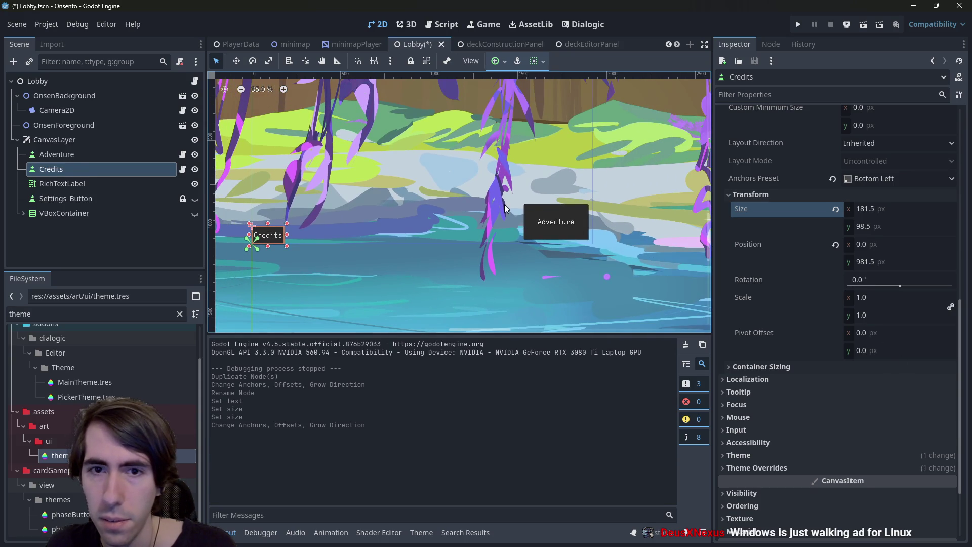
{"action": "left_click", "coordinate": [539, 212]}
{"action": "scroll", "coordinate": [813, 378], "scroll_direction": "down", "scroll_amount": 5}
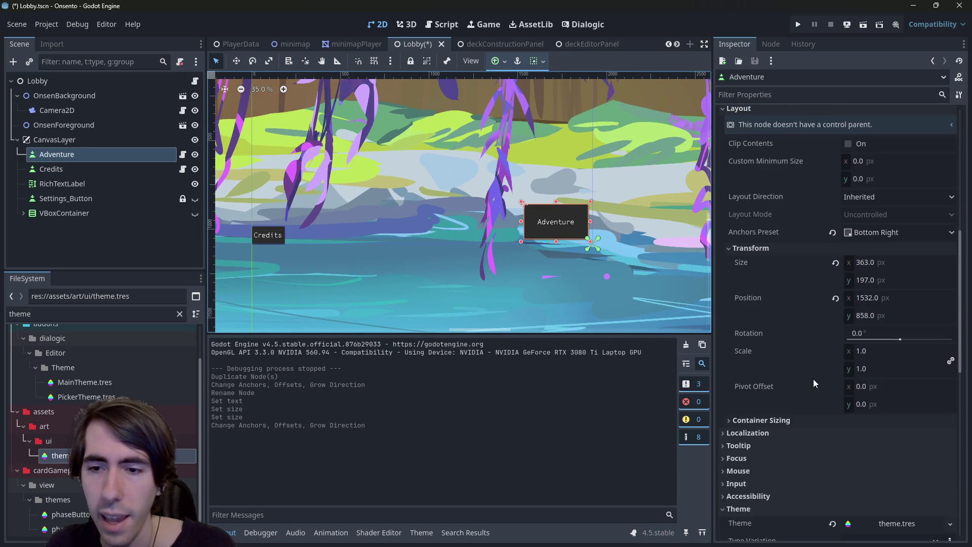
{"action": "scroll", "coordinate": [813, 380], "scroll_direction": "up", "scroll_amount": 2}
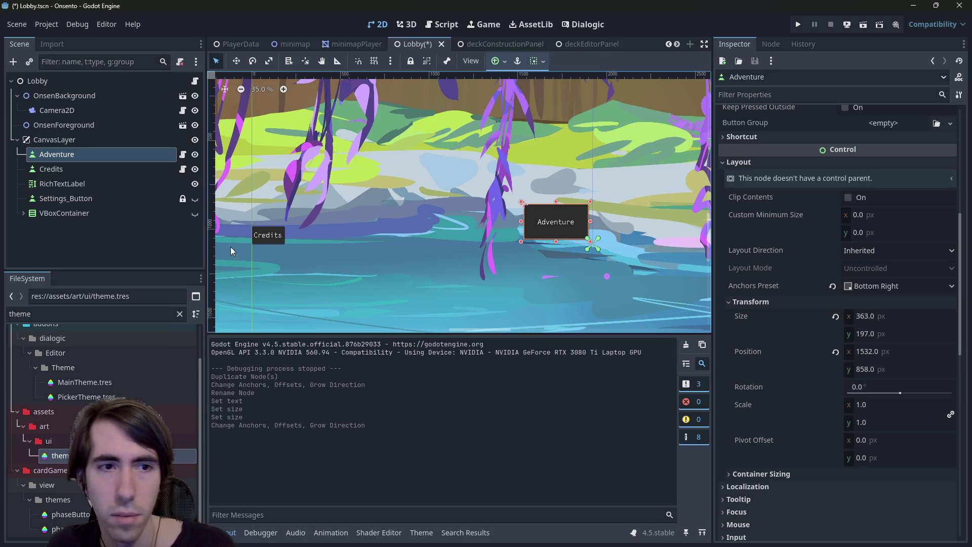
{"action": "left_click", "coordinate": [256, 239]}
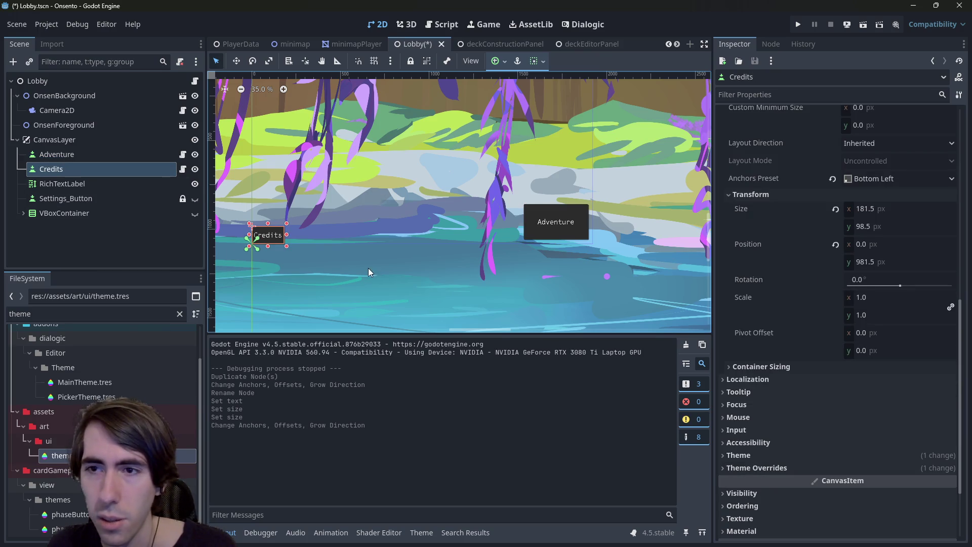
{"action": "scroll", "coordinate": [420, 249], "scroll_direction": "up", "scroll_amount": 5}
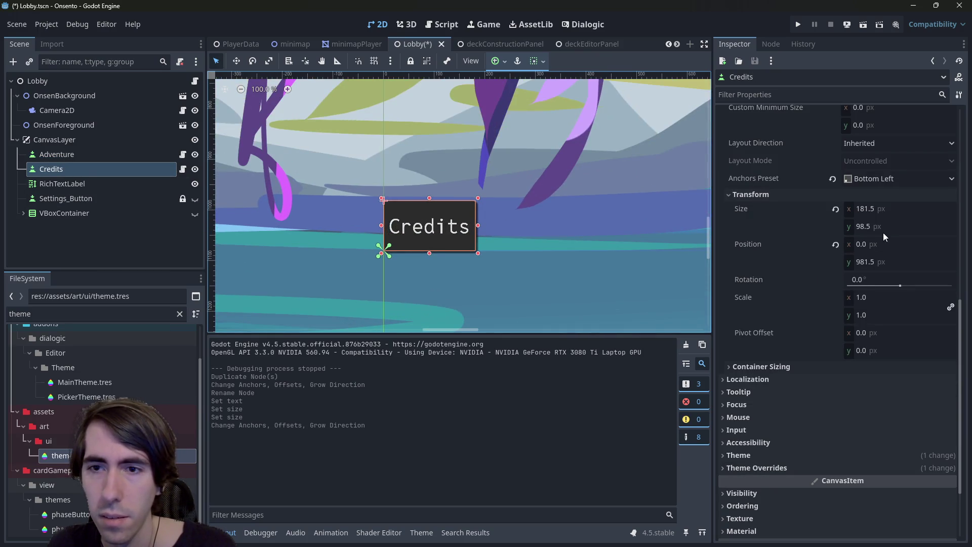
Position the Credits button at 30, 951.5 and save.
{"action": "left_click", "coordinate": [891, 246]}
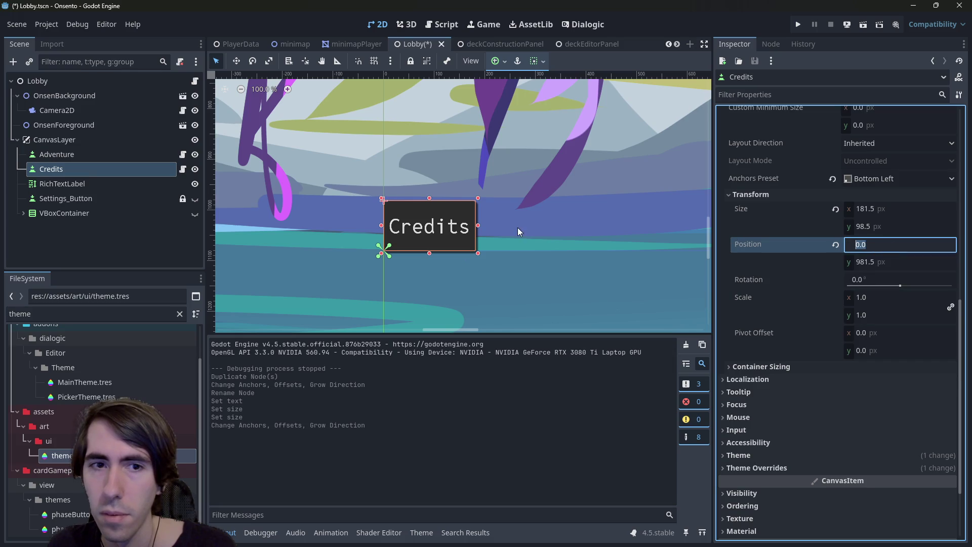
{"action": "scroll", "coordinate": [475, 260], "scroll_direction": "down", "scroll_amount": 4}
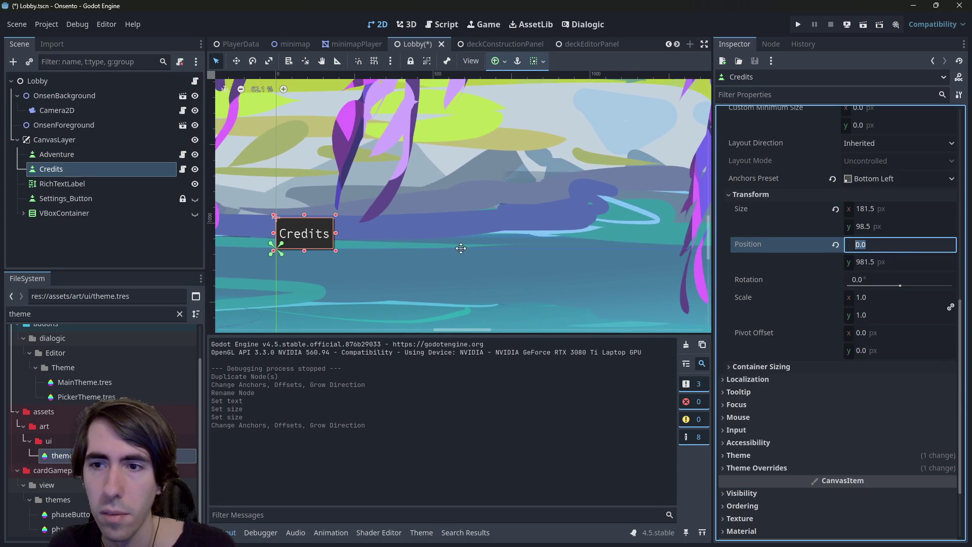
{"action": "type", "text": "30"}
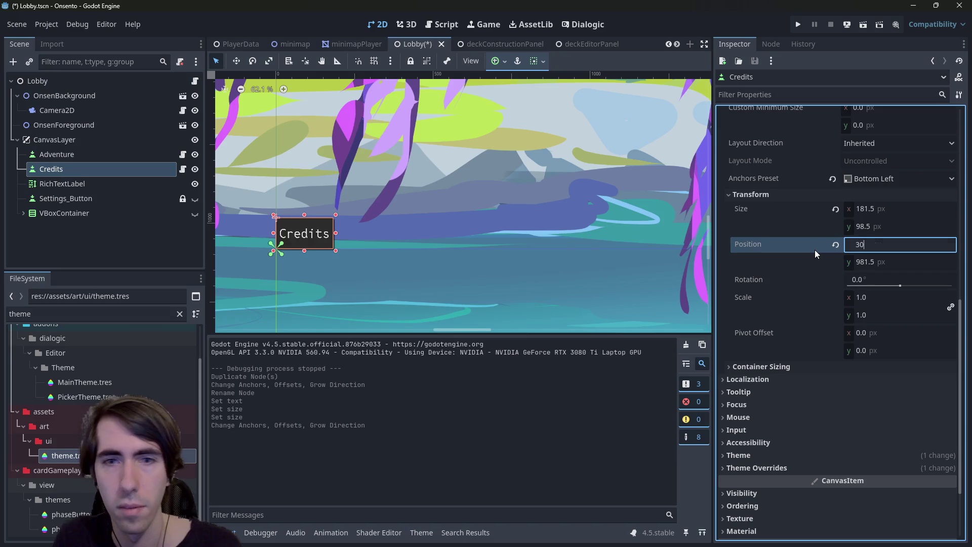
{"action": "key", "text": "Return"}
{"action": "left_click", "coordinate": [874, 262]}
{"action": "type", "text": "951.5"}
{"action": "key", "text": "Return"}
{"action": "scroll", "coordinate": [531, 245], "scroll_direction": "down", "scroll_amount": 5}
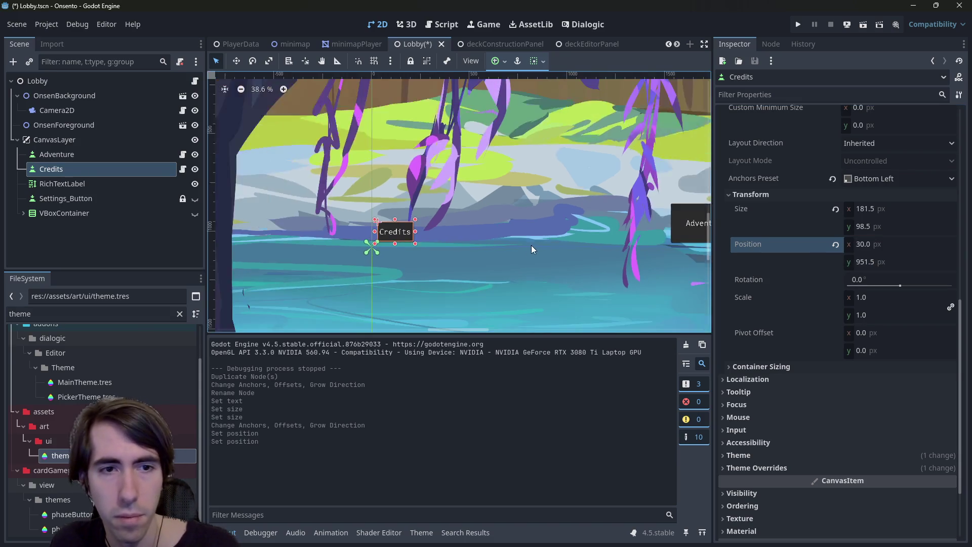
{"action": "key", "text": "ctrl+s"}
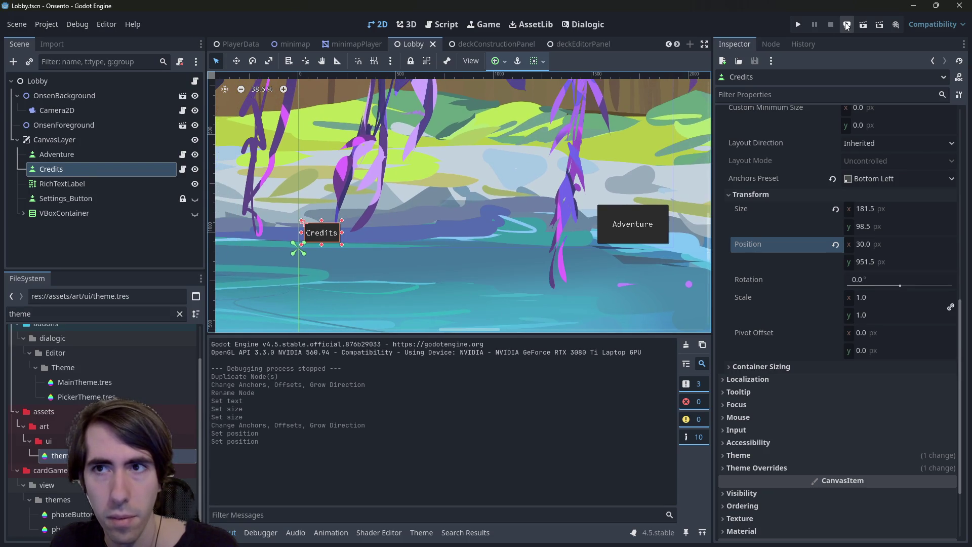
Give Credits a 30 px font size override, save, and run the game.
{"action": "scroll", "coordinate": [311, 236], "scroll_direction": "up", "scroll_amount": 3}
{"action": "left_click", "coordinate": [80, 150]}
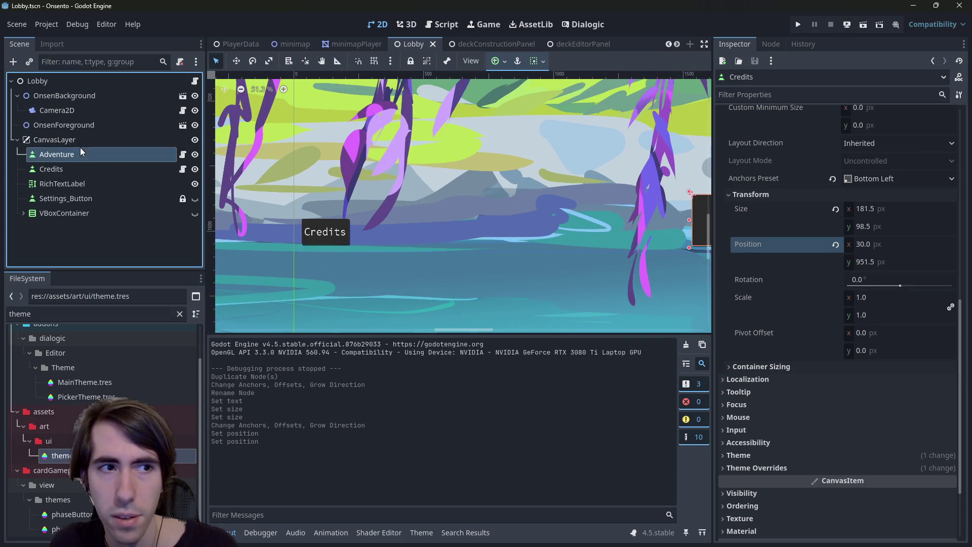
{"action": "left_click", "coordinate": [78, 166]}
{"action": "left_click", "coordinate": [783, 467]}
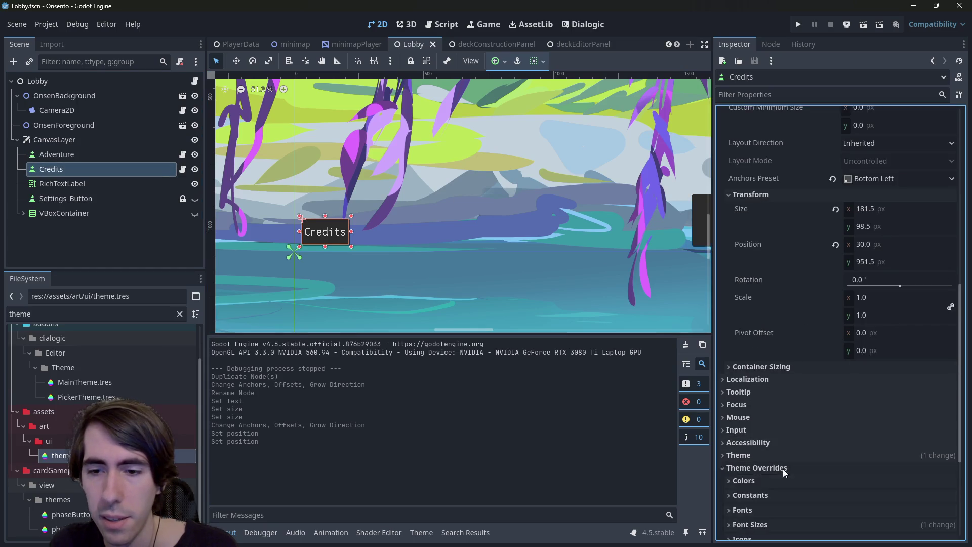
{"action": "scroll", "coordinate": [780, 436], "scroll_direction": "down", "scroll_amount": 5}
{"action": "left_click", "coordinate": [766, 338]}
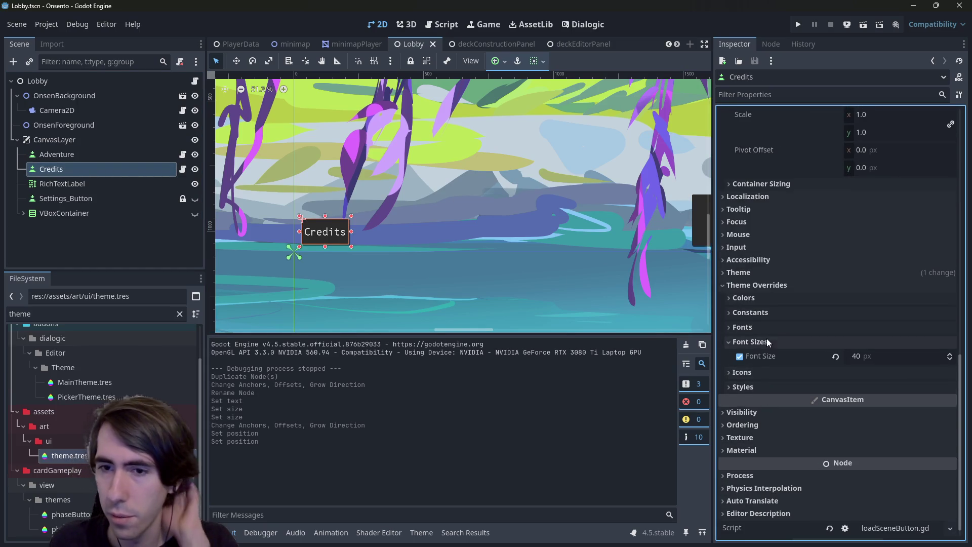
{"action": "left_click", "coordinate": [861, 357]}
{"action": "type", "text": "50"}
{"action": "key", "text": "Return"}
{"action": "key", "text": "BackSpace"}
{"action": "key", "text": "BackSpace"}
{"action": "type", "text": "30"}
{"action": "key", "text": "Return"}
{"action": "key", "text": "ctrl+s"}
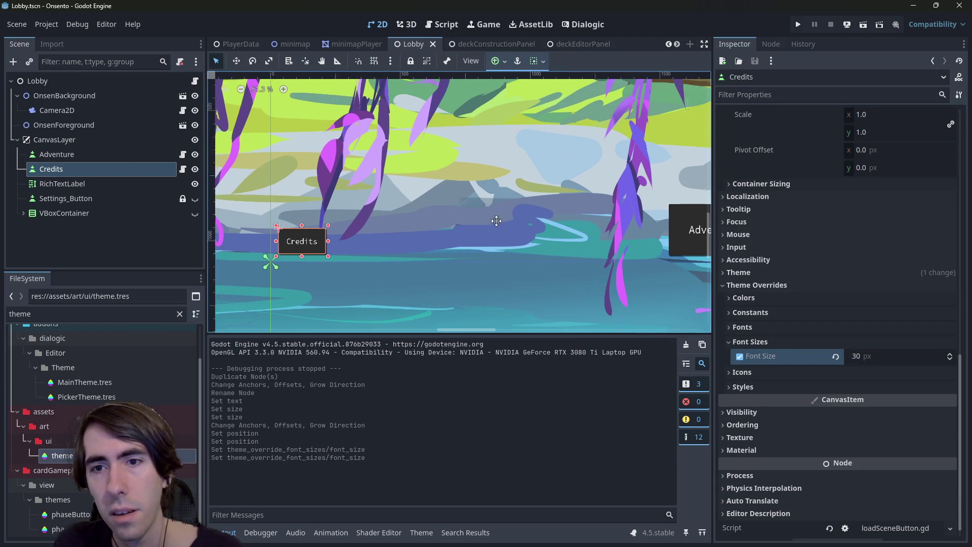
{"action": "left_click", "coordinate": [863, 24]}
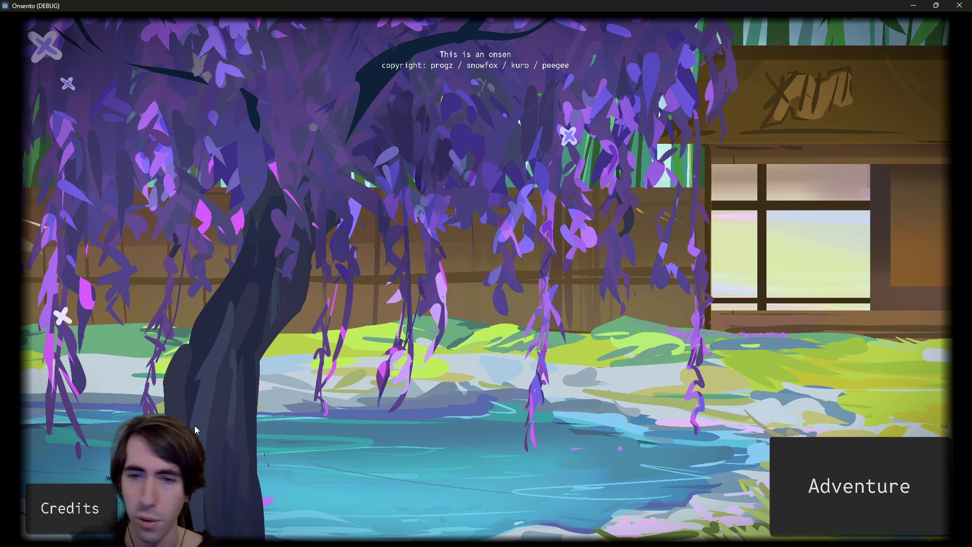
Test the Credits button, return to the lobby, try Adventure, then close the game window.
{"action": "left_click", "coordinate": [93, 496]}
{"action": "left_click", "coordinate": [76, 36]}
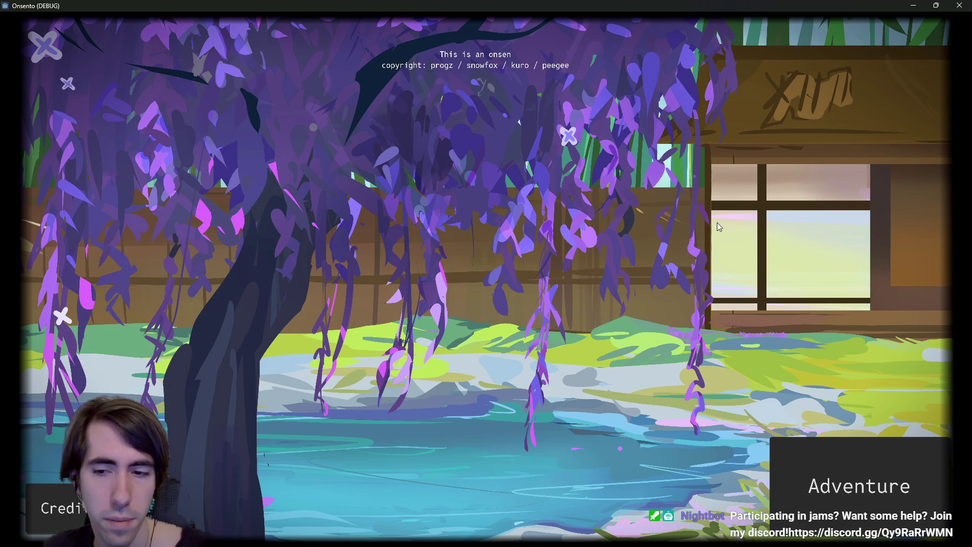
{"action": "left_click", "coordinate": [860, 486]}
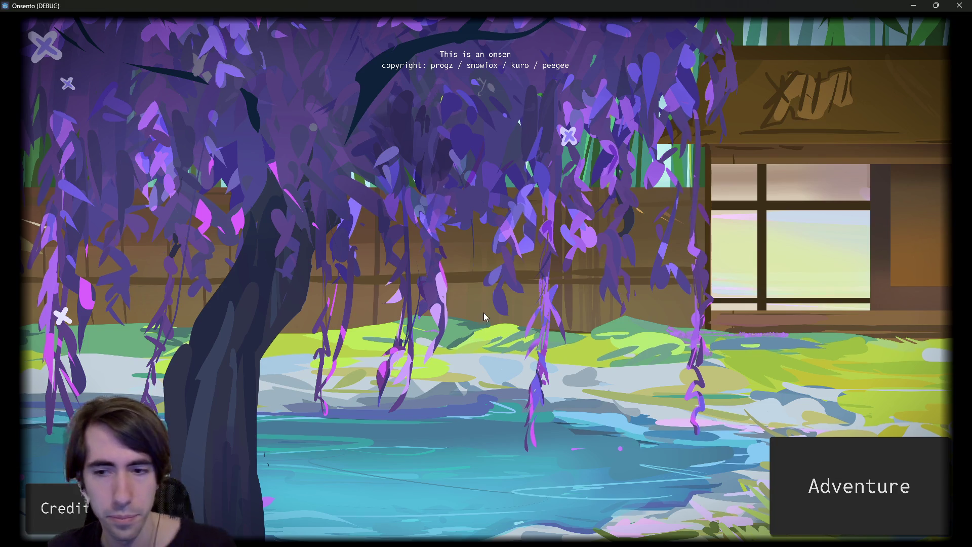
{"action": "left_click", "coordinate": [953, 5]}
Filter the FileSystem dock for 'credits', then clear the filter.
{"action": "left_click", "coordinate": [176, 315]}
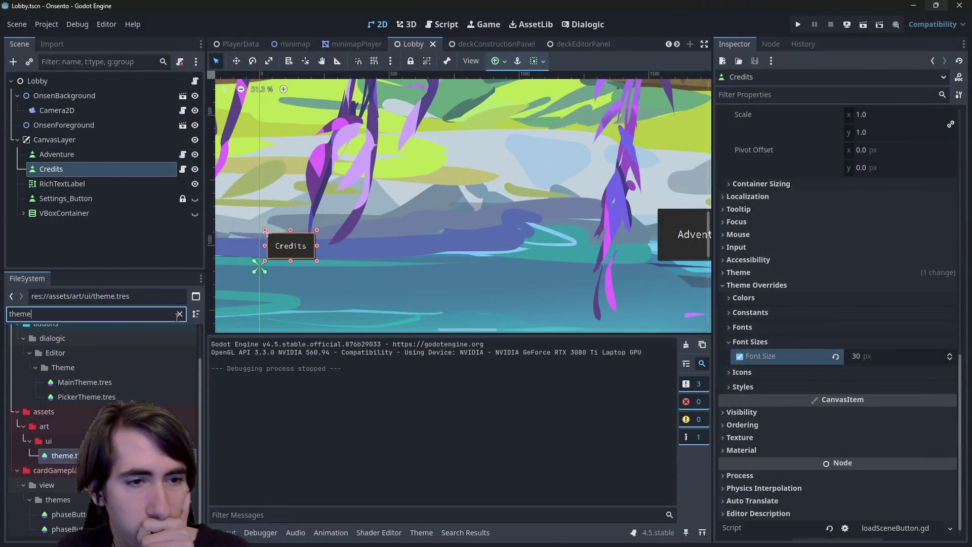
{"action": "type", "text": "credits"}
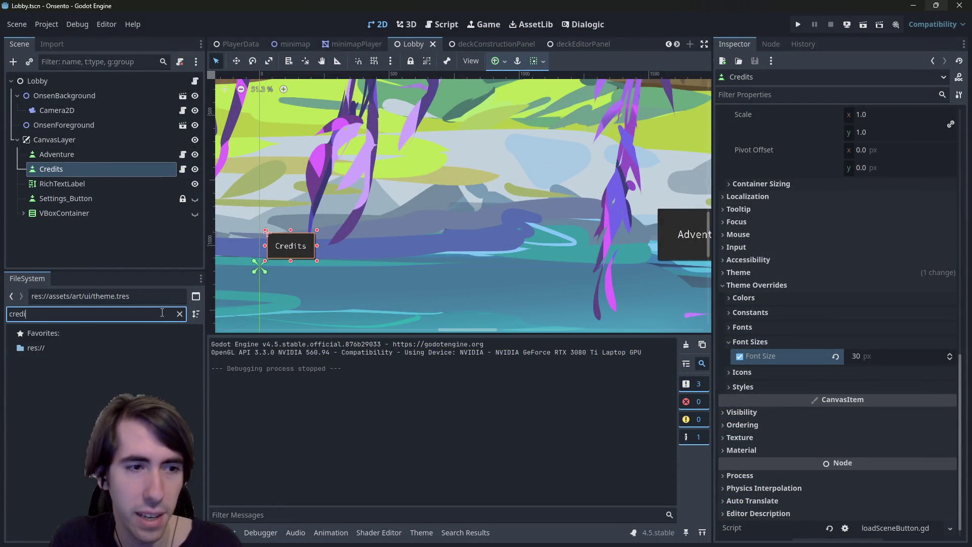
{"action": "left_click", "coordinate": [180, 314]}
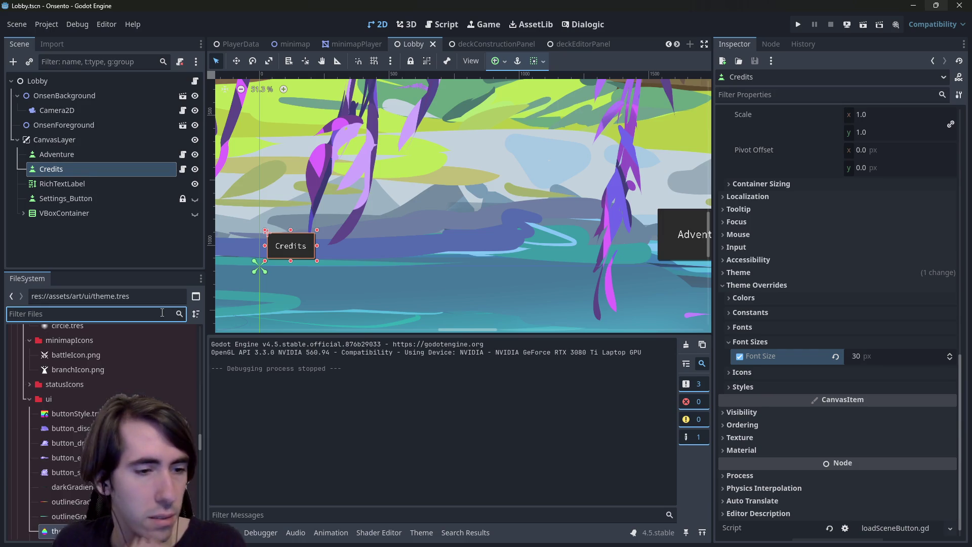
Collapse the ui, dialogic and addons folders, glancing at the minimap addon folder.
{"action": "double_click", "coordinate": [57, 396]}
{"action": "scroll", "coordinate": [61, 394], "scroll_direction": "down", "scroll_amount": 5}
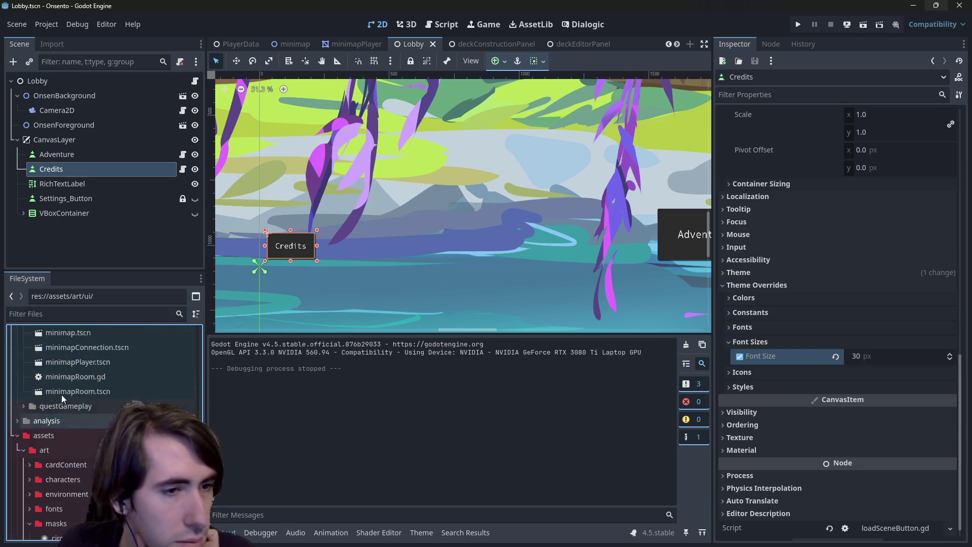
{"action": "left_click", "coordinate": [62, 462]}
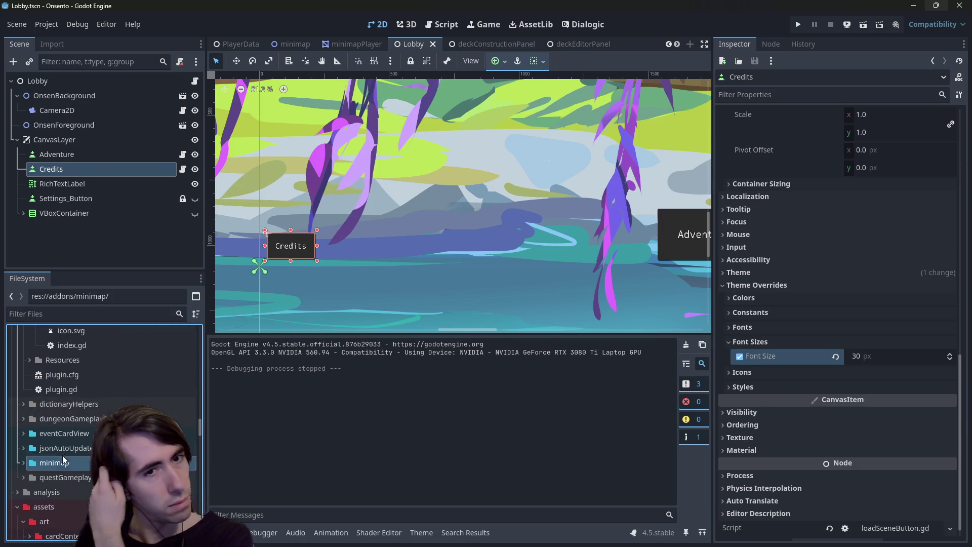
{"action": "scroll", "coordinate": [78, 422], "scroll_direction": "up", "scroll_amount": 5}
{"action": "scroll", "coordinate": [116, 405], "scroll_direction": "up", "scroll_amount": 15}
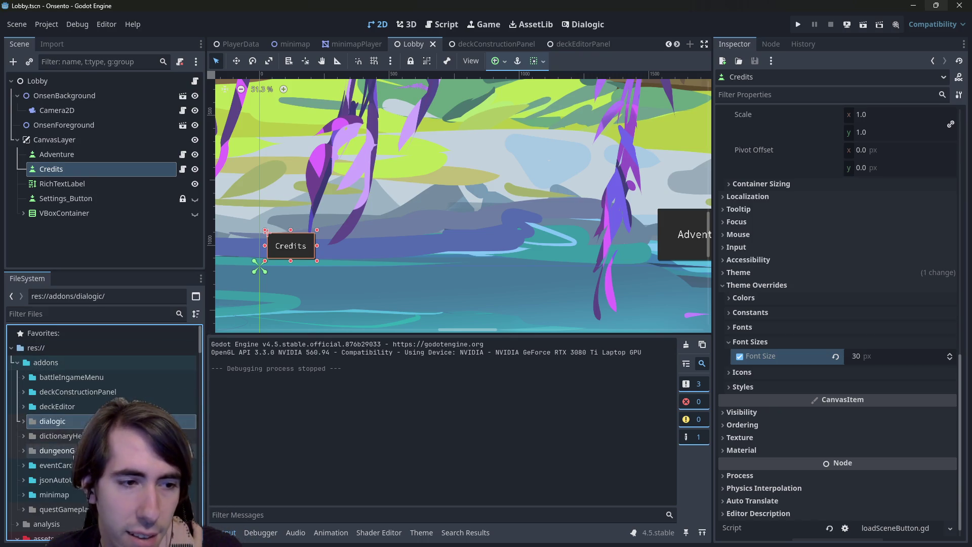
{"action": "double_click", "coordinate": [67, 423]}
{"action": "double_click", "coordinate": [65, 364]}
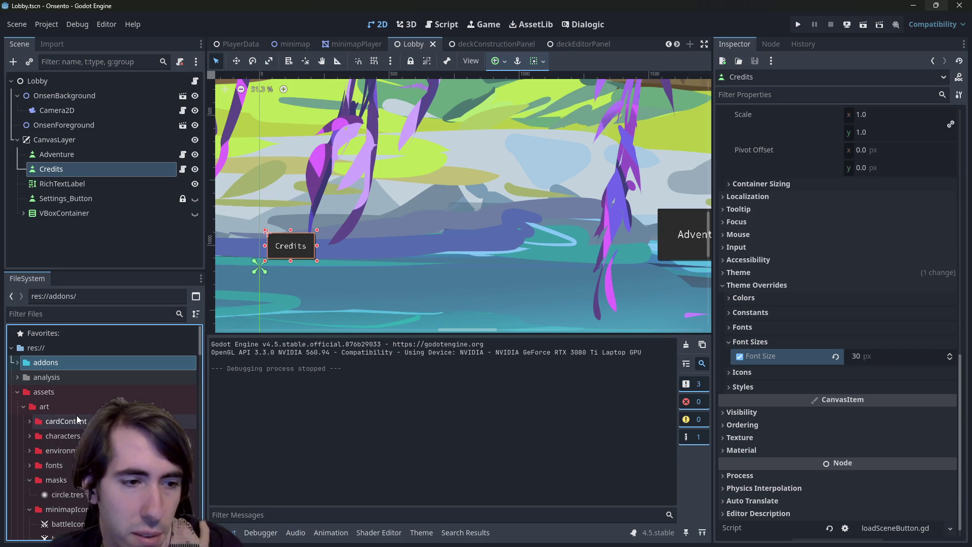
{"action": "scroll", "coordinate": [77, 418], "scroll_direction": "down", "scroll_amount": 2}
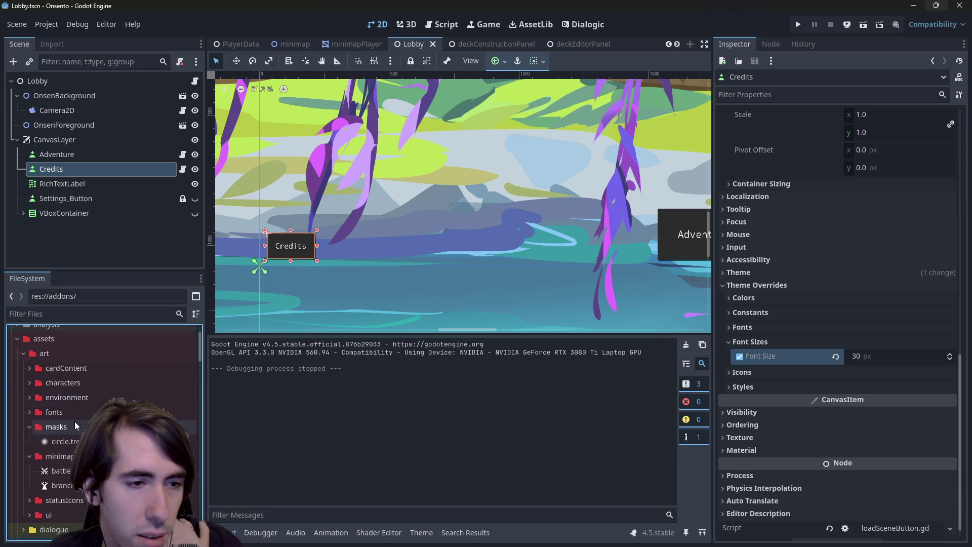
Collapse the art folder and browse gameplay, its cards and quests subfolders, then collapse gameplay.
{"action": "double_click", "coordinate": [61, 350]}
{"action": "double_click", "coordinate": [74, 383]}
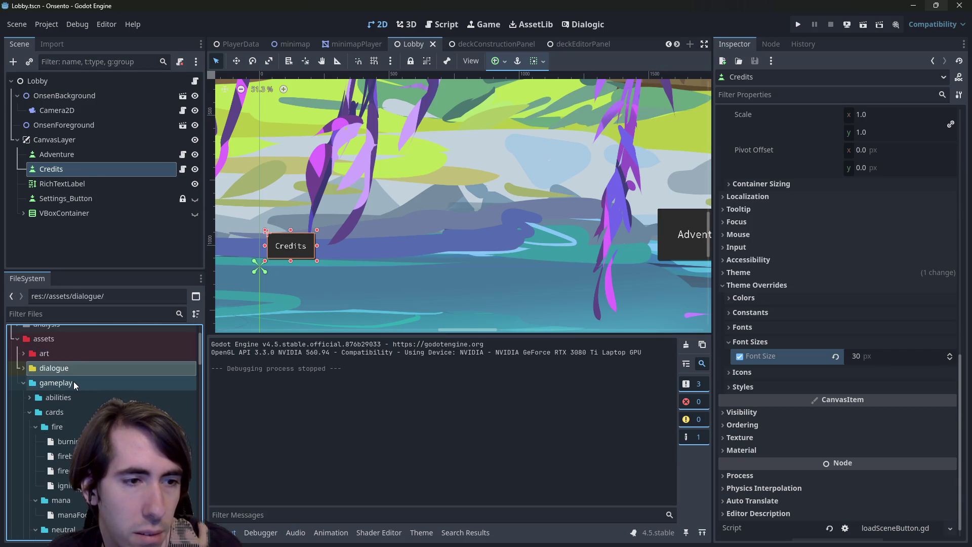
{"action": "double_click", "coordinate": [74, 382]}
{"action": "double_click", "coordinate": [73, 412]}
{"action": "double_click", "coordinate": [74, 412]}
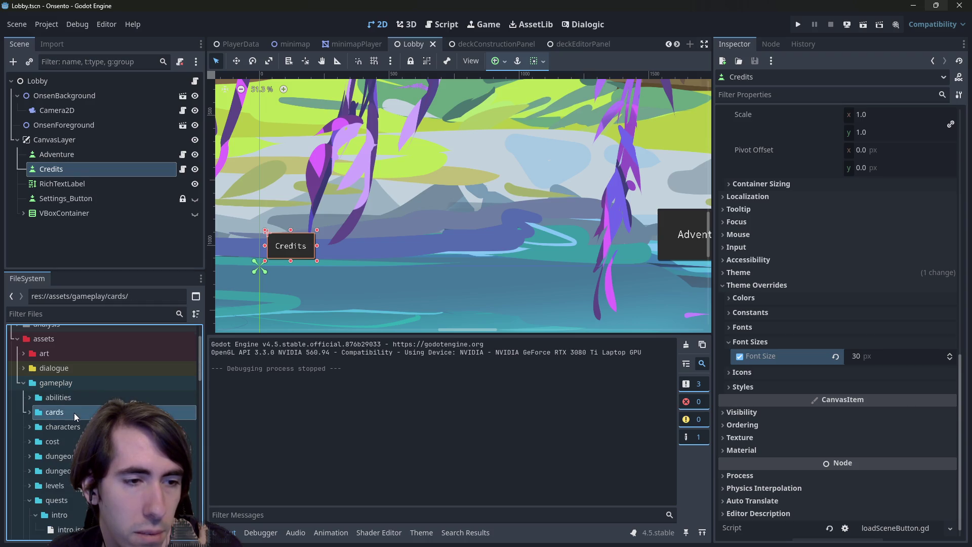
{"action": "double_click", "coordinate": [56, 500]}
{"action": "scroll", "coordinate": [83, 408], "scroll_direction": "up", "scroll_amount": 2}
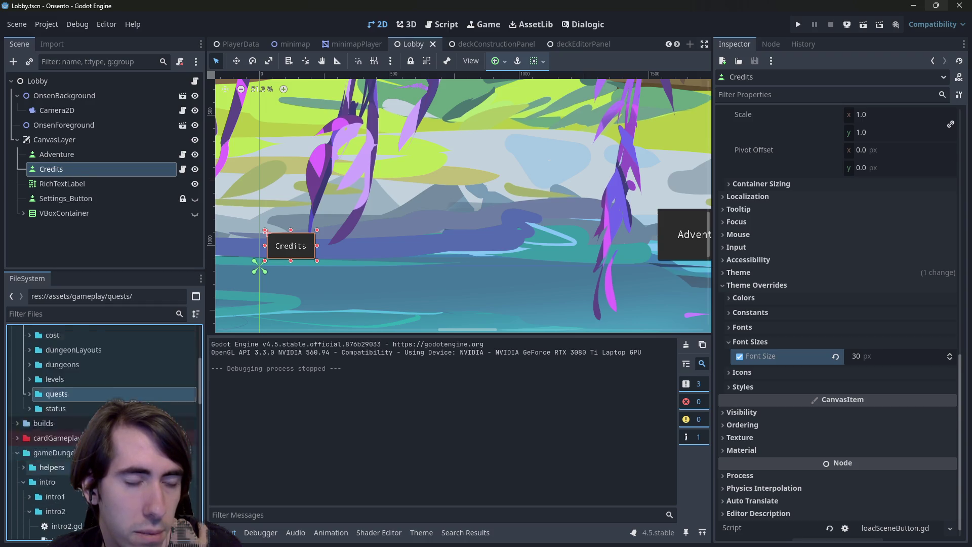
{"action": "double_click", "coordinate": [83, 410]}
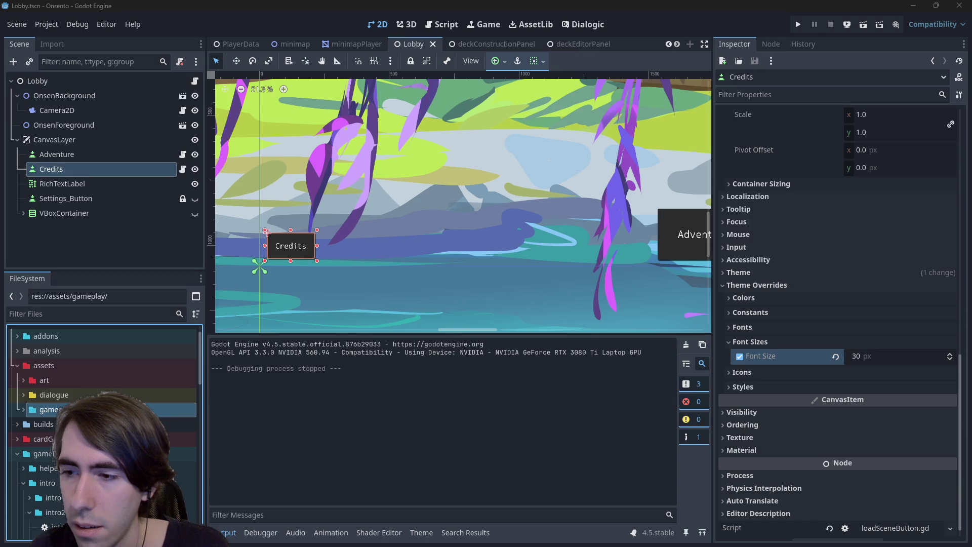
{"action": "left_click", "coordinate": [195, 81]}
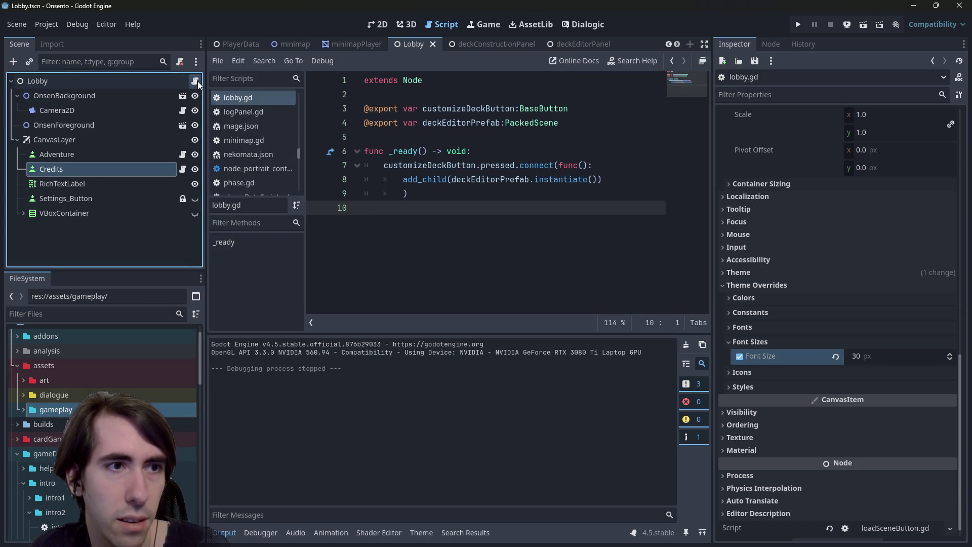
{"action": "left_click", "coordinate": [183, 111]}
{"action": "left_click_drag", "start_coordinate": [658, 199], "coordinate": [362, 151]}
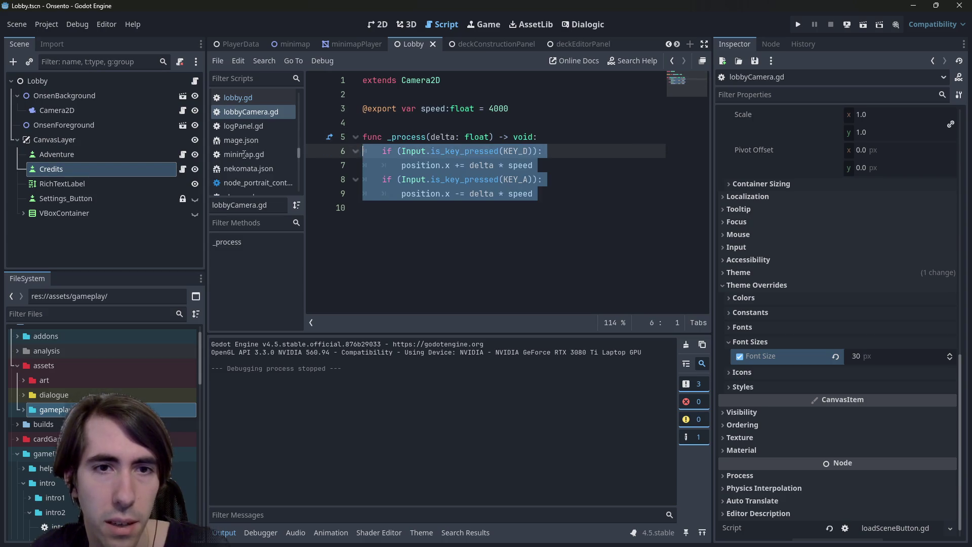
{"action": "key", "text": "shift+Tab"}
{"action": "key", "text": "Tab"}
{"action": "key", "text": "ctrl+z"}
{"action": "left_click", "coordinate": [565, 127]}
{"action": "key", "text": "Return"}
{"action": "key", "text": "Up"}
{"action": "type", "text": "@export "}
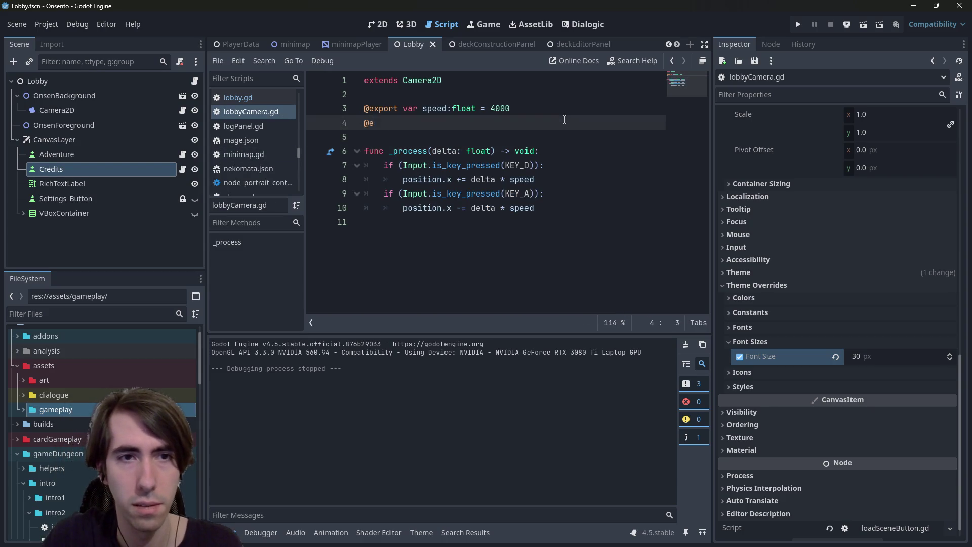
{"action": "type", "text": "var enableInput"}
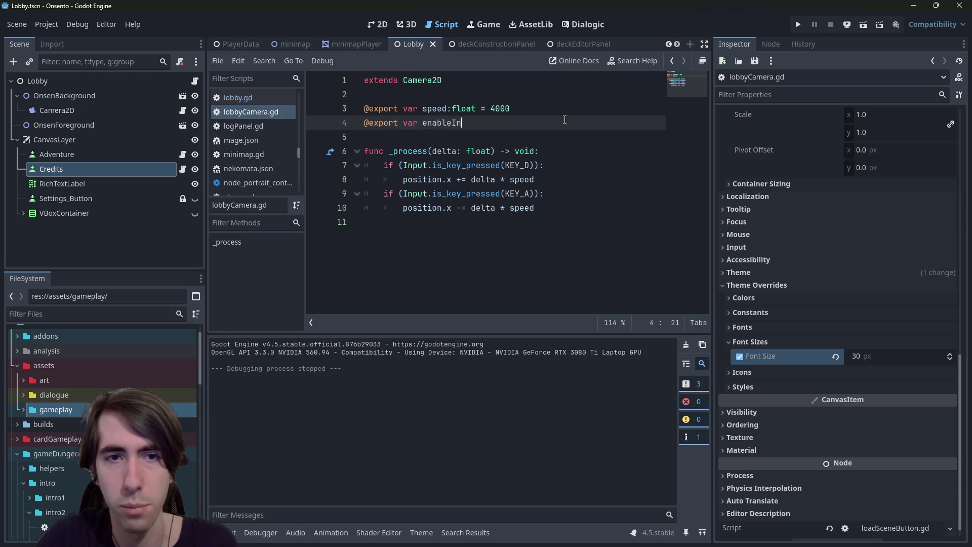
{"action": "type", "text": "s:bool = false"}
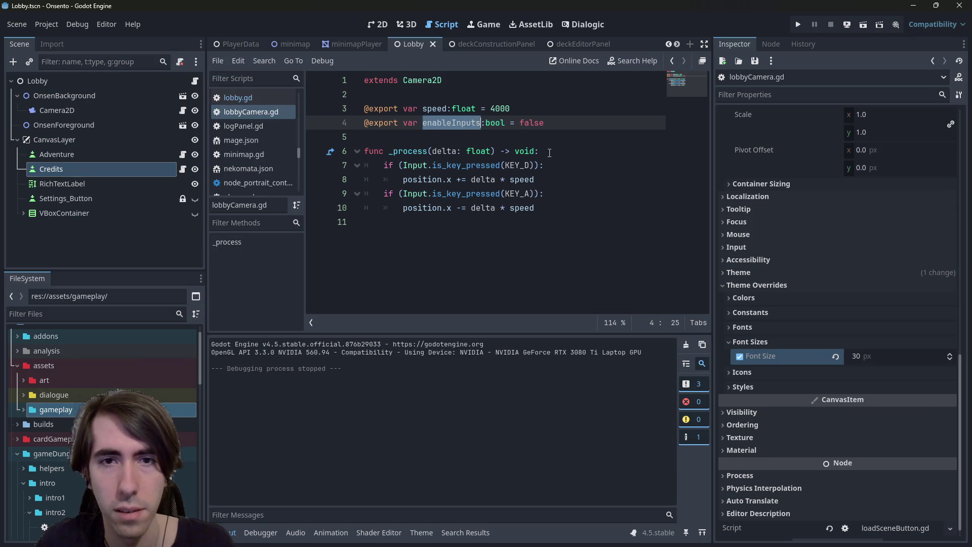
Wrap the four movement key checks in 'if enableInputs:' inside _process and save the script.
{"action": "left_click", "coordinate": [561, 158]}
{"action": "key", "text": "Return"}
{"action": "type", "text": "if enableInputs"}
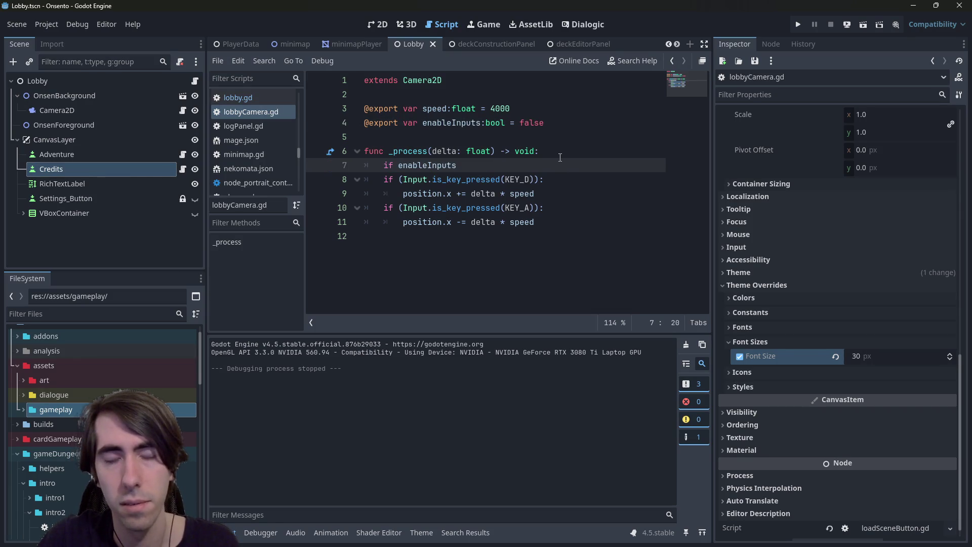
{"action": "type", "text": ":"}
{"action": "left_click_drag", "start_coordinate": [541, 223], "coordinate": [323, 185]}
{"action": "key", "text": "Tab"}
{"action": "left_click", "coordinate": [529, 151]}
{"action": "key", "text": "ctrl+s"}
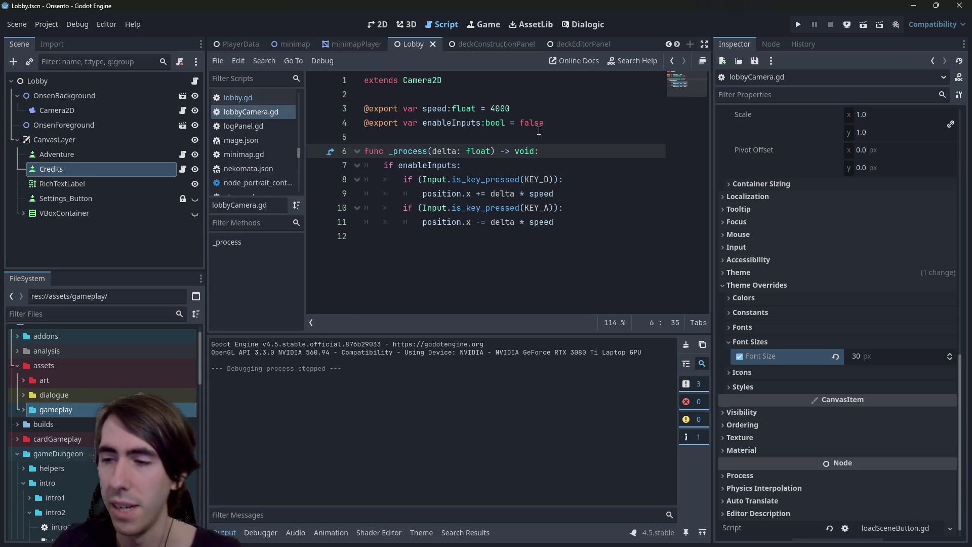
Review the enableInputs condition and movement lines, then return to the Lobby's 2D view.
{"action": "left_click", "coordinate": [499, 161]}
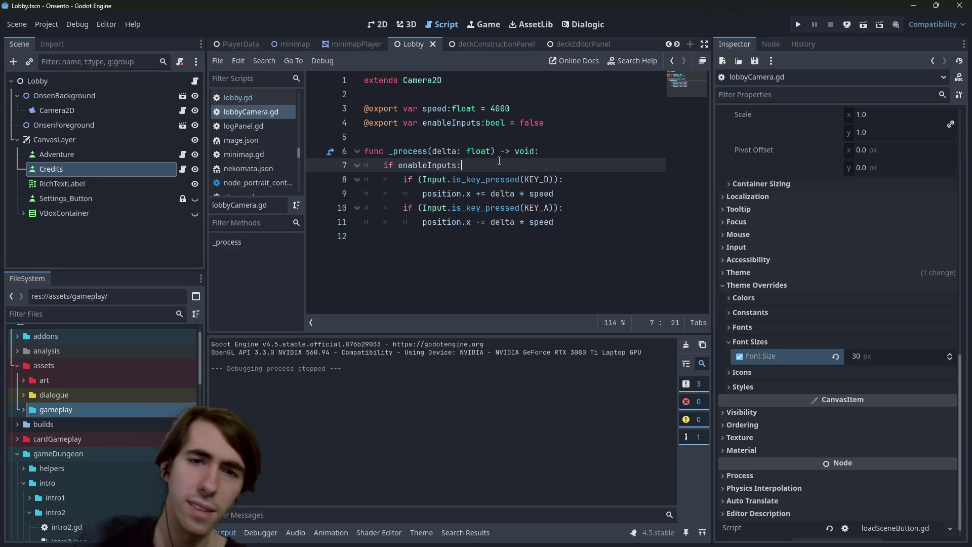
{"action": "left_click", "coordinate": [515, 193]}
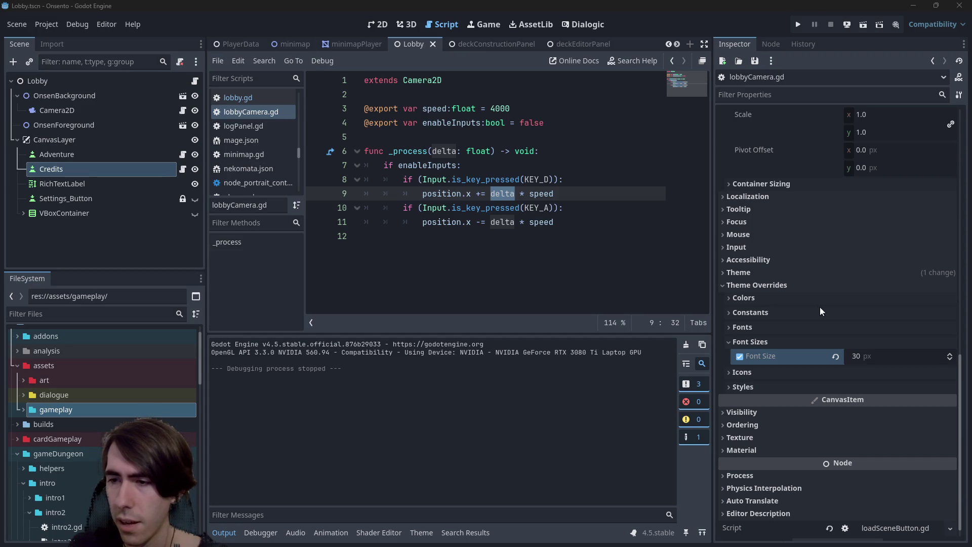
{"action": "key", "text": "ctrl+F1"}
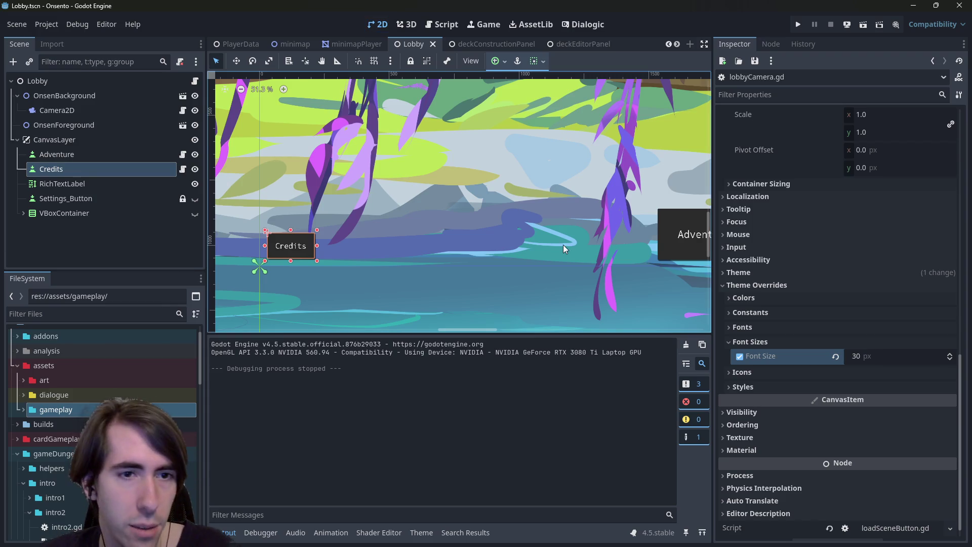
Save the Lobby scene and briefly filter the project files for 'cred'.
{"action": "scroll", "coordinate": [563, 245], "scroll_direction": "down", "scroll_amount": 2}
{"action": "key", "text": "ctrl+s"}
{"action": "left_click", "coordinate": [87, 315]}
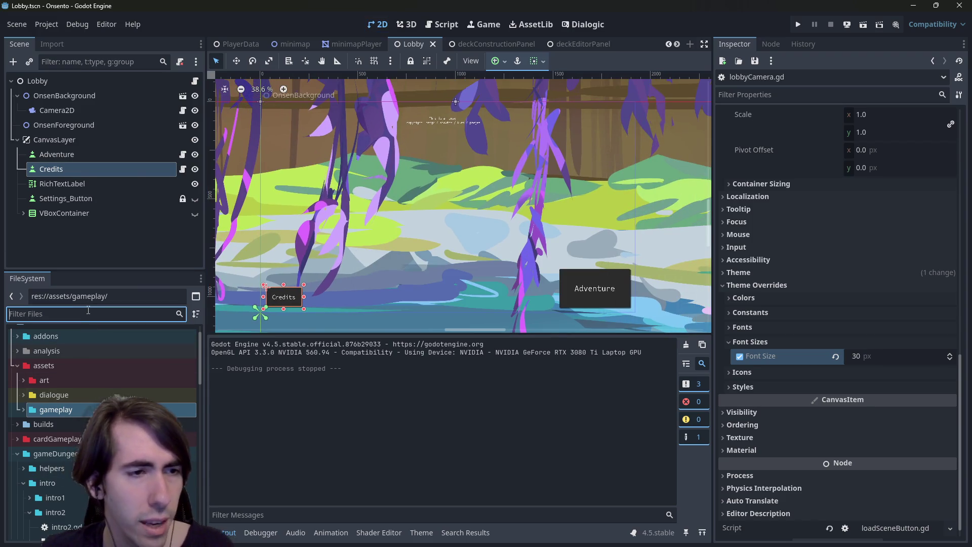
{"action": "type", "text": "cred"}
{"action": "key", "text": "BackSpace"}
{"action": "key", "text": "BackSpace"}
{"action": "key", "text": "BackSpace"}
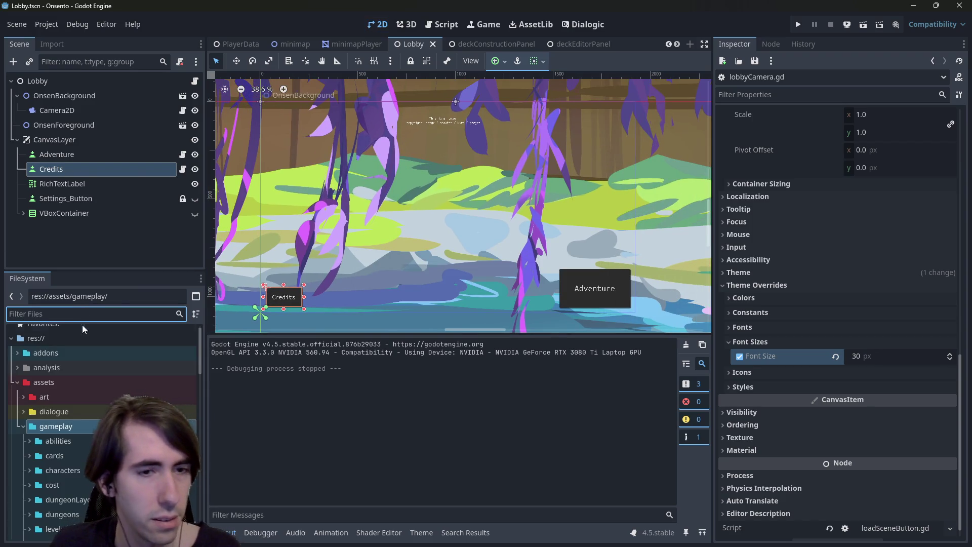
Browse the assets, gameDungeon and addons folders, dismissing the addons context menu unused.
{"action": "scroll", "coordinate": [75, 428], "scroll_direction": "down", "scroll_amount": 3}
{"action": "scroll", "coordinate": [75, 427], "scroll_direction": "down", "scroll_amount": 3}
{"action": "left_click", "coordinate": [71, 389]}
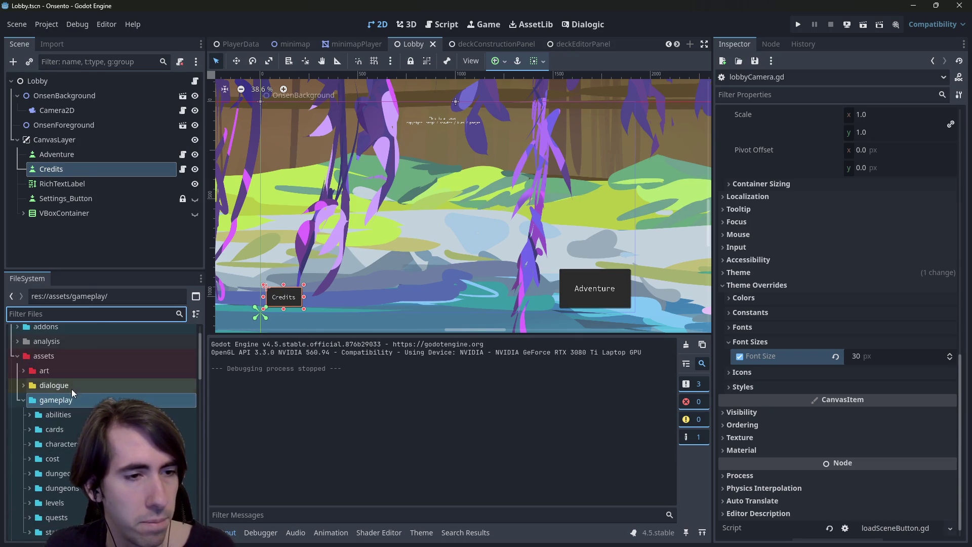
{"action": "scroll", "coordinate": [71, 369], "scroll_direction": "down", "scroll_amount": 2}
{"action": "scroll", "coordinate": [63, 405], "scroll_direction": "up", "scroll_amount": 3}
{"action": "left_click", "coordinate": [61, 413]}
{"action": "scroll", "coordinate": [65, 392], "scroll_direction": "up", "scroll_amount": 5}
{"action": "left_click", "coordinate": [68, 368]}
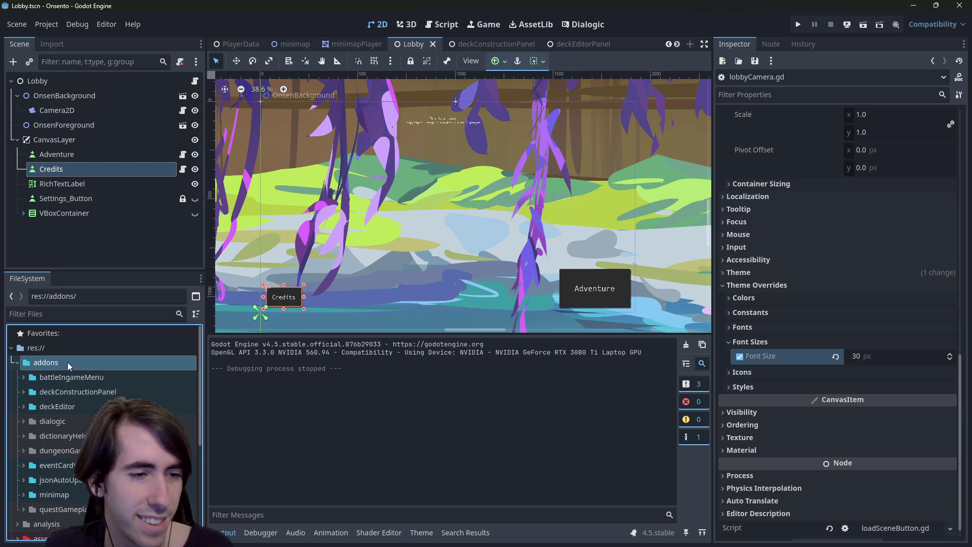
{"action": "right_click", "coordinate": [67, 362]}
{"action": "mouse_move", "coordinate": [119, 333]}
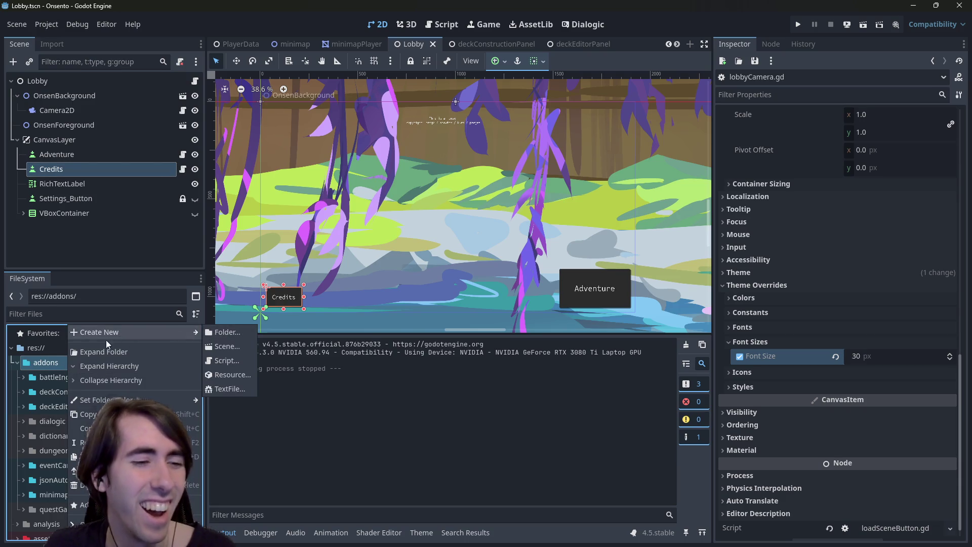
{"action": "left_click", "coordinate": [111, 381]}
Create a 'credits' folder inside scenes, then delete it again.
{"action": "scroll", "coordinate": [94, 389], "scroll_direction": "down", "scroll_amount": 1}
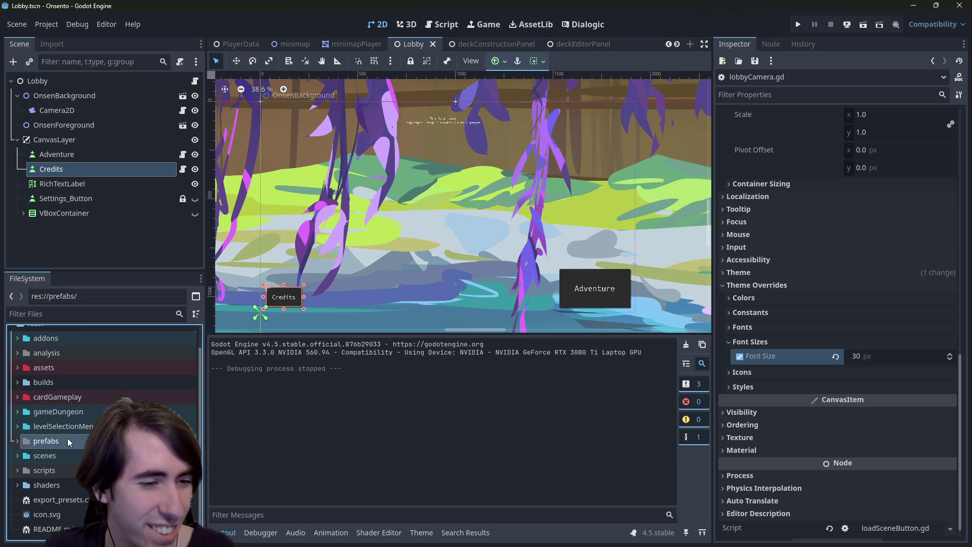
{"action": "double_click", "coordinate": [54, 456]}
{"action": "right_click", "coordinate": [53, 459]}
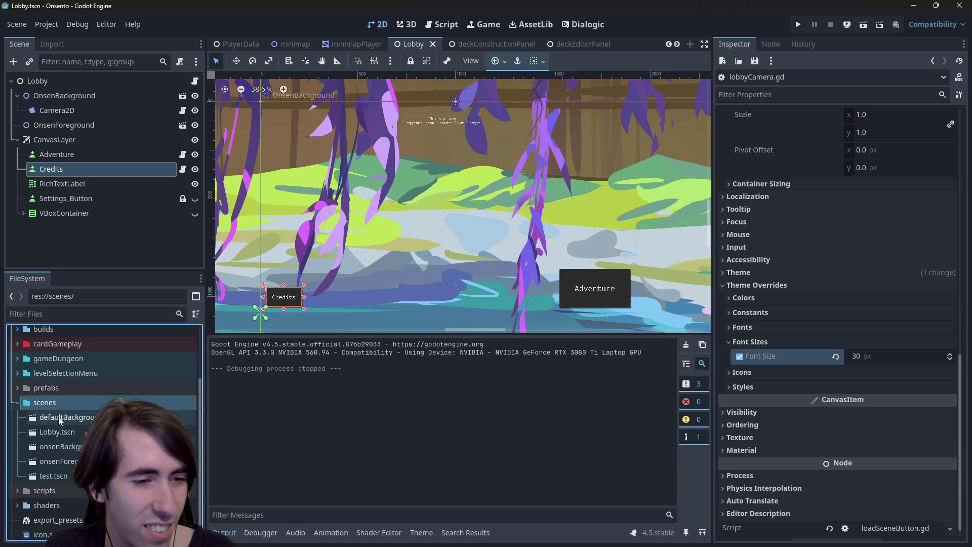
{"action": "mouse_move", "coordinate": [103, 332]}
{"action": "left_click", "coordinate": [222, 336]}
{"action": "type", "text": "credis"}
{"action": "key", "text": "BackSpace"}
{"action": "type", "text": "ts"}
{"action": "key", "text": "Return"}
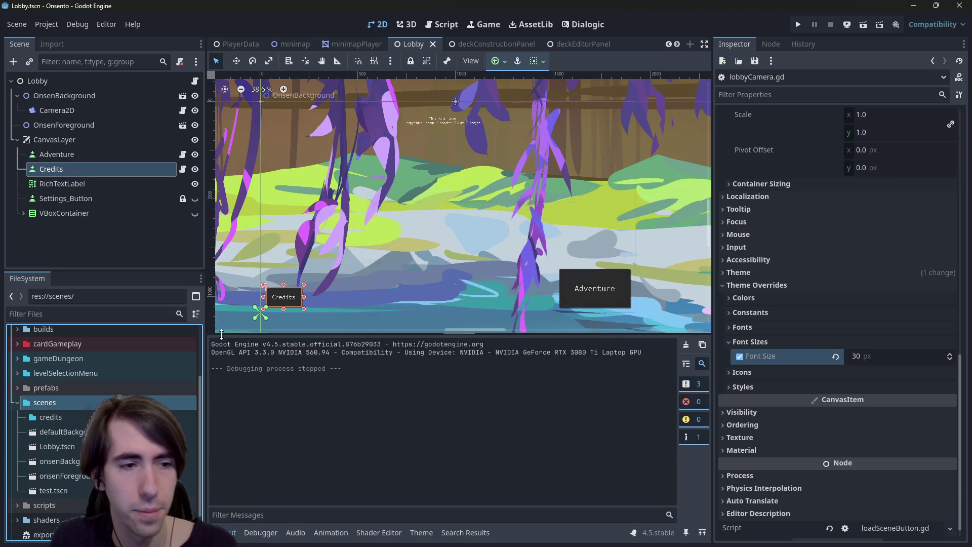
{"action": "left_click", "coordinate": [61, 418]}
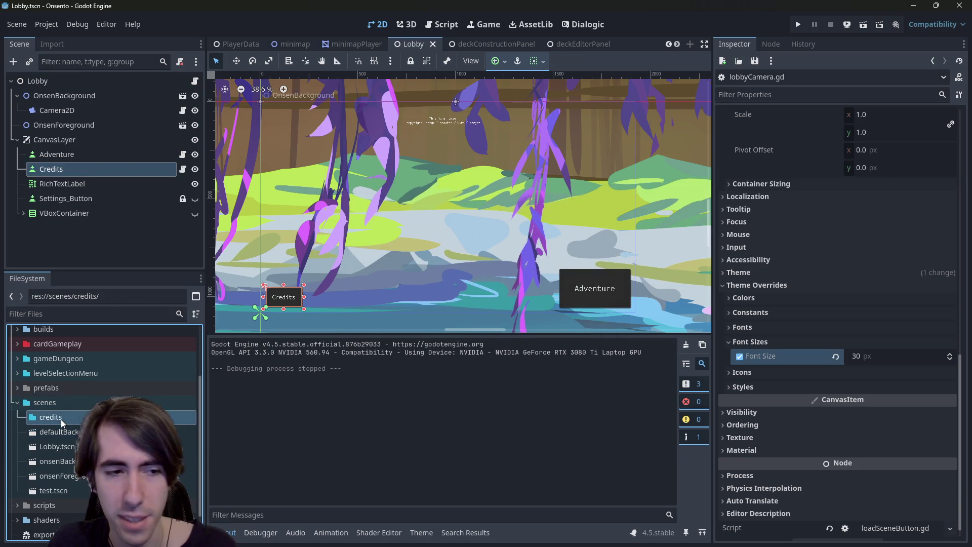
{"action": "key", "text": "Delete"}
{"action": "key", "text": "Return"}
Choose Create New > Scene from the scenes folder's context menu.
{"action": "right_click", "coordinate": [57, 408]}
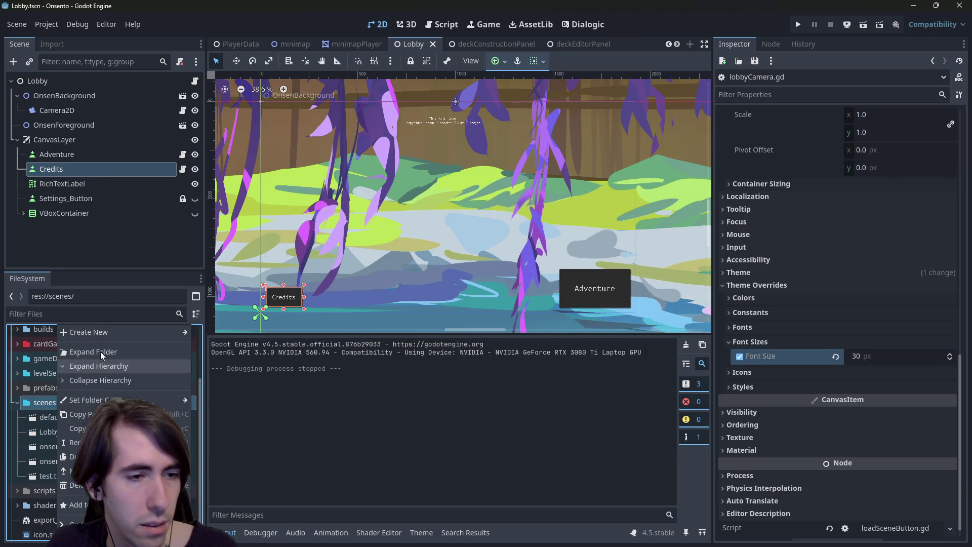
{"action": "mouse_move", "coordinate": [127, 337]}
{"action": "left_click", "coordinate": [226, 352]}
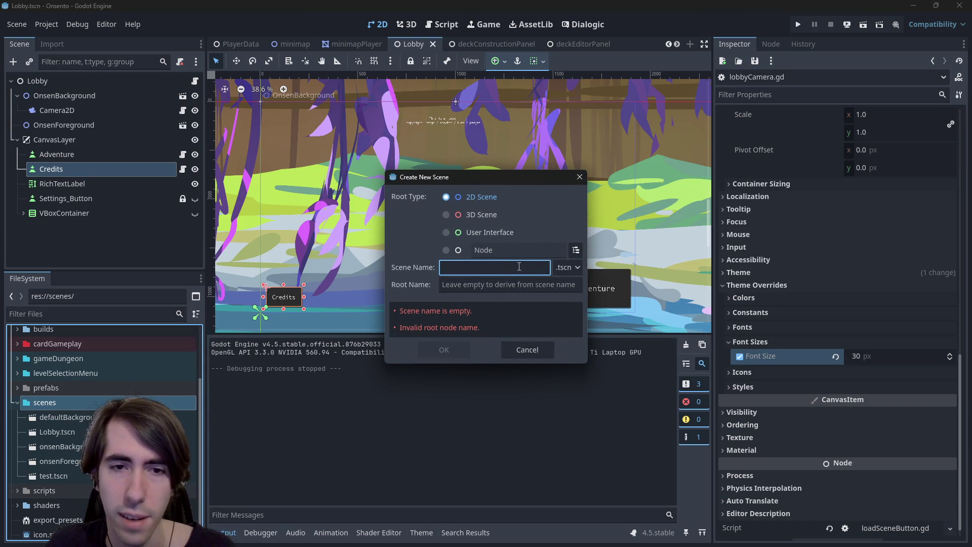
Set the new scene's root type to CanvasLayer via the node picker.
{"action": "left_click", "coordinate": [573, 248]}
{"action": "type", "text": "canvasl"}
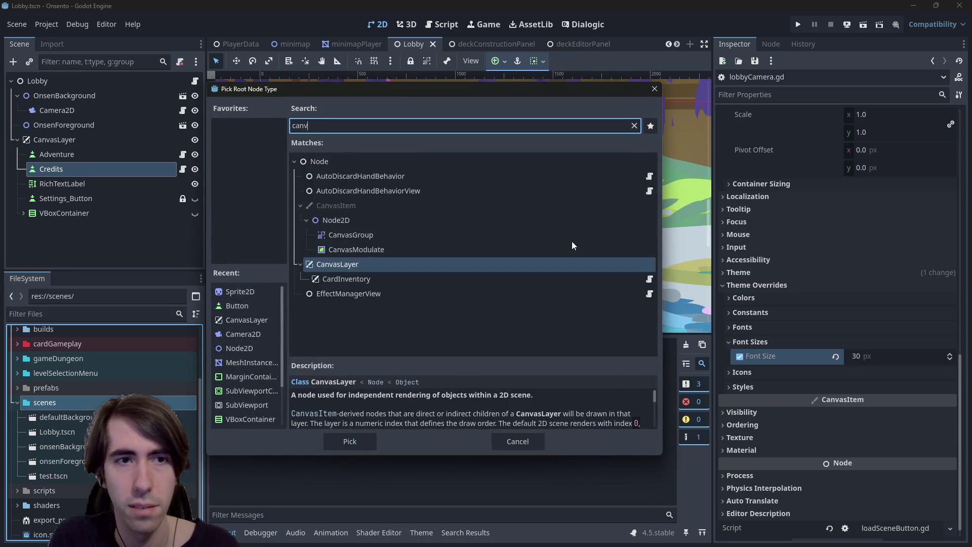
{"action": "key", "text": "Return"}
Name the scene 'credits' and create it.
{"action": "left_click", "coordinate": [508, 268]}
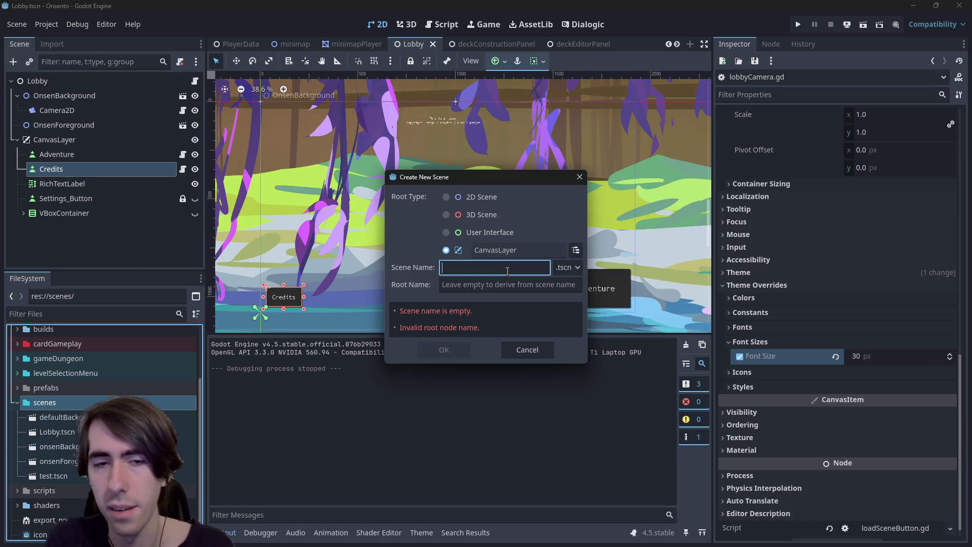
{"action": "type", "text": "CreditScen"}
{"action": "key", "text": "BackSpace"}
{"action": "key", "text": "BackSpace"}
{"action": "key", "text": "BackSpace"}
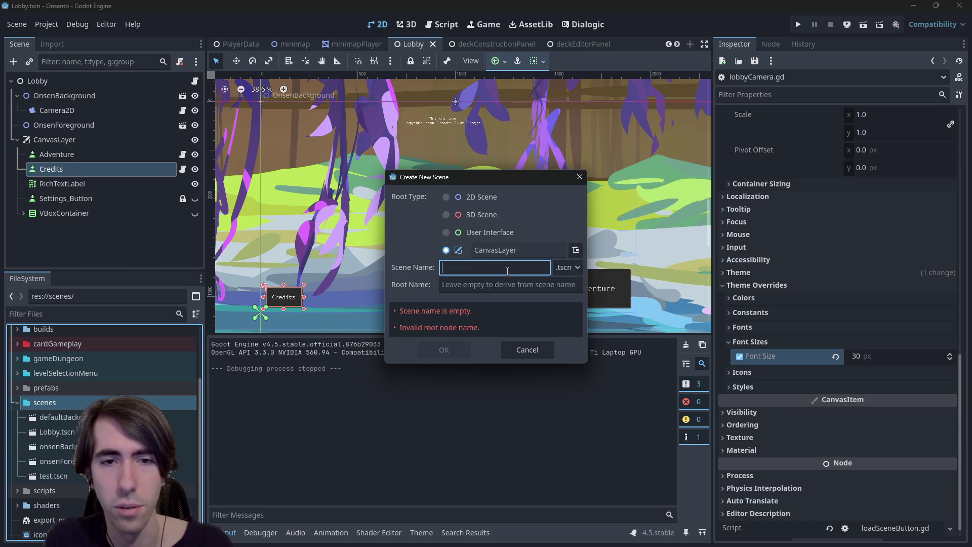
{"action": "type", "text": "creditScene"}
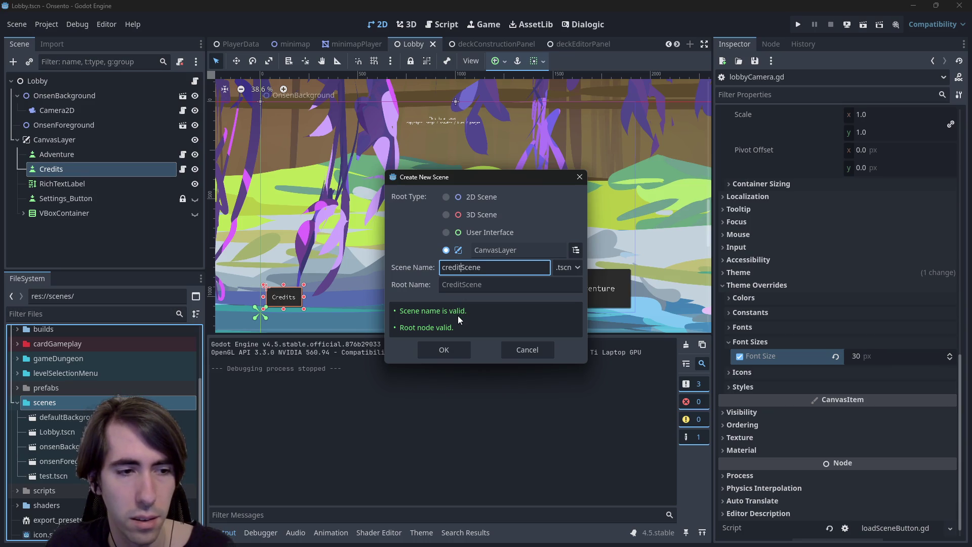
{"action": "key", "text": "Left"}
{"action": "key", "text": "Left"}
{"action": "key", "text": "Left"}
{"action": "type", "text": "s"}
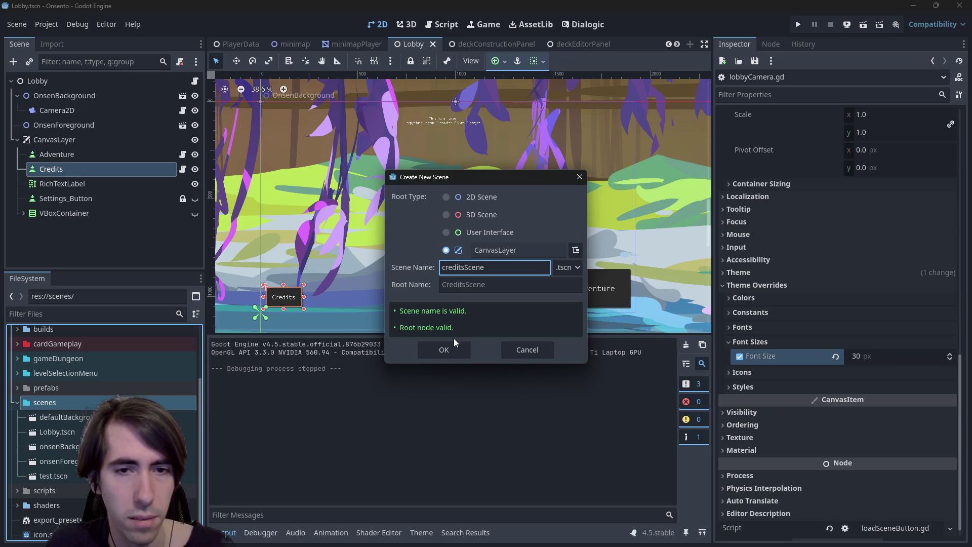
{"action": "key", "text": "BackSpace"}
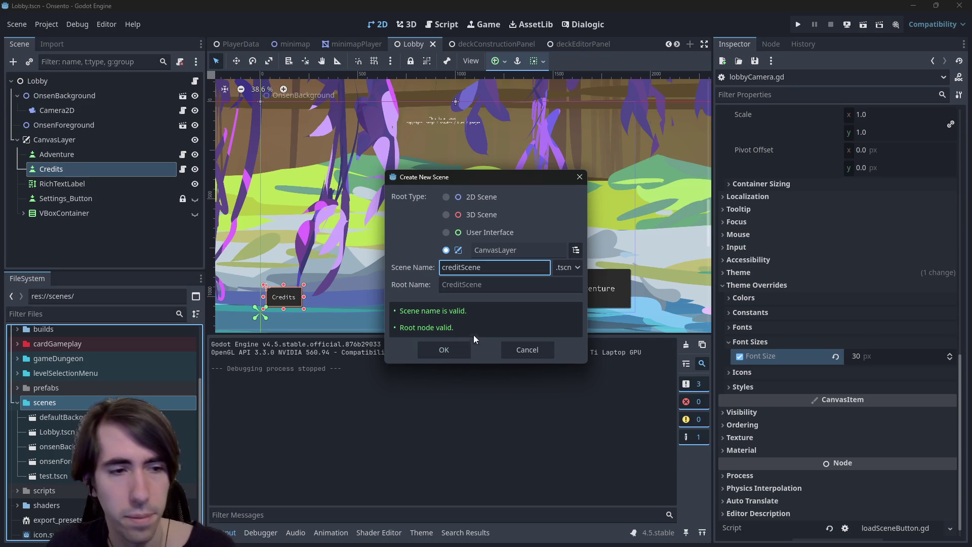
{"action": "double_click", "coordinate": [461, 267]}
{"action": "type", "text": "credits"}
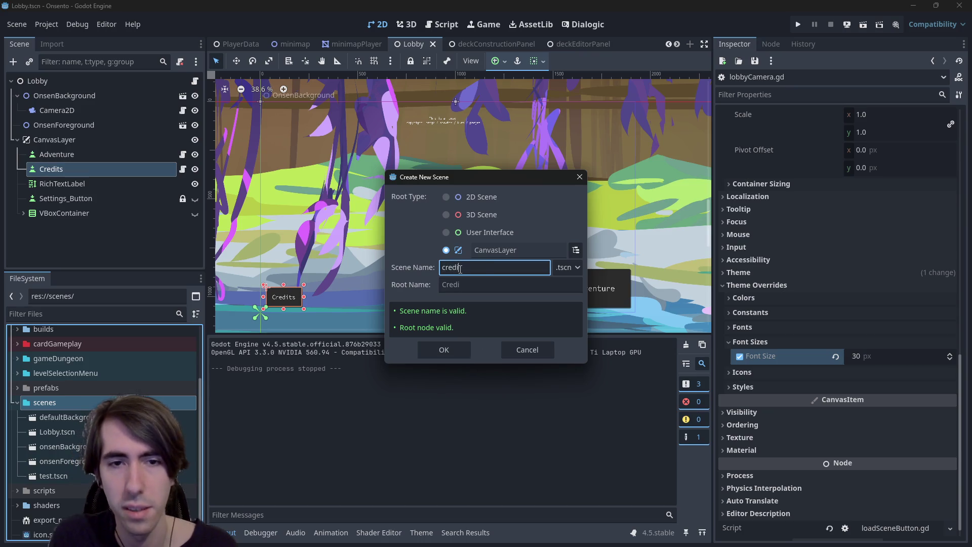
{"action": "left_click", "coordinate": [440, 352]}
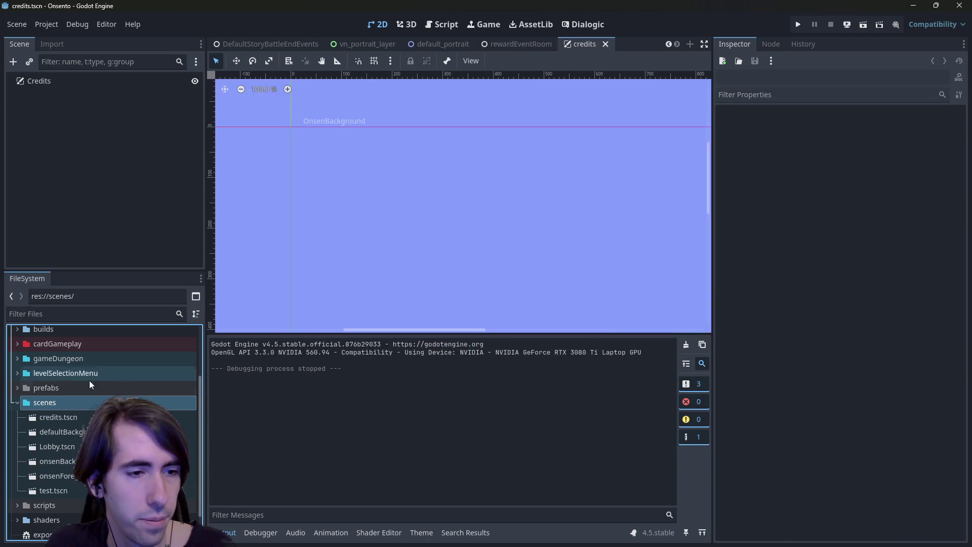
Add a TextureRect under Credits with the Full Rect anchor preset and save.
{"action": "right_click", "coordinate": [57, 81]}
{"action": "left_click", "coordinate": [64, 84]}
{"action": "type", "text": "texture"}
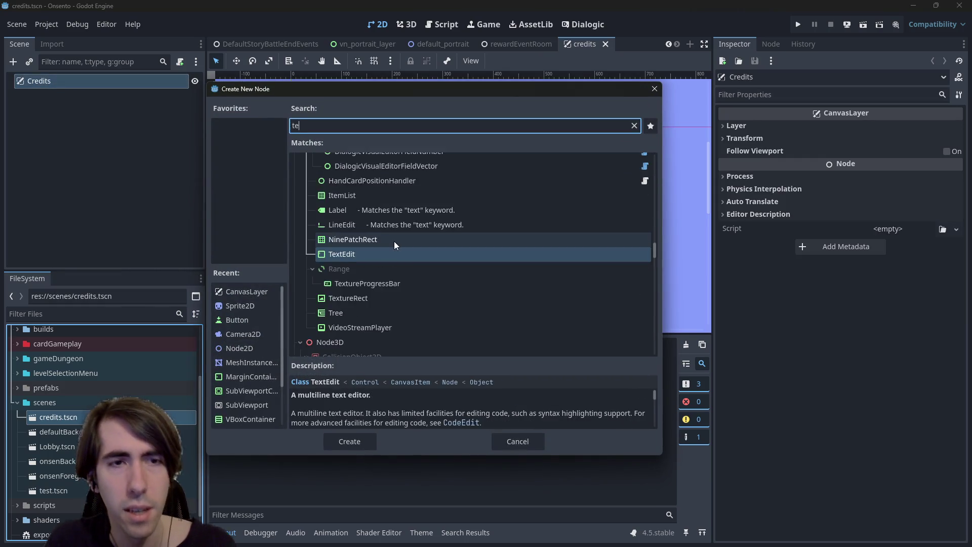
{"action": "key", "text": "Return"}
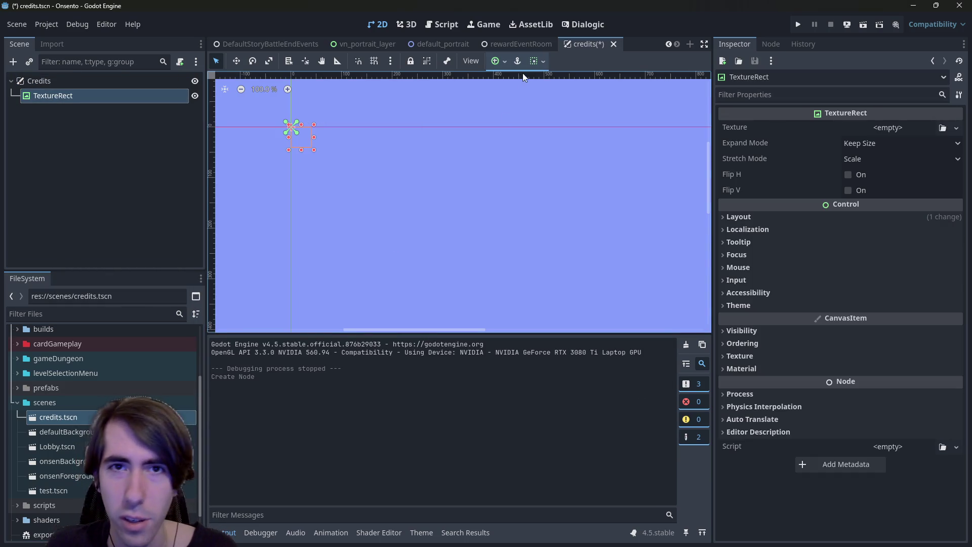
{"action": "left_click", "coordinate": [499, 61]}
{"action": "left_click", "coordinate": [557, 154]}
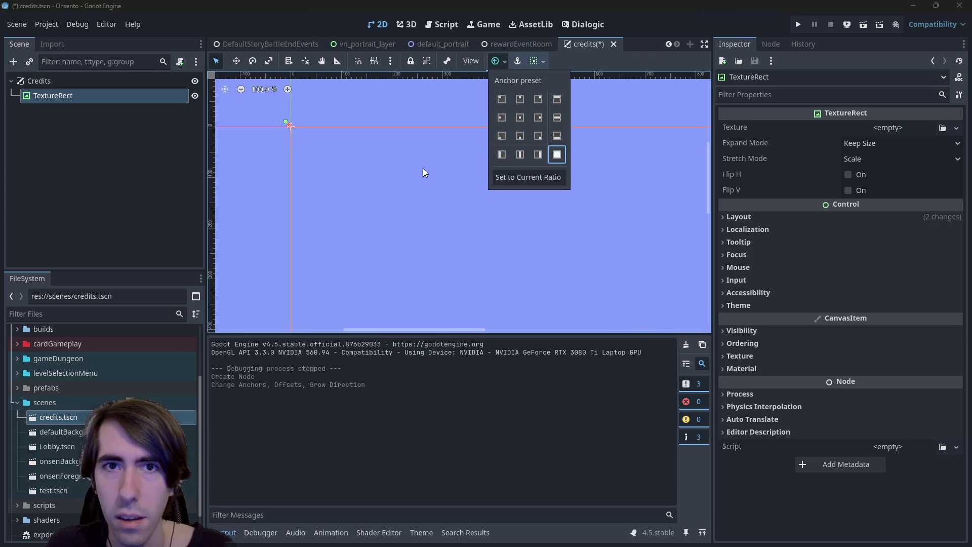
{"action": "scroll", "coordinate": [420, 226], "scroll_direction": "down", "scroll_amount": 6}
{"action": "key", "text": "ctrl+s"}
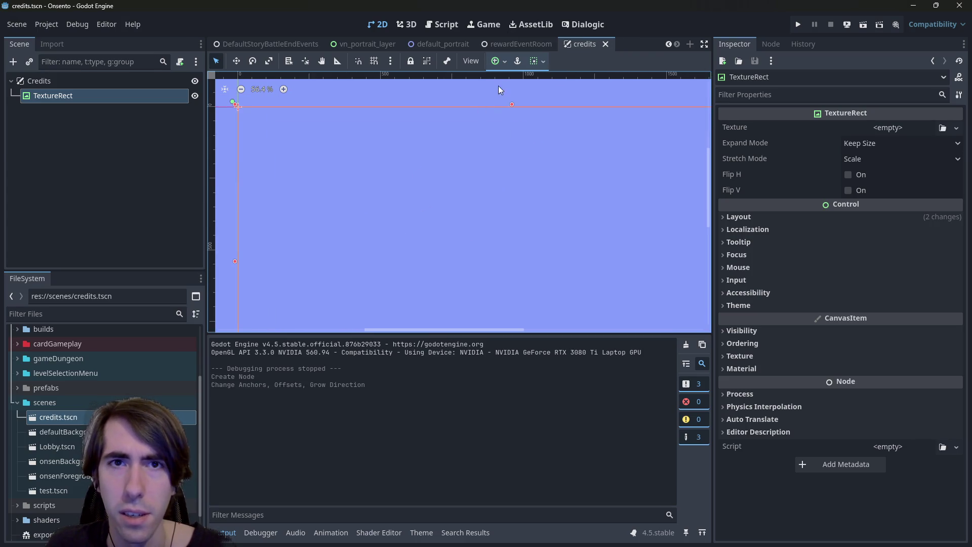
Look through the rewardEventRoom, deck construction and deck editor scenes' background image nodes.
{"action": "left_click", "coordinate": [520, 41]}
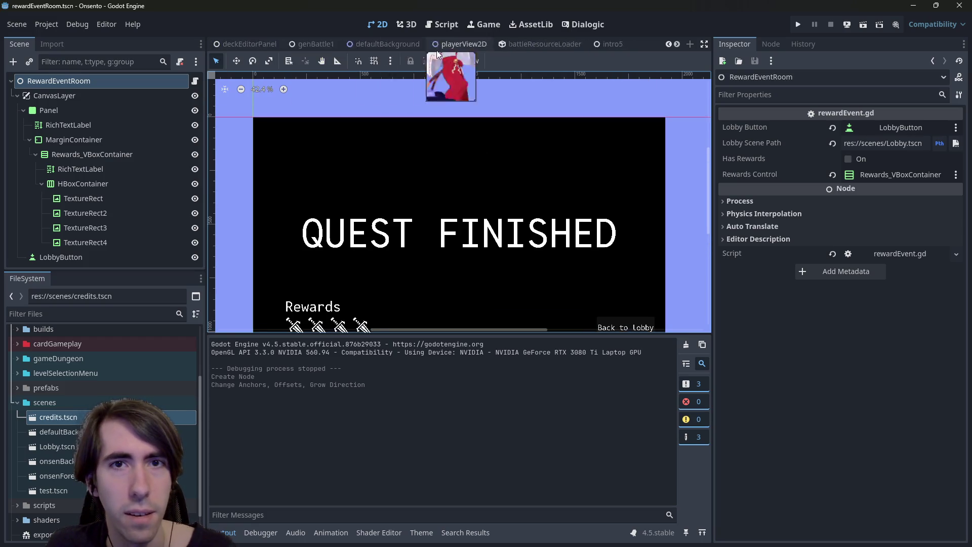
{"action": "scroll", "coordinate": [436, 51], "scroll_direction": "up", "scroll_amount": 5}
{"action": "left_click", "coordinate": [451, 42]}
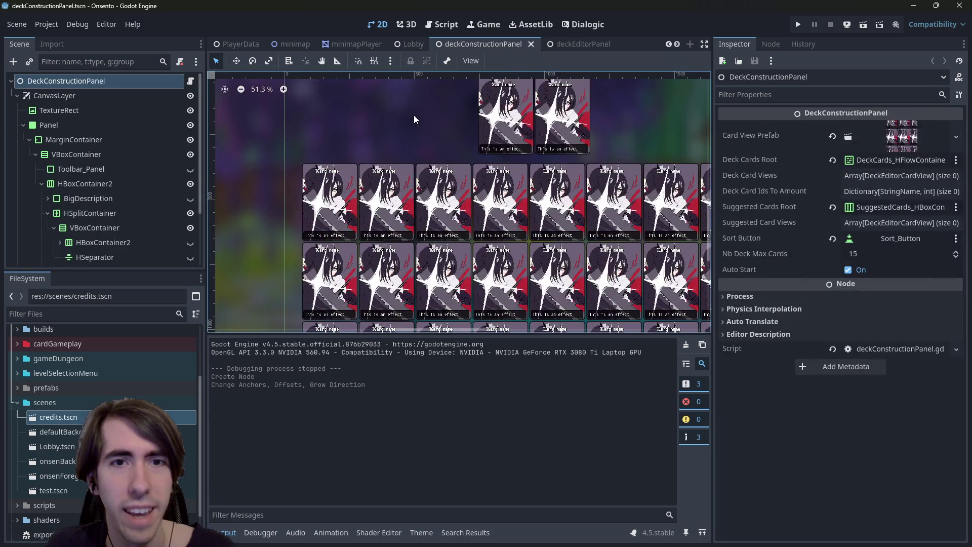
{"action": "left_click", "coordinate": [416, 145]}
{"action": "left_click", "coordinate": [274, 144]}
{"action": "left_click", "coordinate": [75, 83]}
{"action": "left_click", "coordinate": [268, 123]}
{"action": "left_click", "coordinate": [583, 44]}
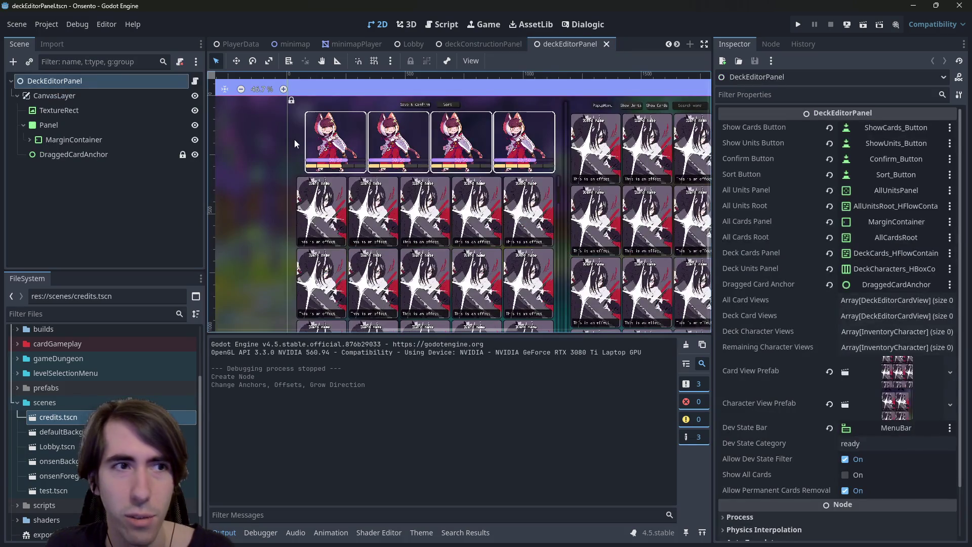
{"action": "scroll", "coordinate": [578, 45], "scroll_direction": "down", "scroll_amount": 3}
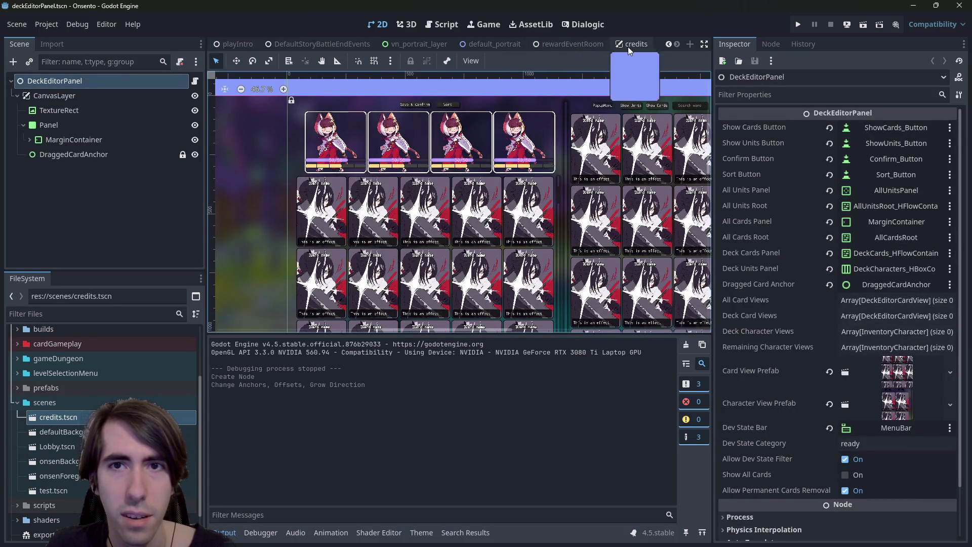
Paste the copied blurred background TextureRect under the Credits root.
{"action": "left_click", "coordinate": [628, 47]}
{"action": "left_click", "coordinate": [62, 78]}
{"action": "key", "text": "ctrl+v"}
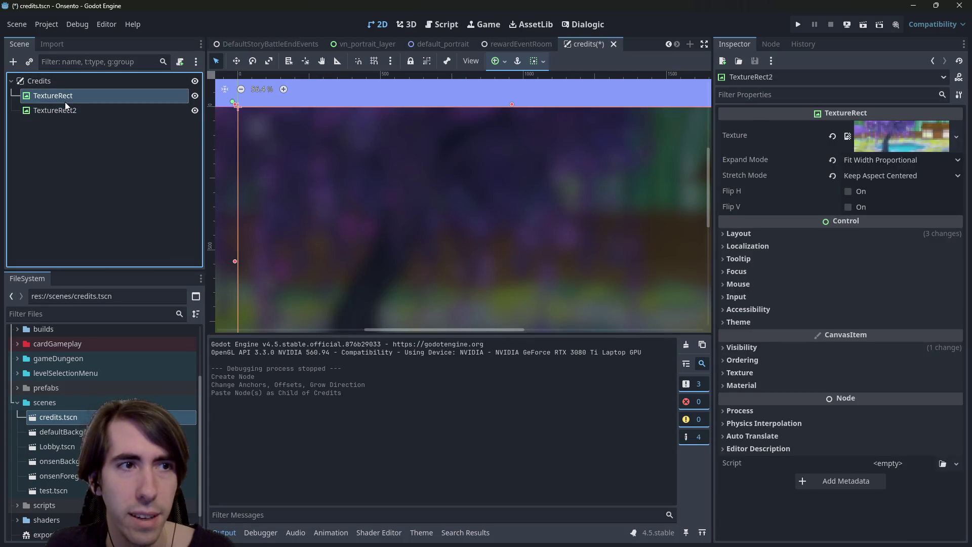
Delete the original empty TextureRect and save the credits scene.
{"action": "left_click", "coordinate": [65, 99]}
{"action": "key", "text": "Delete"}
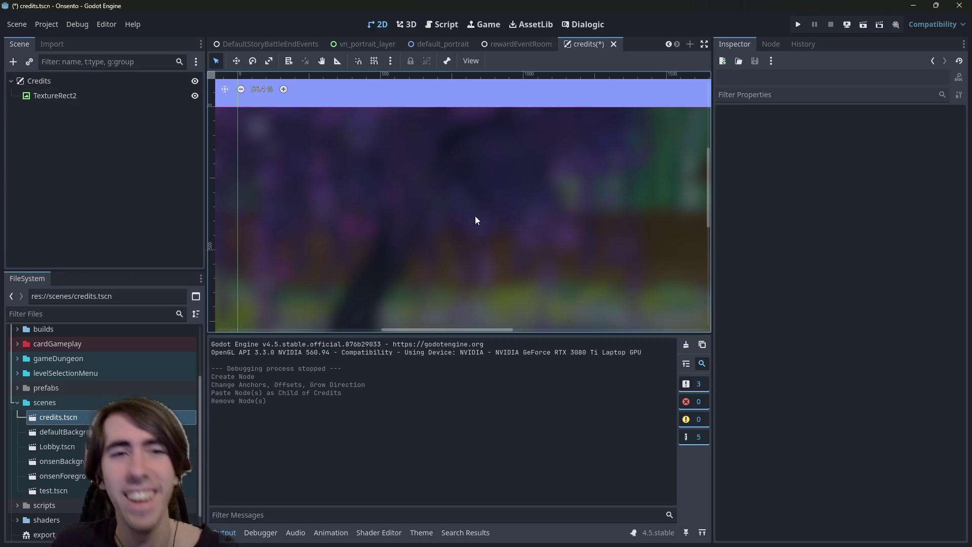
{"action": "scroll", "coordinate": [456, 218], "scroll_direction": "down", "scroll_amount": 3}
{"action": "scroll", "coordinate": [437, 223], "scroll_direction": "up", "scroll_amount": 4}
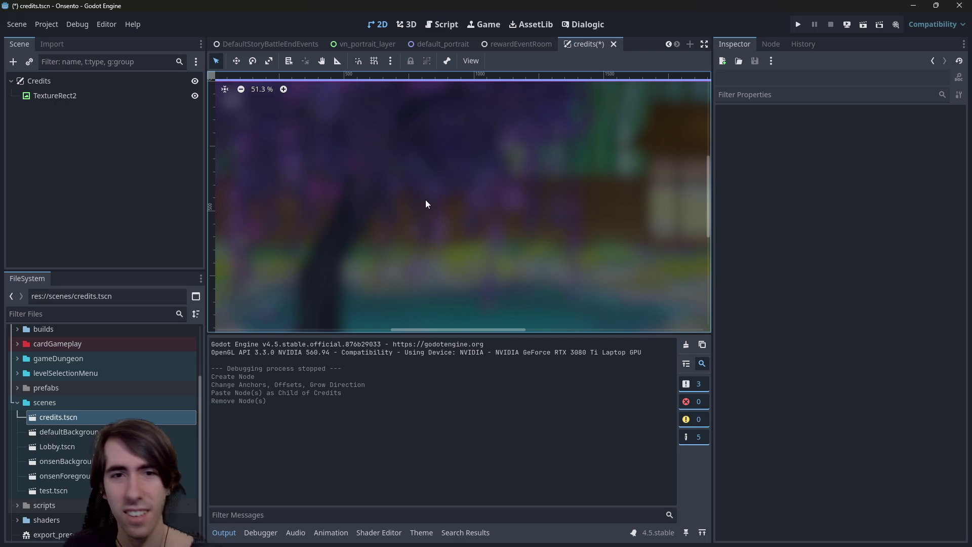
{"action": "key", "text": "ctrl+s"}
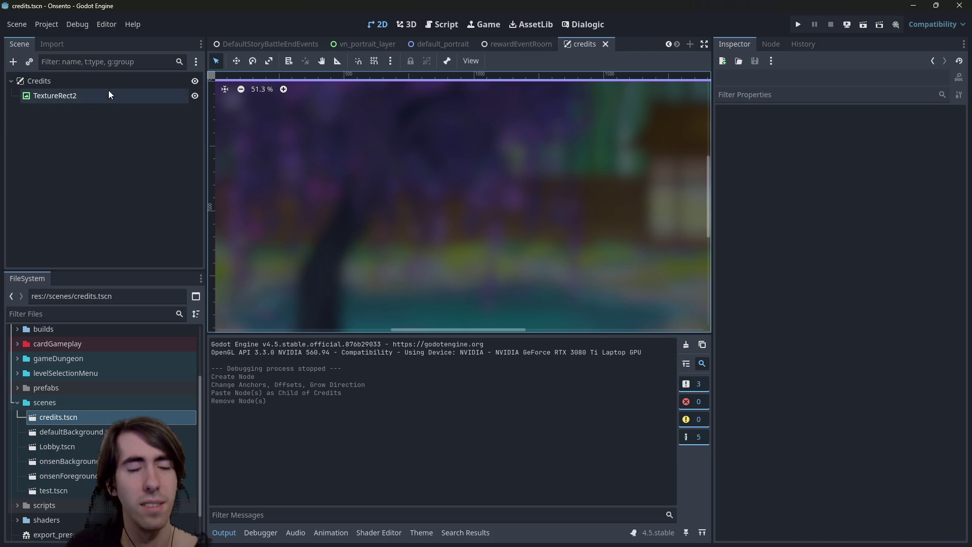
Rename TextureRect2 to Background_TextureRect2.
{"action": "left_click", "coordinate": [90, 96]}
{"action": "left_click", "coordinate": [89, 94]}
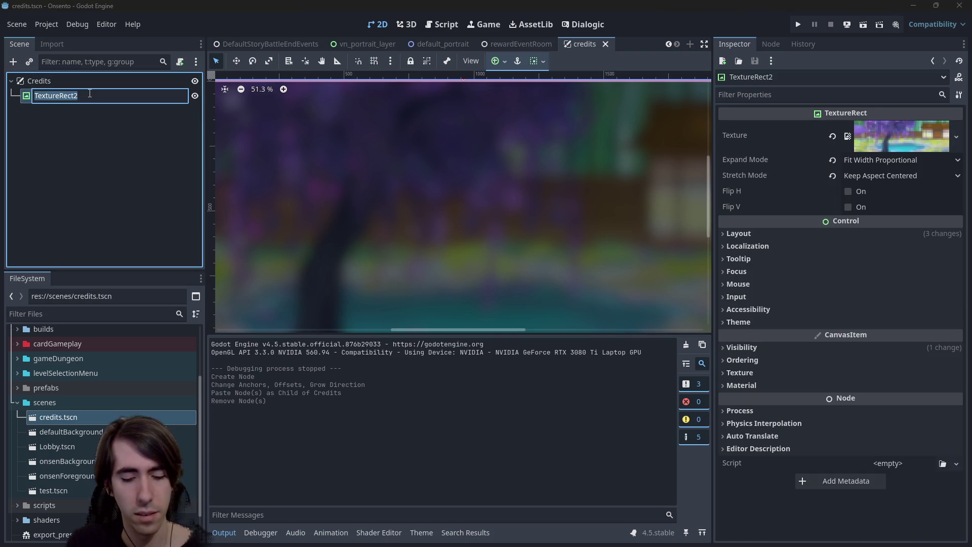
{"action": "type", "text": "Background"}
{"action": "key", "text": "ctrl+z"}
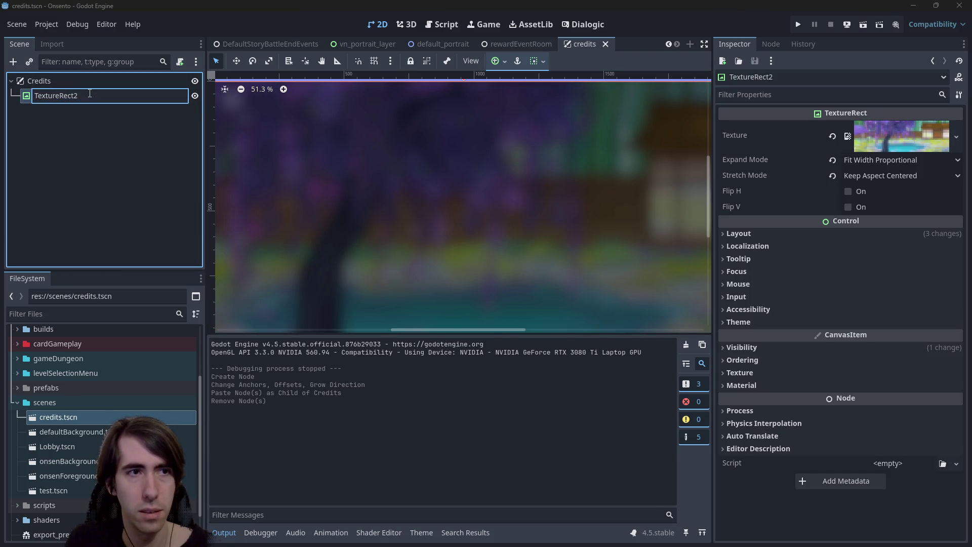
{"action": "type", "text": "ackground_"}
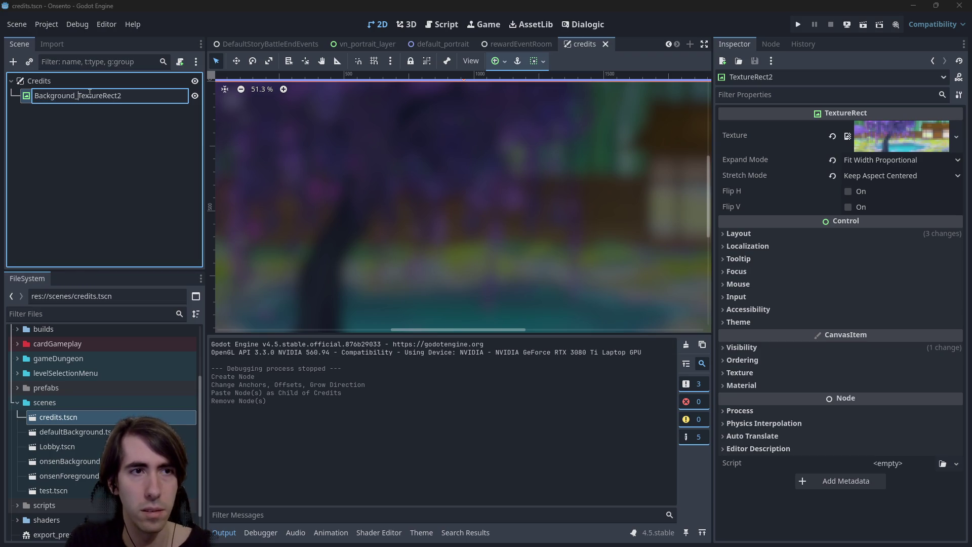
{"action": "key", "text": "Return"}
{"action": "left_click", "coordinate": [97, 81]}
{"action": "right_click", "coordinate": [98, 81]}
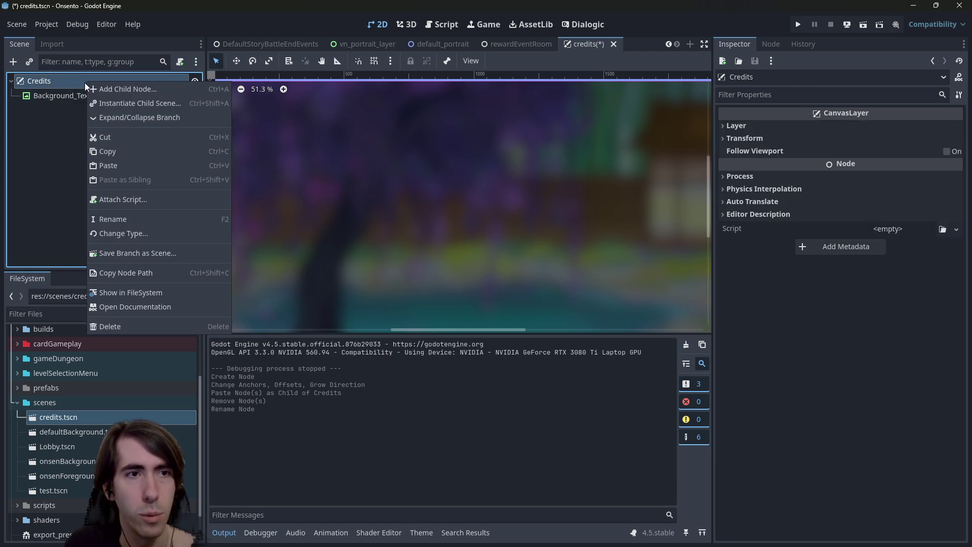
Add a VBoxContainer child to Credits, apply the Full Rect anchor preset, and save credits.tscn.
{"action": "left_click", "coordinate": [98, 90]}
{"action": "left_click", "coordinate": [634, 127]}
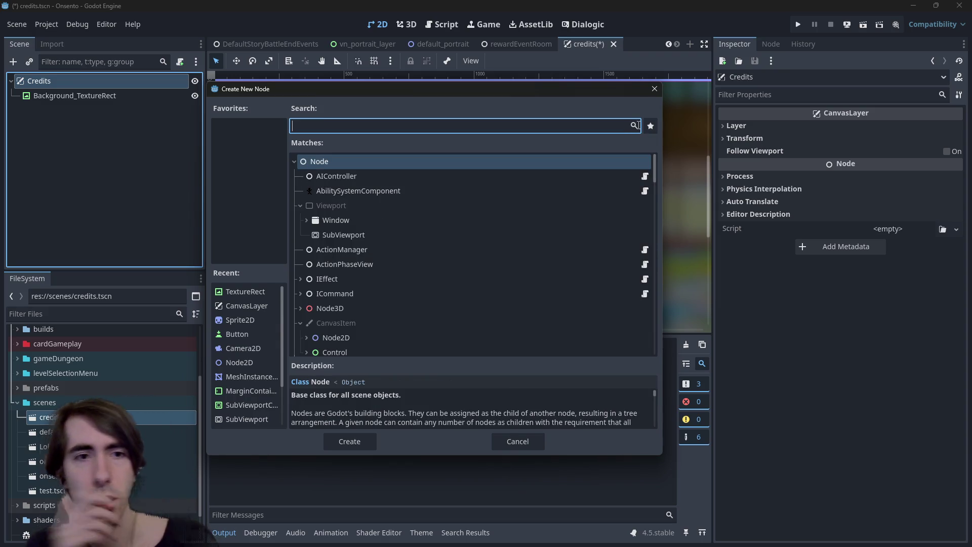
{"action": "type", "text": "vbox"}
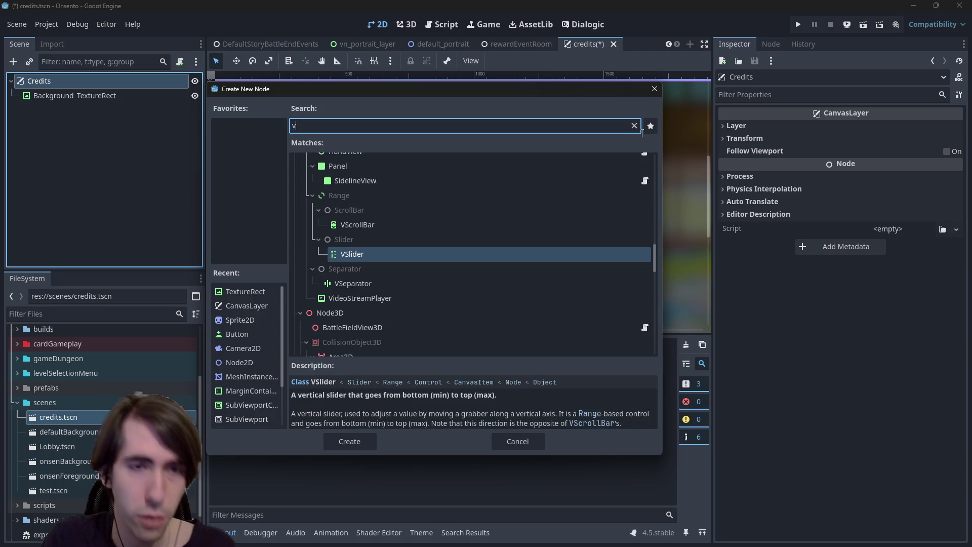
{"action": "key", "text": "Return"}
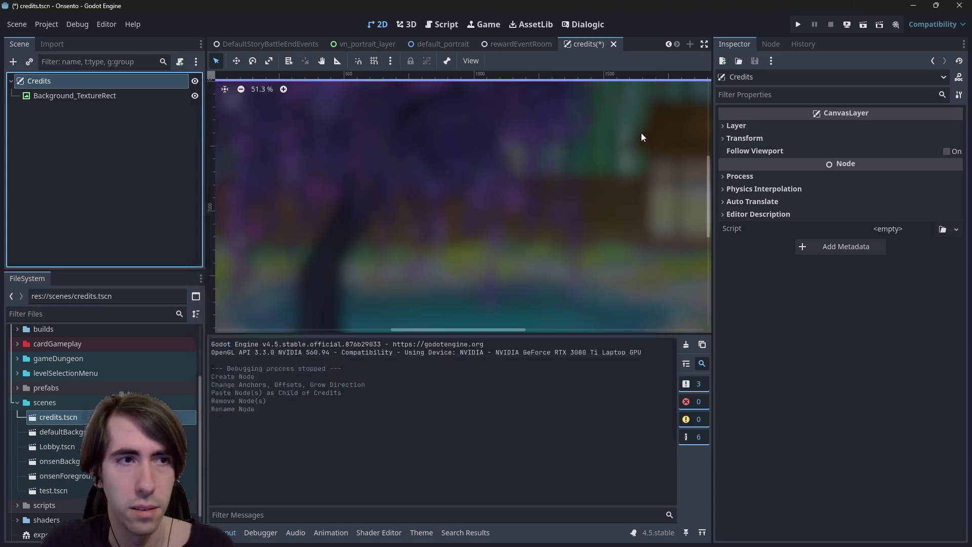
{"action": "scroll", "coordinate": [670, 108], "scroll_direction": "down", "scroll_amount": 2}
{"action": "left_click", "coordinate": [498, 60]}
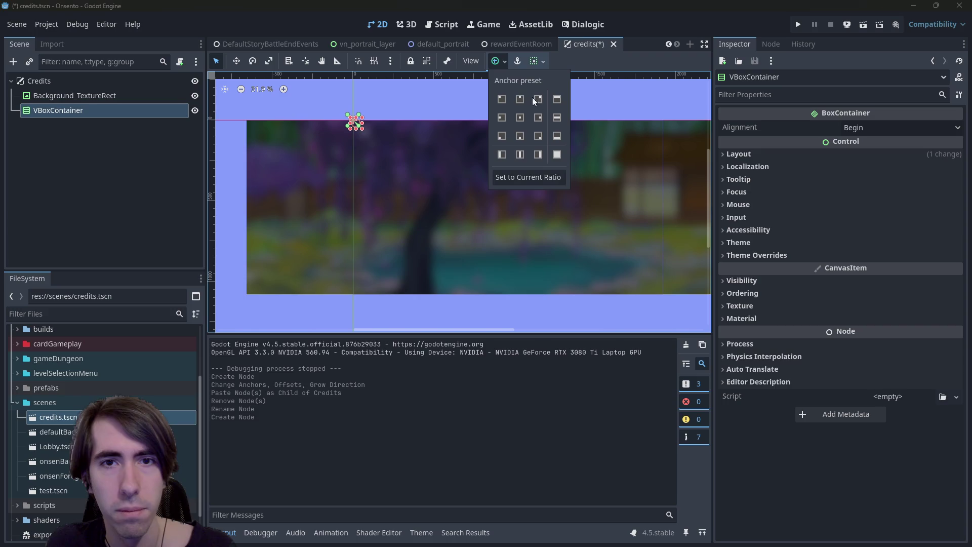
{"action": "left_click", "coordinate": [557, 154]}
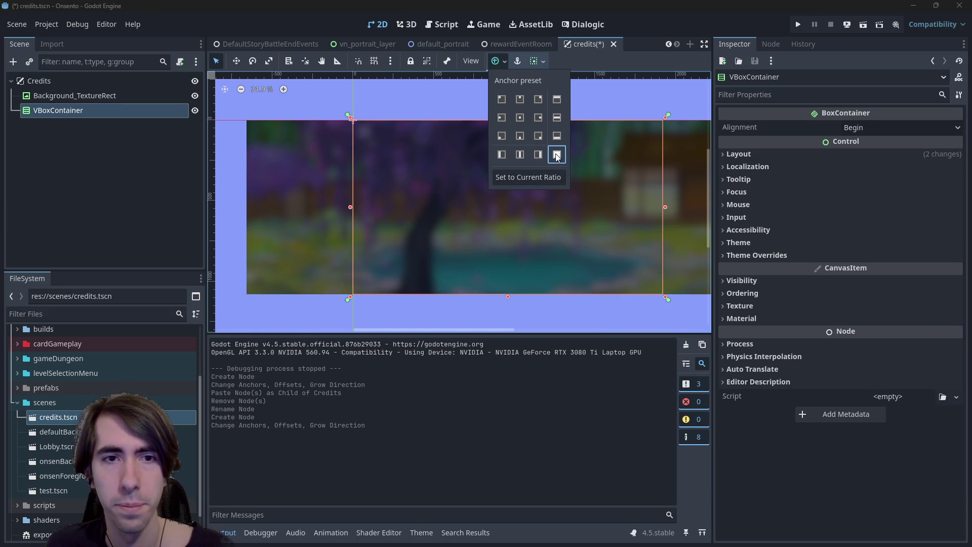
{"action": "key", "text": "ctrl+s"}
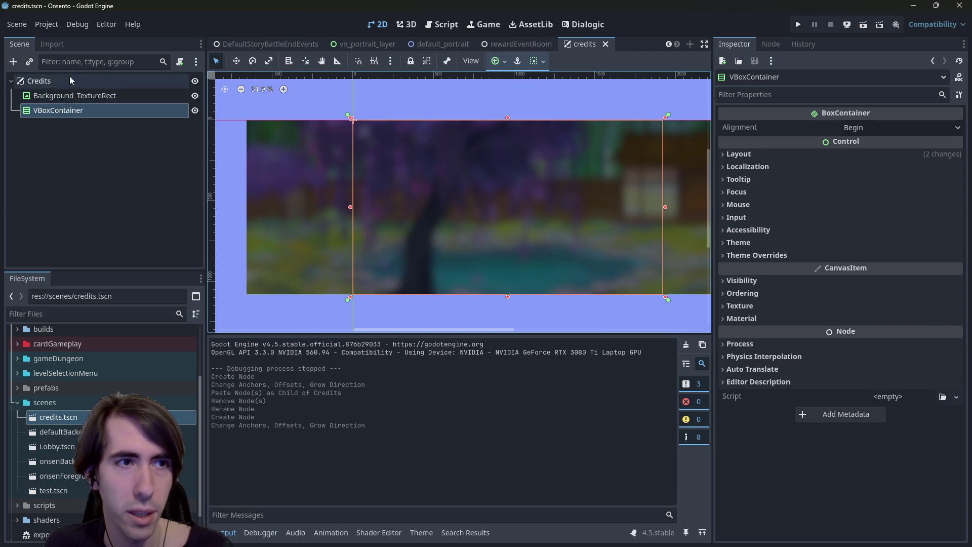
{"action": "right_click", "coordinate": [72, 109]}
{"action": "left_click", "coordinate": [76, 113]}
Create a RichTextLabel in the VBoxContainer, set it to fill horizontally and vertically, and save.
{"action": "type", "text": "richtext"}
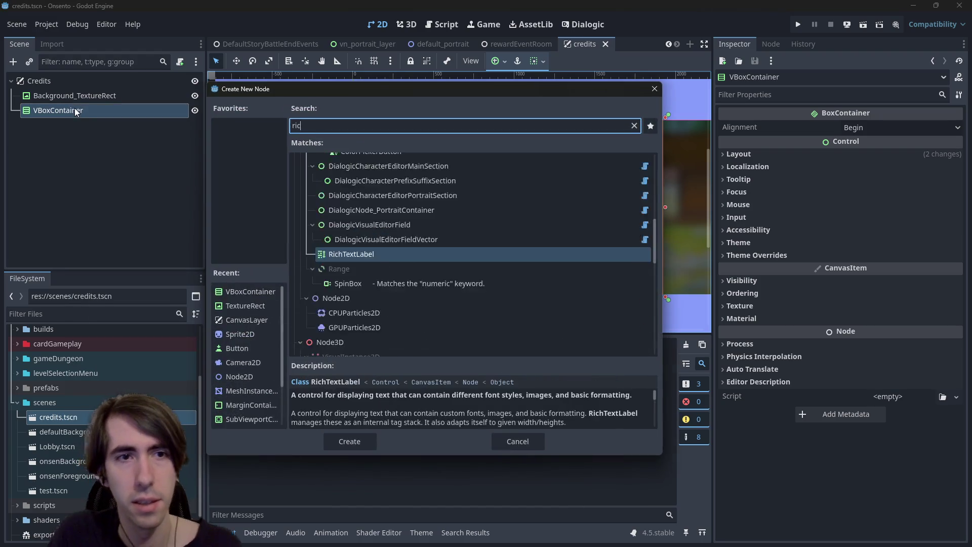
{"action": "key", "text": "Return"}
{"action": "left_click", "coordinate": [722, 172]}
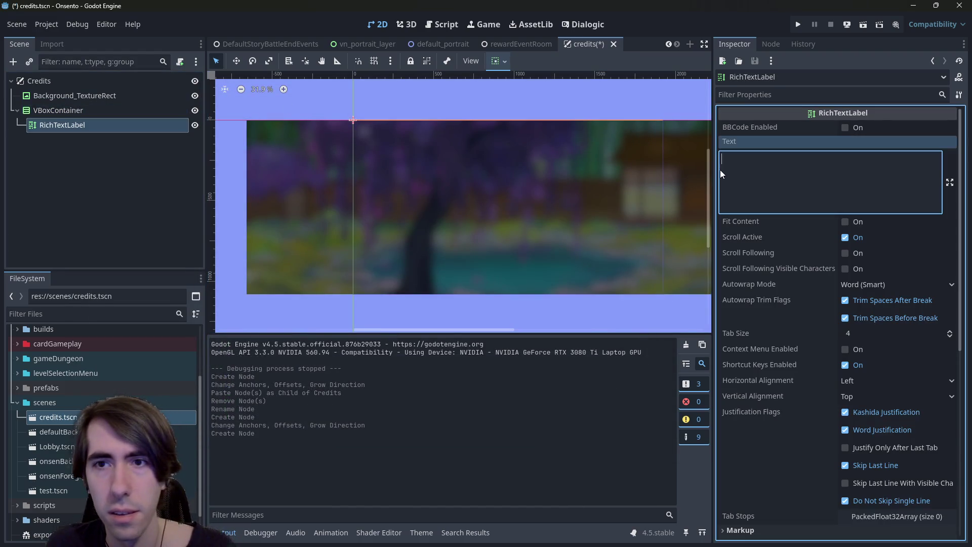
{"action": "left_click", "coordinate": [499, 61]}
{"action": "left_click", "coordinate": [557, 99]}
{"action": "left_click", "coordinate": [557, 158]}
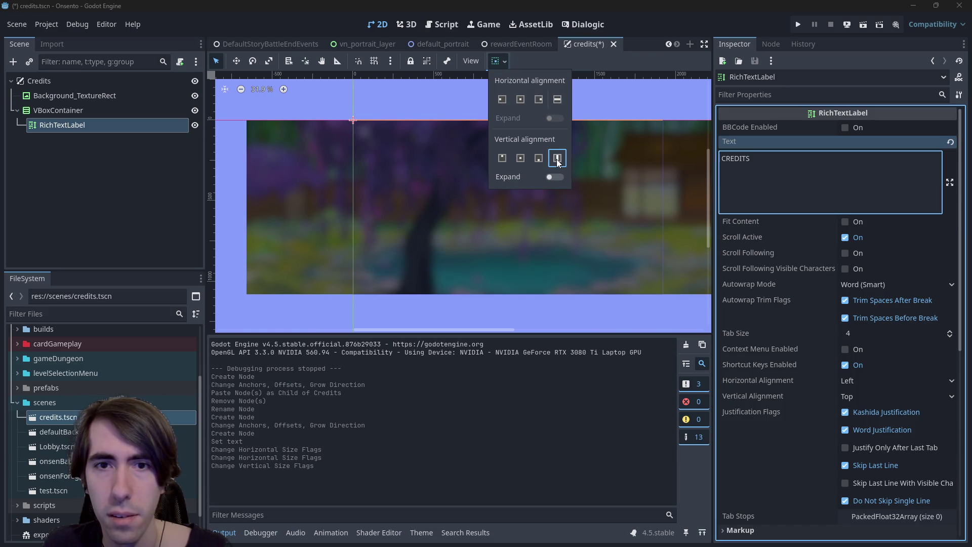
{"action": "key", "text": "ctrl+s"}
Make the label fit its content and center the CREDITS text horizontally and vertically.
{"action": "left_click", "coordinate": [63, 113]}
{"action": "left_click", "coordinate": [72, 125]}
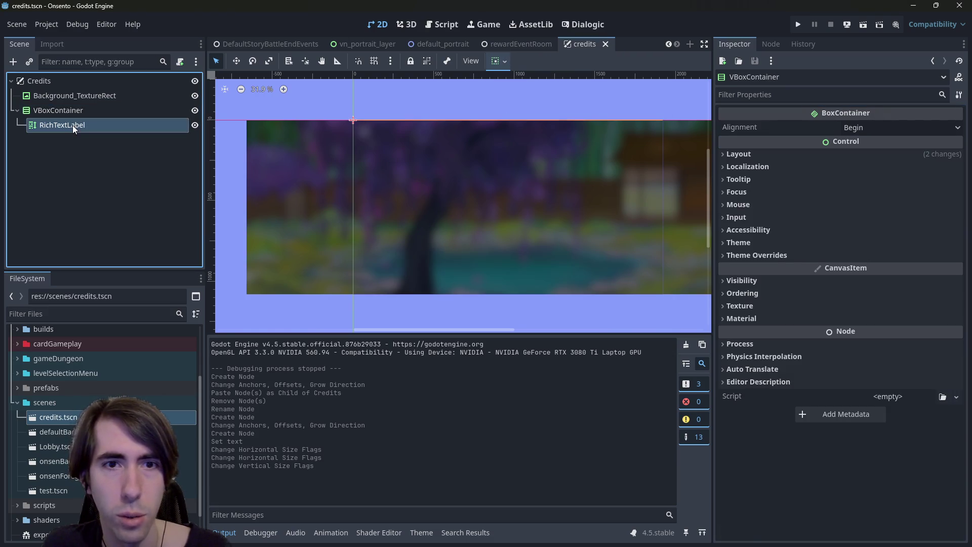
{"action": "scroll", "coordinate": [505, 171], "scroll_direction": "up", "scroll_amount": 4}
{"action": "scroll", "coordinate": [439, 166], "scroll_direction": "down", "scroll_amount": 3}
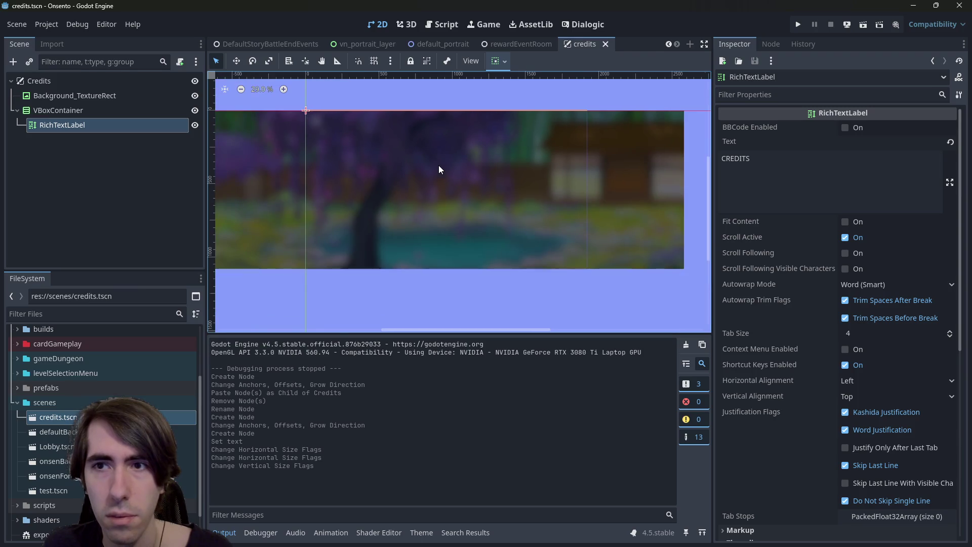
{"action": "left_click", "coordinate": [856, 221]}
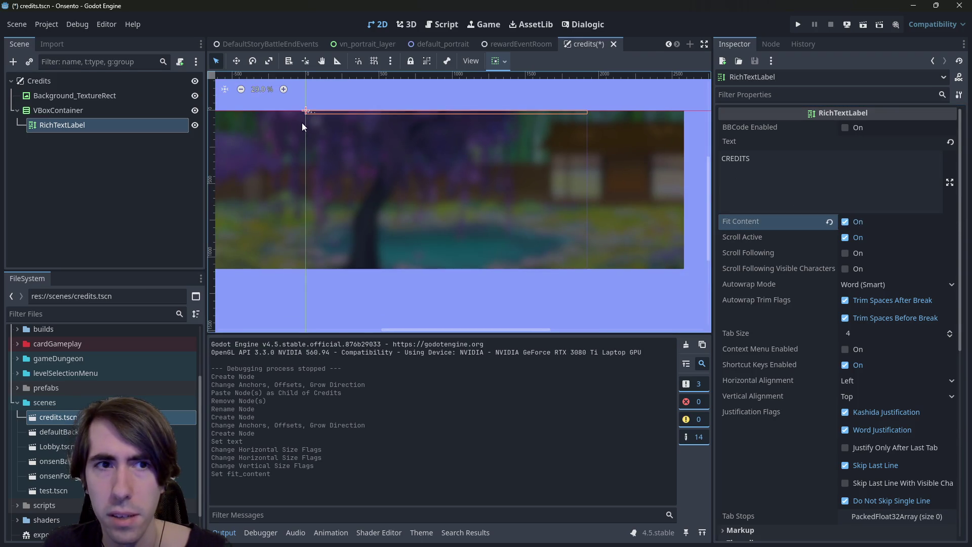
{"action": "scroll", "coordinate": [792, 256], "scroll_direction": "down", "scroll_amount": 5}
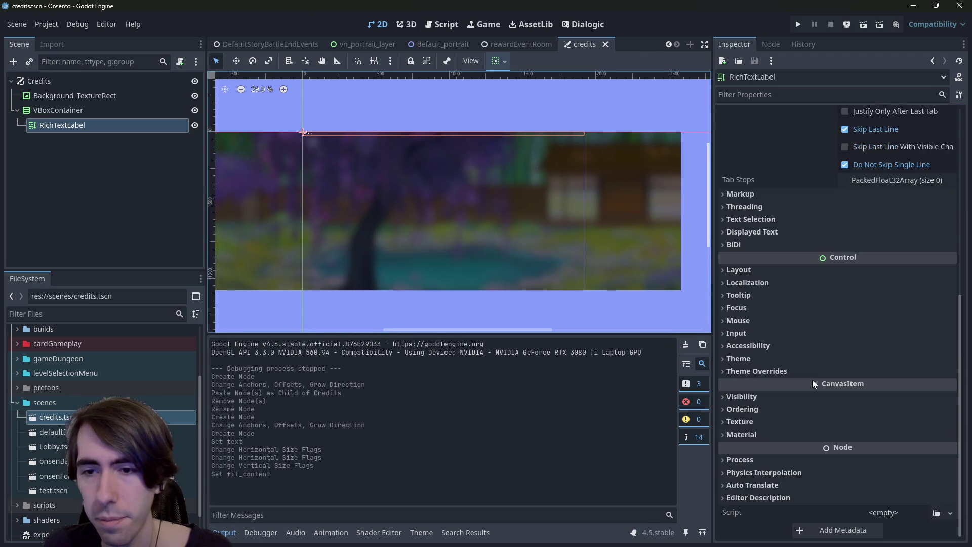
{"action": "scroll", "coordinate": [813, 380], "scroll_direction": "up", "scroll_amount": 5}
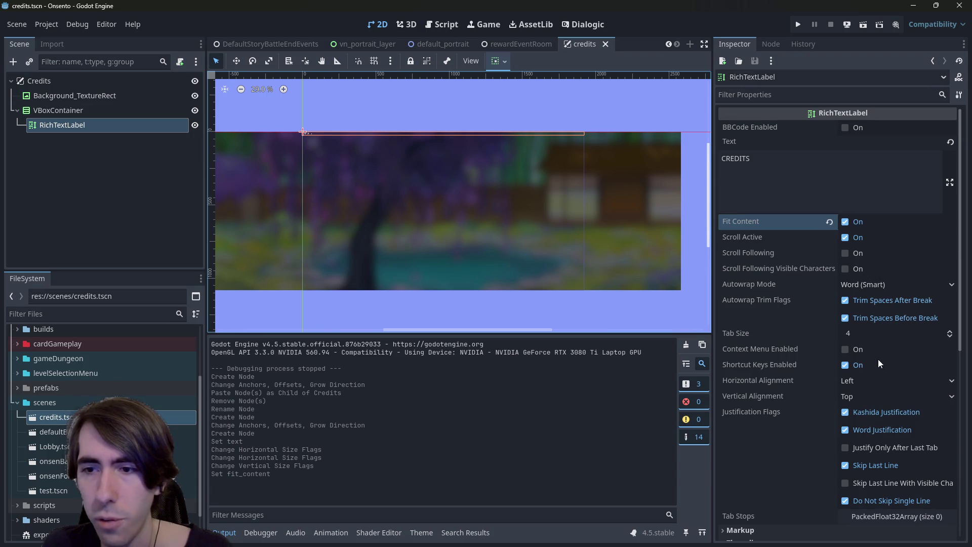
{"action": "left_click", "coordinate": [869, 380]}
{"action": "left_click", "coordinate": [870, 405]}
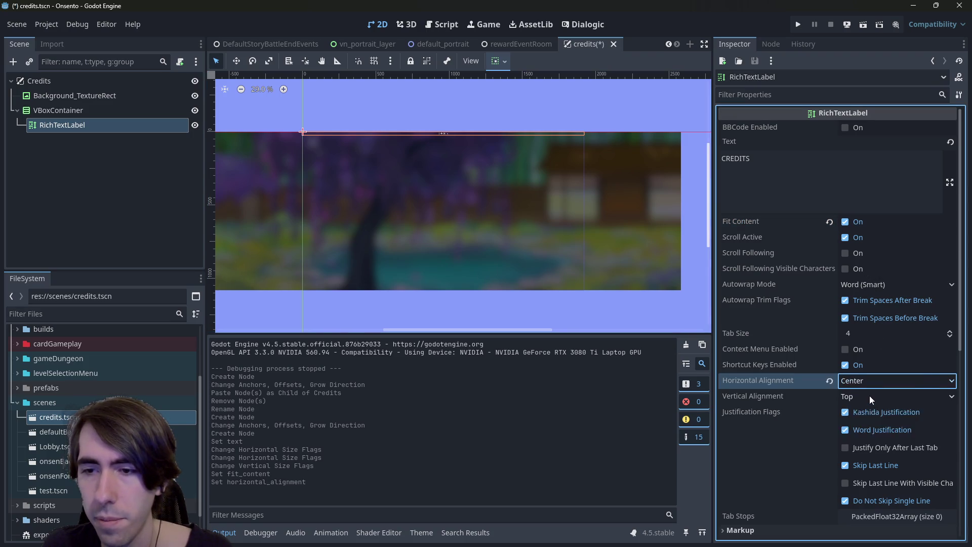
{"action": "left_click", "coordinate": [870, 396]}
{"action": "left_click", "coordinate": [863, 428]}
Enable the title's Normal Font Size theme override at 150 px and save the scene.
{"action": "scroll", "coordinate": [830, 425], "scroll_direction": "down", "scroll_amount": 6}
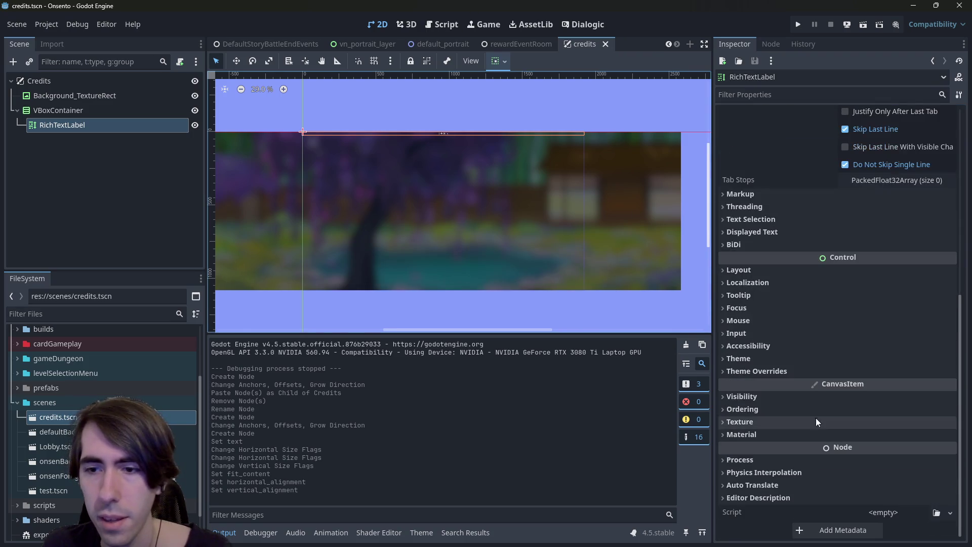
{"action": "left_click", "coordinate": [776, 369]}
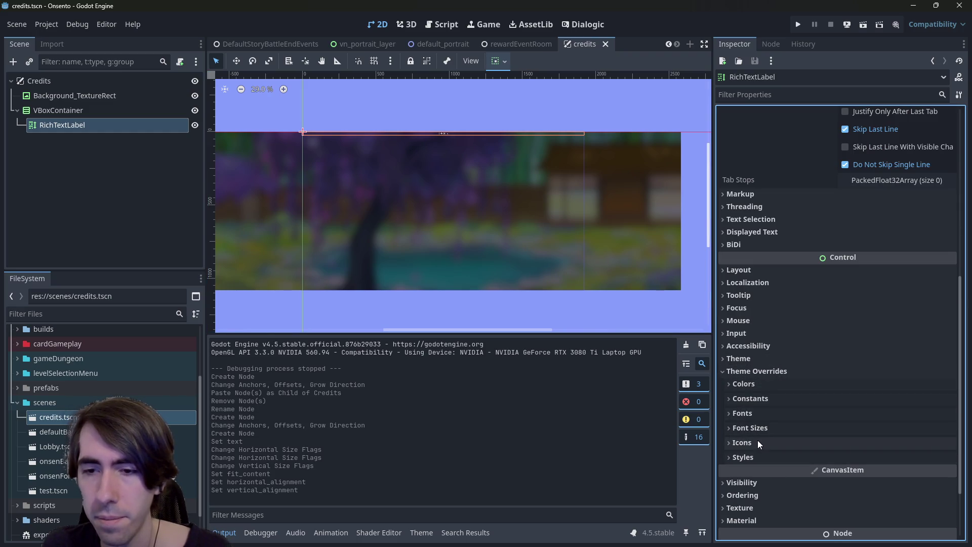
{"action": "left_click", "coordinate": [764, 455]}
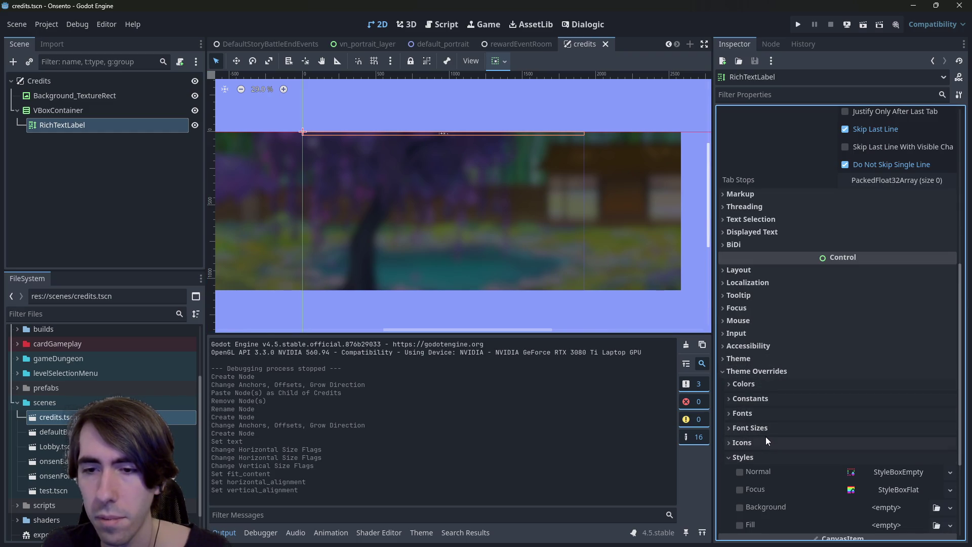
{"action": "left_click", "coordinate": [770, 414]}
{"action": "left_click", "coordinate": [770, 414]}
{"action": "left_click", "coordinate": [780, 428]}
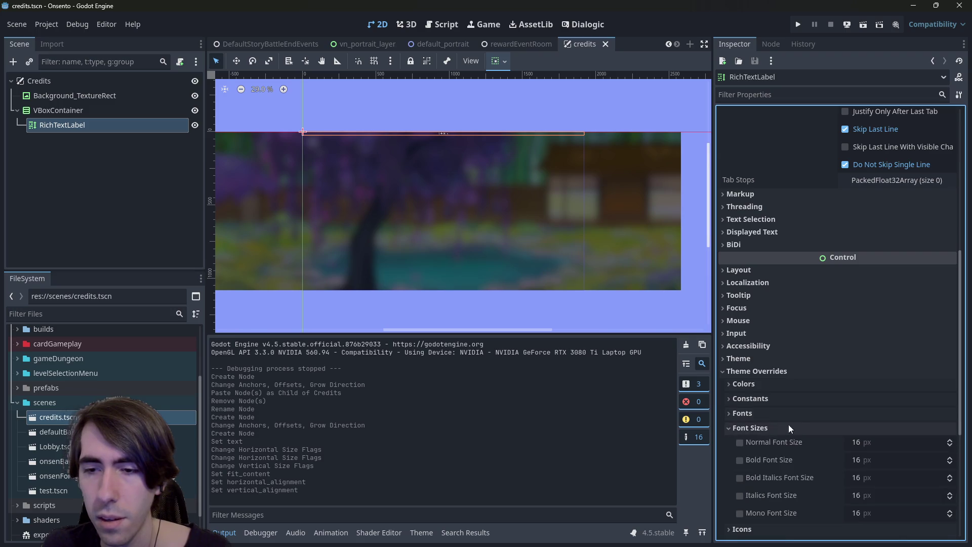
{"action": "scroll", "coordinate": [811, 395], "scroll_direction": "down", "scroll_amount": 2}
{"action": "left_click_drag", "start_coordinate": [871, 332], "coordinate": [912, 332]}
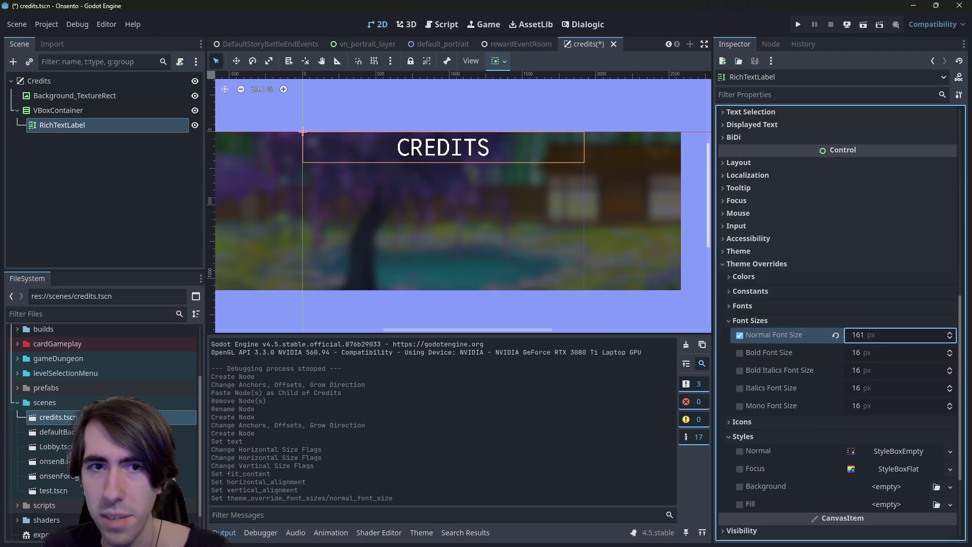
{"action": "scroll", "coordinate": [471, 217], "scroll_direction": "up", "scroll_amount": 4}
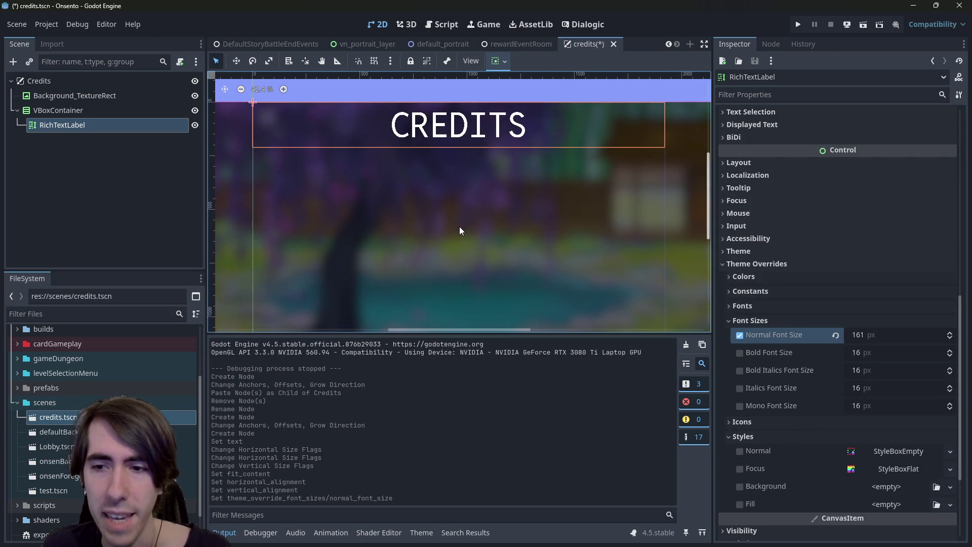
{"action": "left_click", "coordinate": [858, 335]}
{"action": "type", "text": "150"}
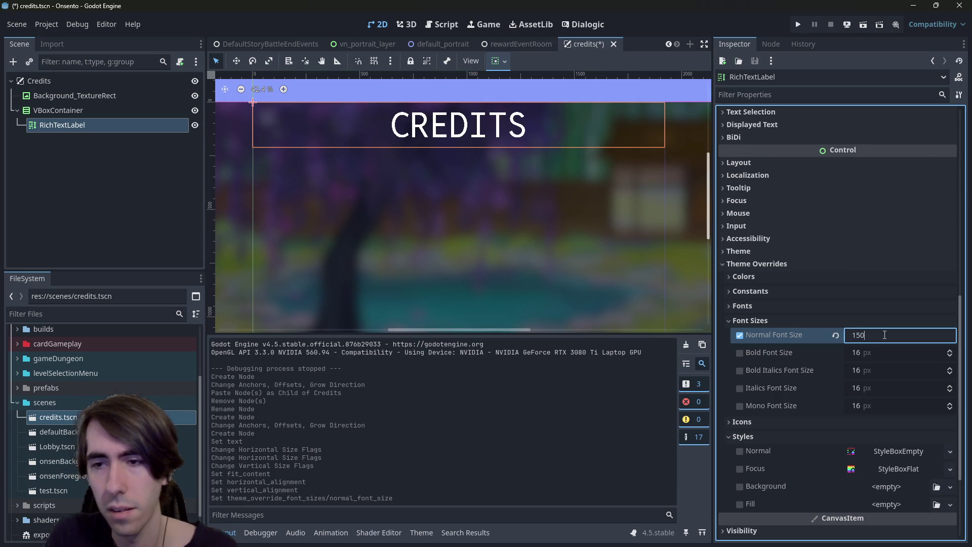
{"action": "key", "text": "Return"}
{"action": "key", "text": "ctrl+s"}
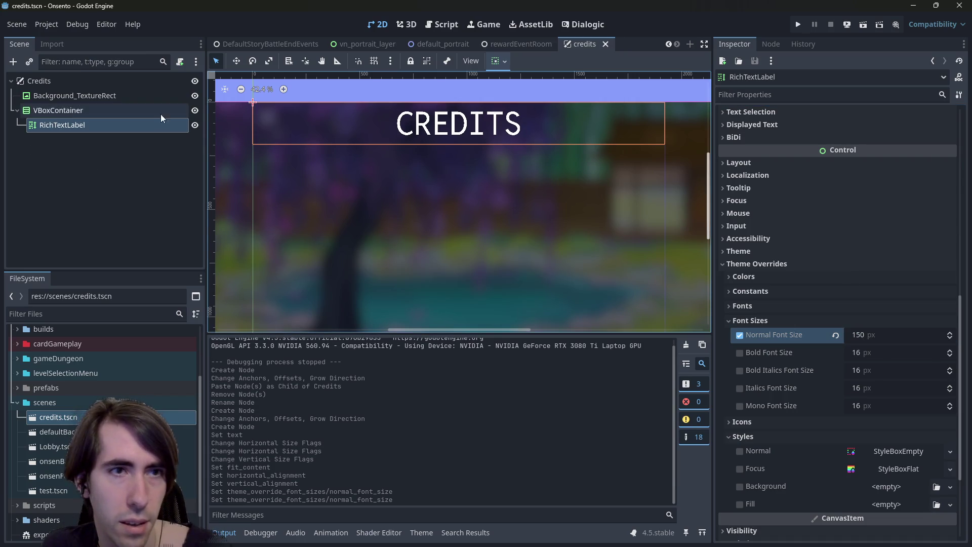
{"action": "scroll", "coordinate": [366, 148], "scroll_direction": "down", "scroll_amount": 1}
{"action": "left_click", "coordinate": [140, 111]}
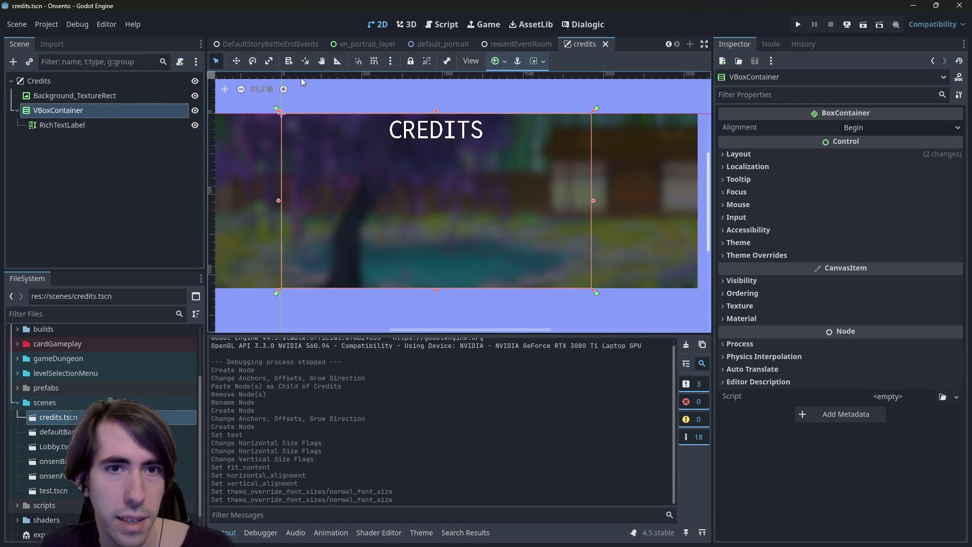
Center the CREDITS title vertically in its container and save, undoing the trial vertical expand.
{"action": "left_click", "coordinate": [90, 124]}
{"action": "left_click", "coordinate": [500, 61]}
{"action": "left_click", "coordinate": [557, 155]}
{"action": "left_click", "coordinate": [556, 178]}
{"action": "key", "text": "ctrl+s"}
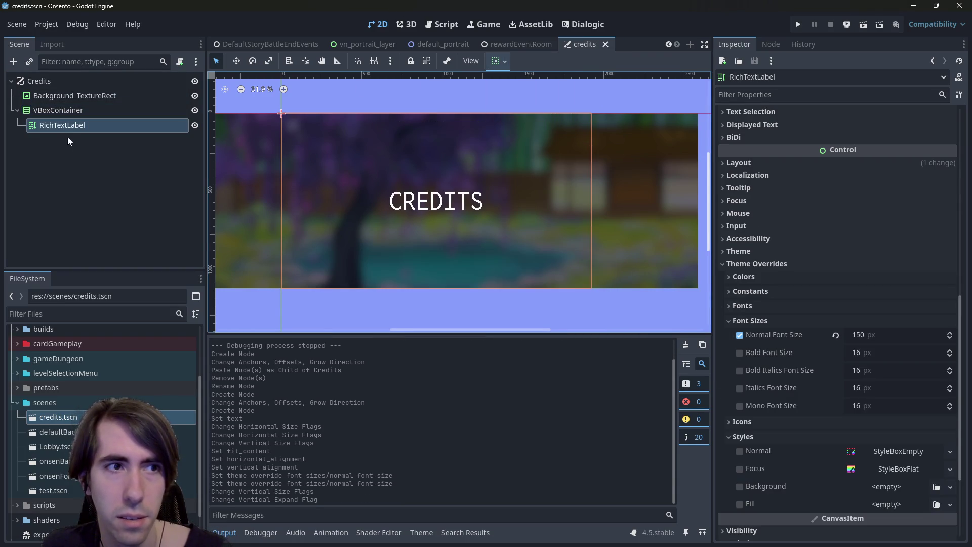
{"action": "key", "text": "ctrl+z"}
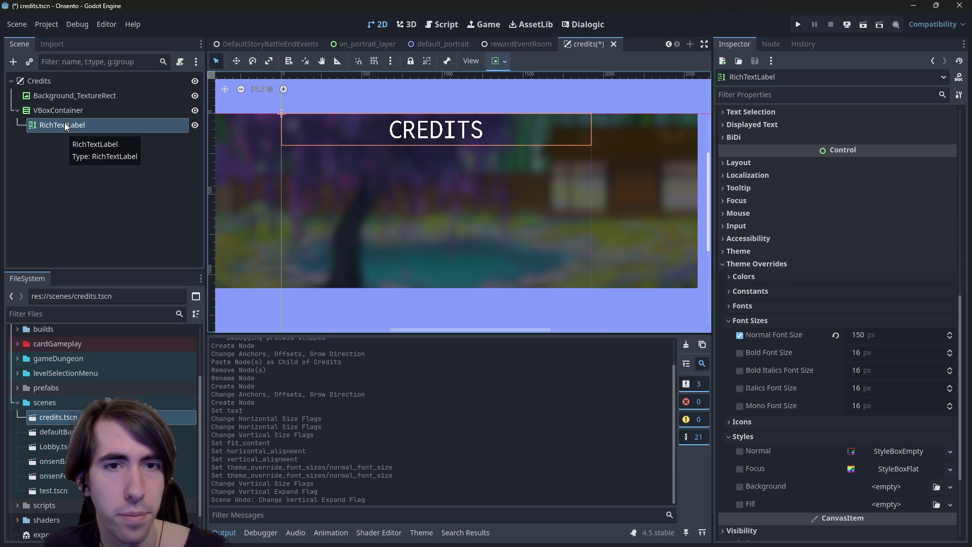
Add a TextEdit child to the VBoxContainer, then delete it as unwanted.
{"action": "left_click", "coordinate": [50, 110]}
{"action": "right_click", "coordinate": [69, 110]}
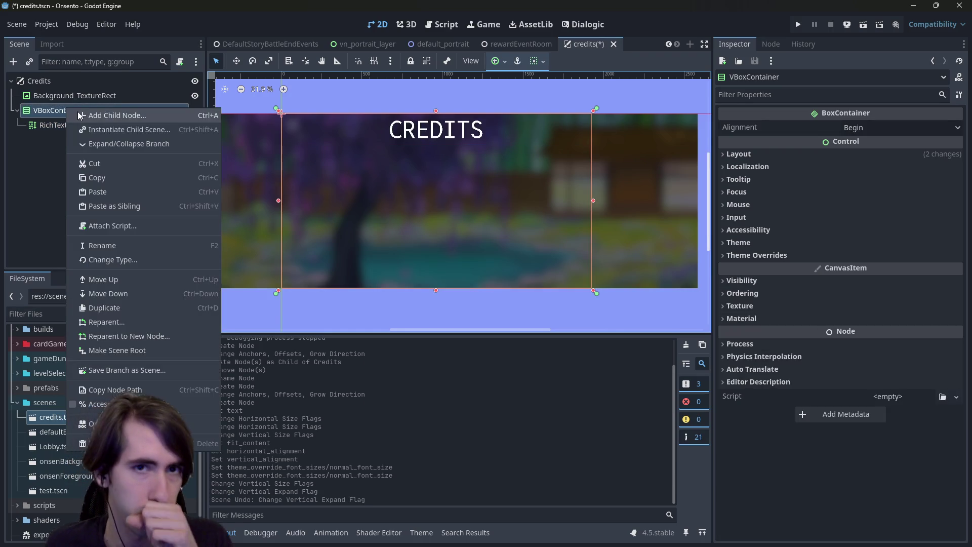
{"action": "left_click", "coordinate": [78, 113]}
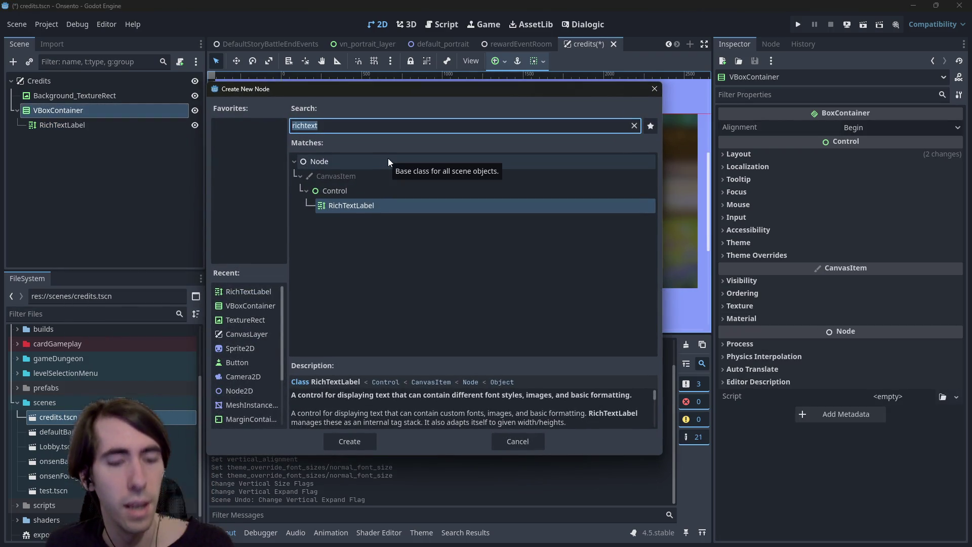
{"action": "type", "text": "tex"}
{"action": "key", "text": "BackSpace"}
{"action": "key", "text": "BackSpace"}
{"action": "key", "text": "BackSpace"}
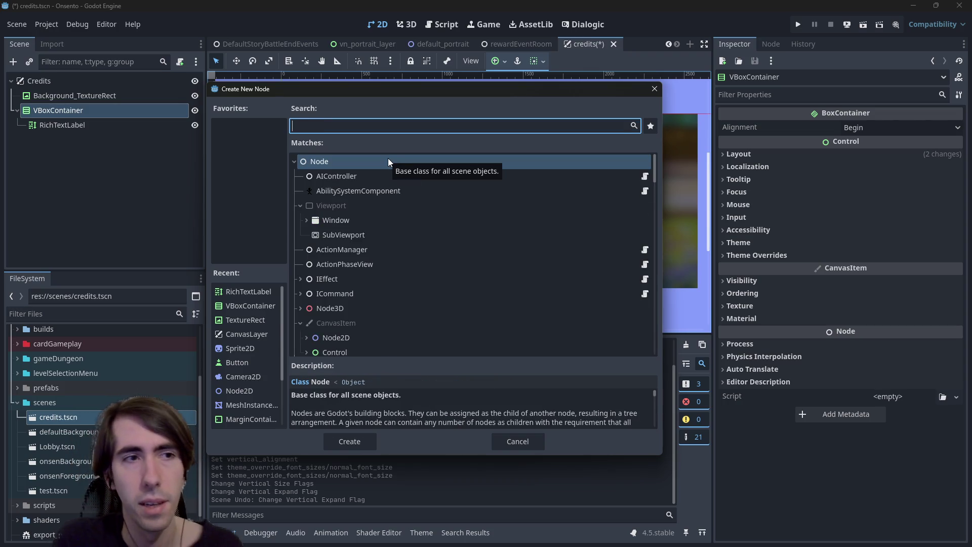
{"action": "type", "text": "text"}
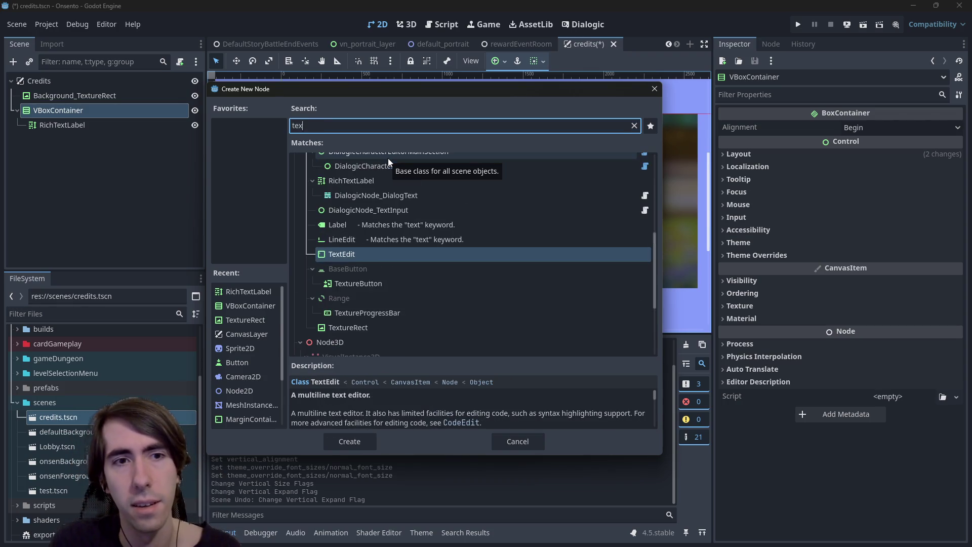
{"action": "key", "text": "Return"}
{"action": "key", "text": "Delete"}
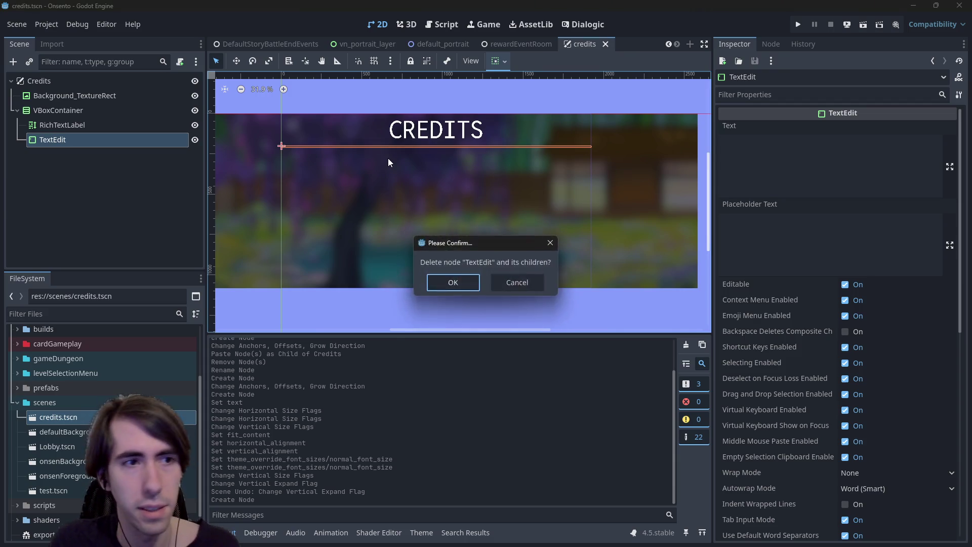
{"action": "key", "text": "Return"}
Search 'vbox' in Add Child Node and create a nested VBoxContainer.
{"action": "right_click", "coordinate": [81, 111]}
{"action": "left_click", "coordinate": [99, 120]}
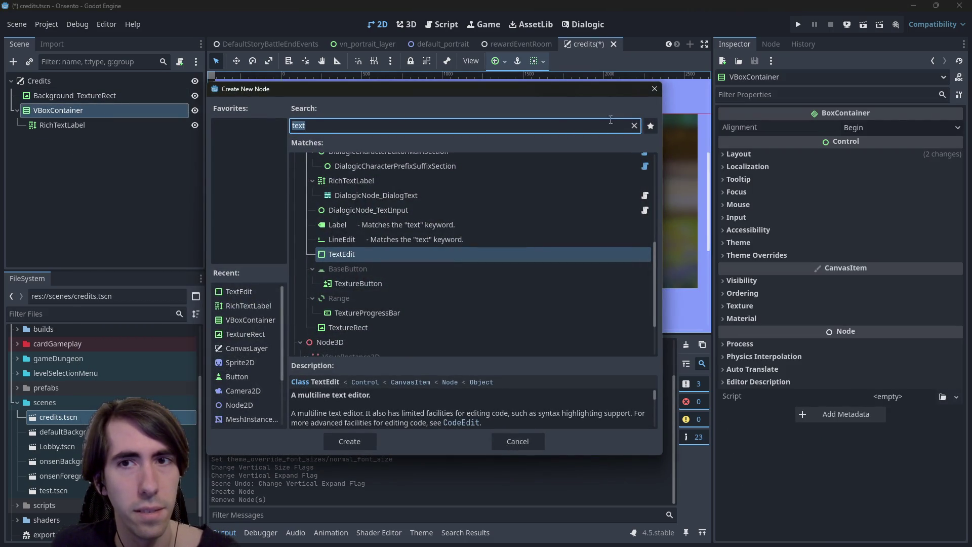
{"action": "left_click", "coordinate": [655, 90]}
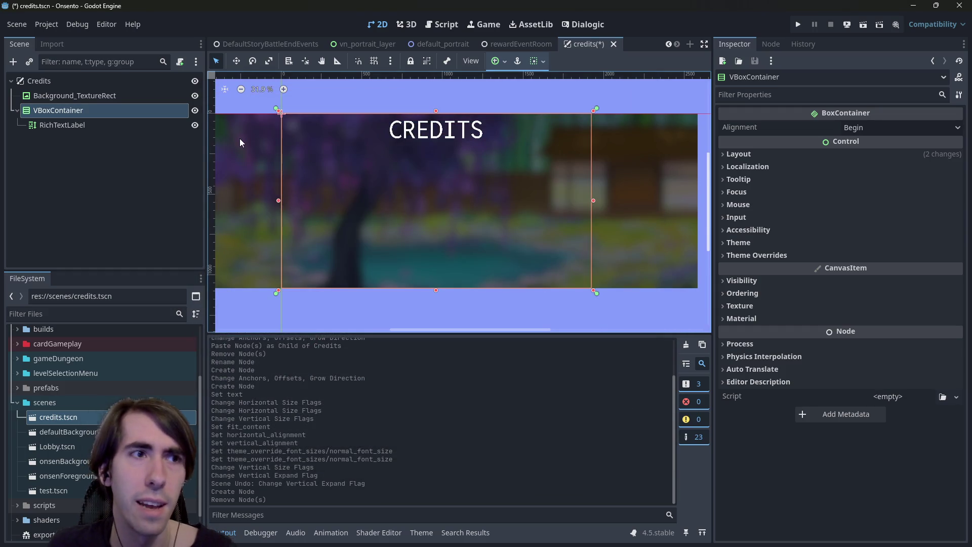
{"action": "right_click", "coordinate": [103, 113]}
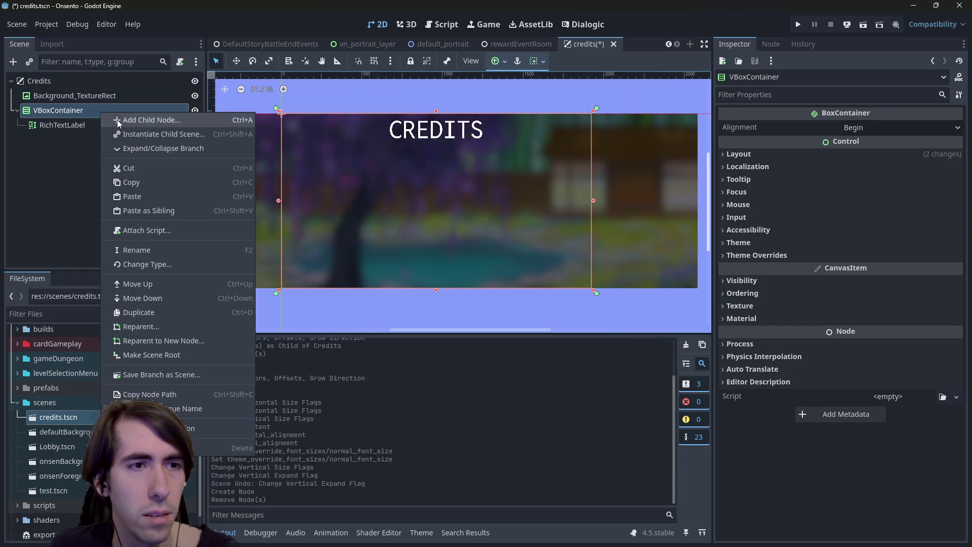
{"action": "left_click", "coordinate": [117, 120]}
{"action": "type", "text": "vbox"}
{"action": "key", "text": "Return"}
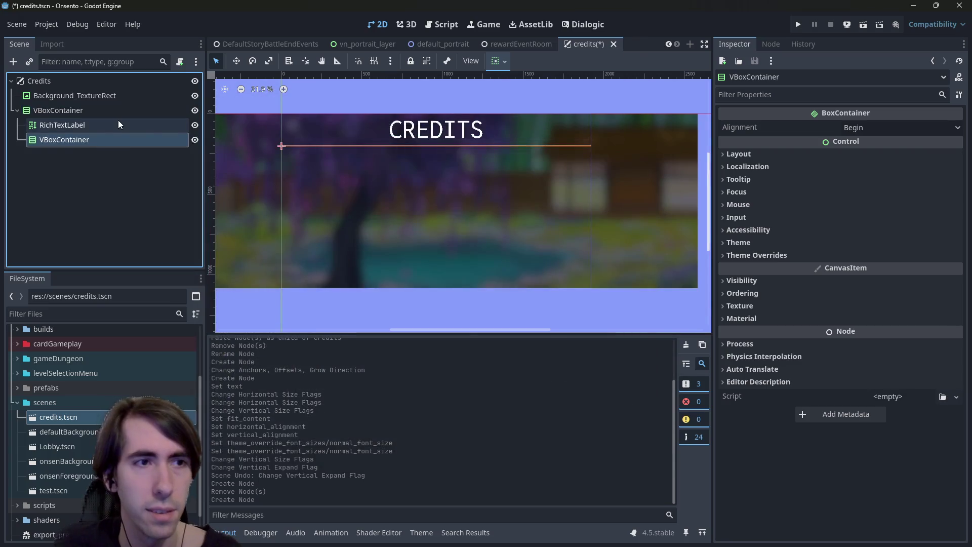
Duplicate the CREDITS label, move the copy into the nested VBoxContainer, and left-align it.
{"action": "left_click", "coordinate": [65, 127]}
{"action": "key", "text": "ctrl+d"}
{"action": "left_click_drag", "start_coordinate": [65, 133], "coordinate": [72, 151]}
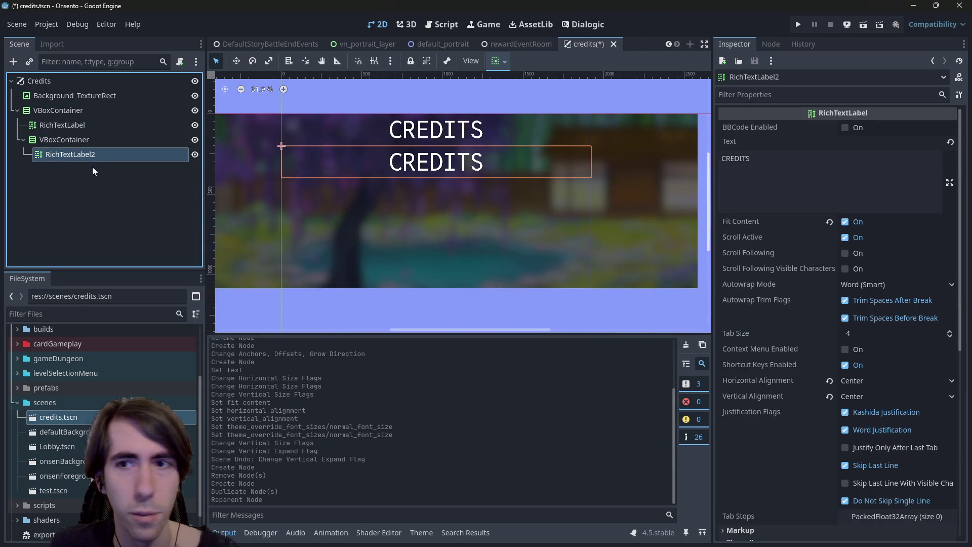
{"action": "left_click", "coordinate": [864, 385]}
{"action": "left_click", "coordinate": [867, 397]}
Reduce the copied label's Normal Font Size override to 16.
{"action": "scroll", "coordinate": [861, 395], "scroll_direction": "down", "scroll_amount": 5}
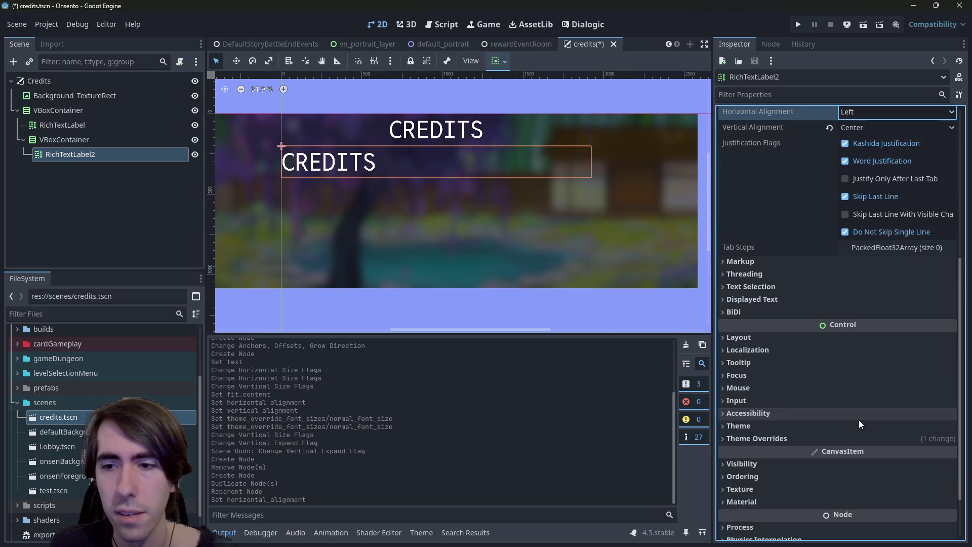
{"action": "left_click", "coordinate": [831, 437]}
{"action": "scroll", "coordinate": [836, 420], "scroll_direction": "down", "scroll_amount": 3}
{"action": "left_click", "coordinate": [825, 344]}
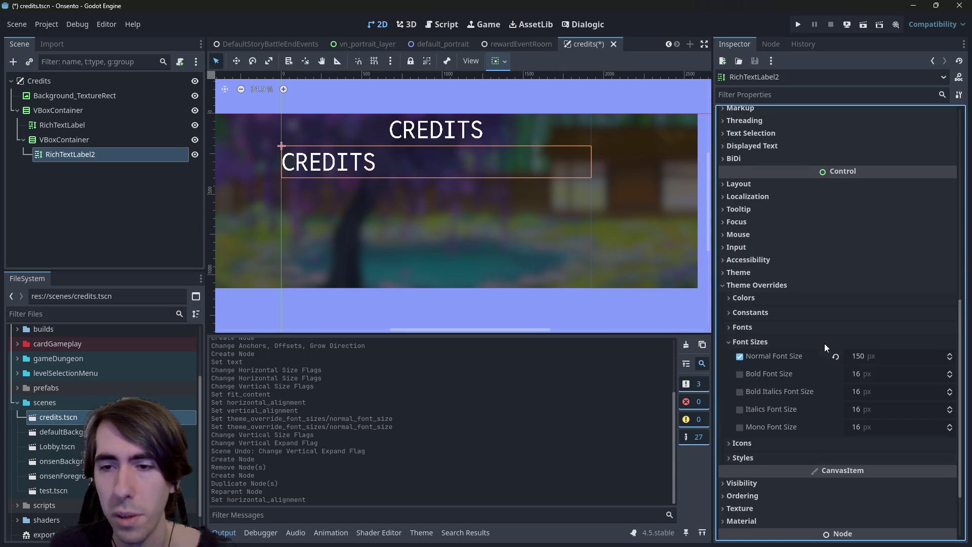
{"action": "left_click", "coordinate": [885, 361]}
{"action": "type", "text": "16"}
{"action": "key", "text": "Return"}
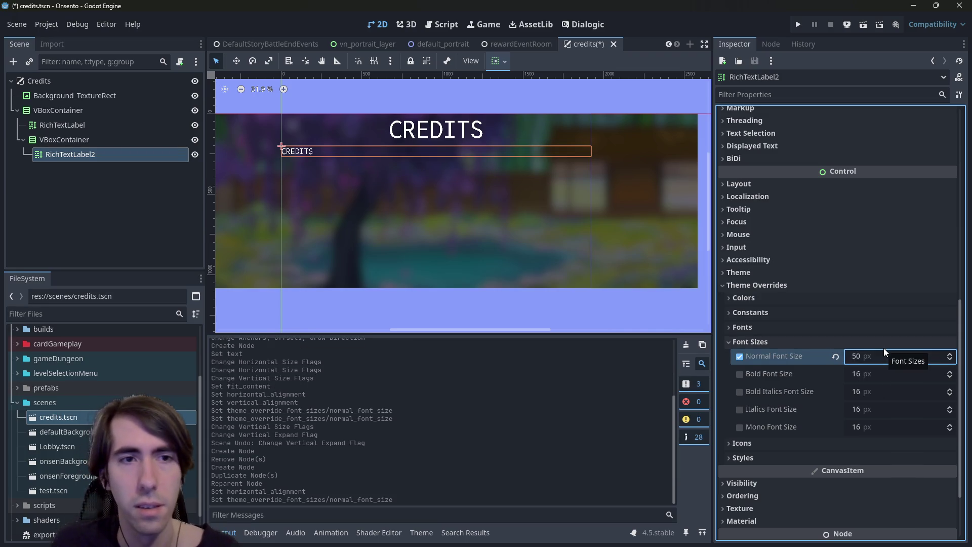
{"action": "left_click", "coordinate": [883, 348]}
{"action": "left_click", "coordinate": [884, 345]}
{"action": "left_click", "coordinate": [885, 357]}
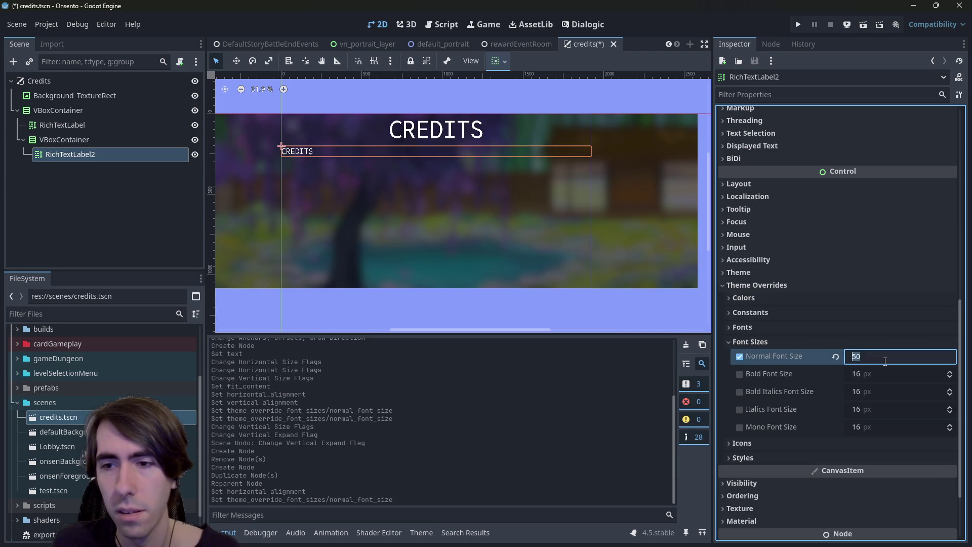
Change the copy's text to 'Artists' and duplicate that label.
{"action": "scroll", "coordinate": [804, 254], "scroll_direction": "up", "scroll_amount": 10}
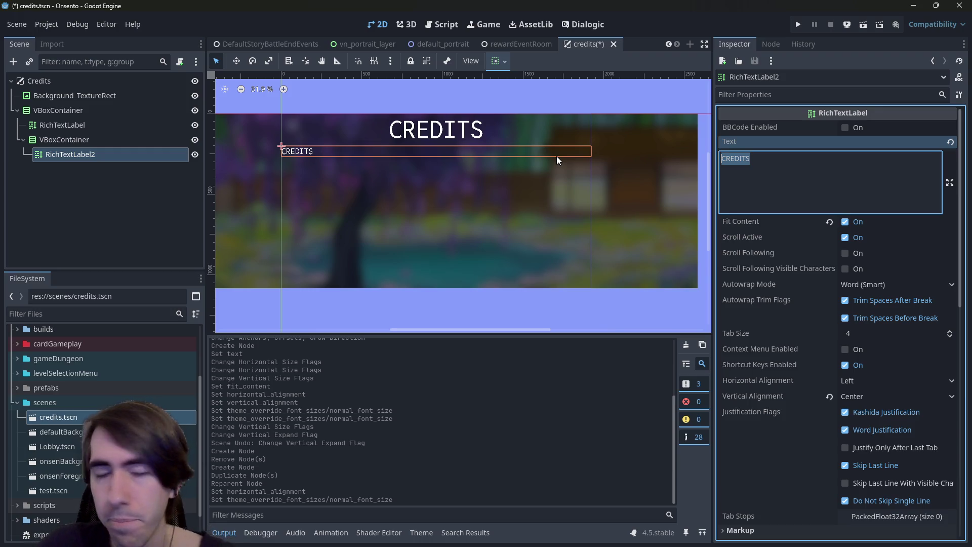
{"action": "type", "text": "Art"}
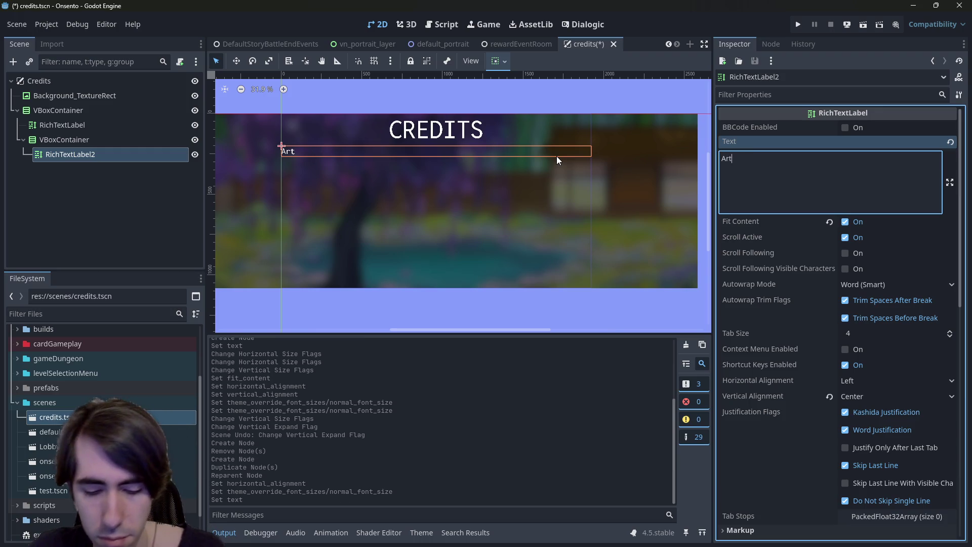
{"action": "type", "text": "ists"}
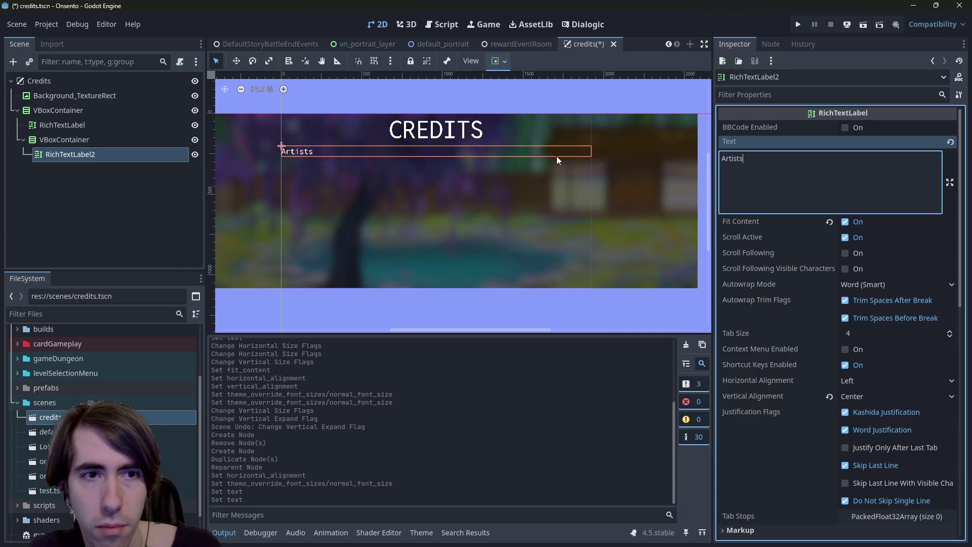
{"action": "left_click", "coordinate": [63, 161]}
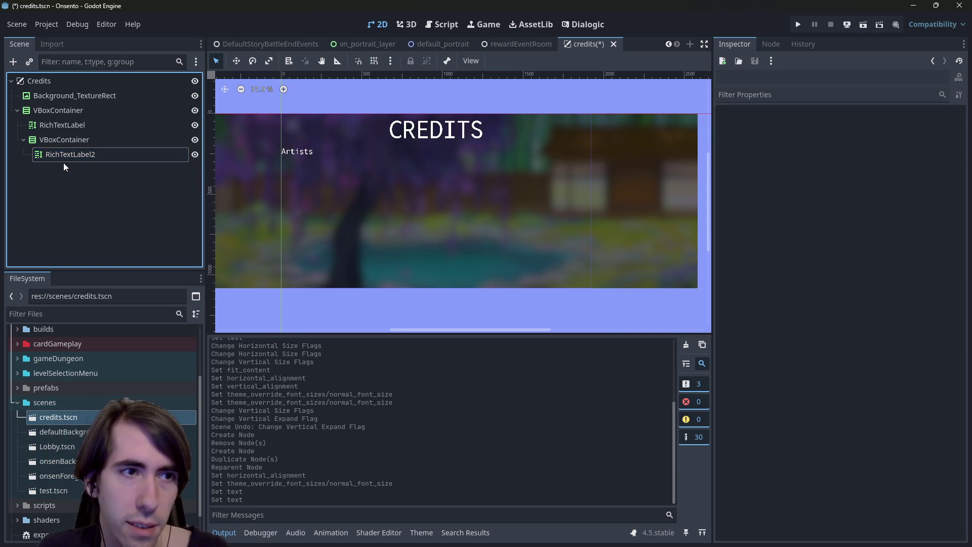
{"action": "key", "text": "ctrl+d"}
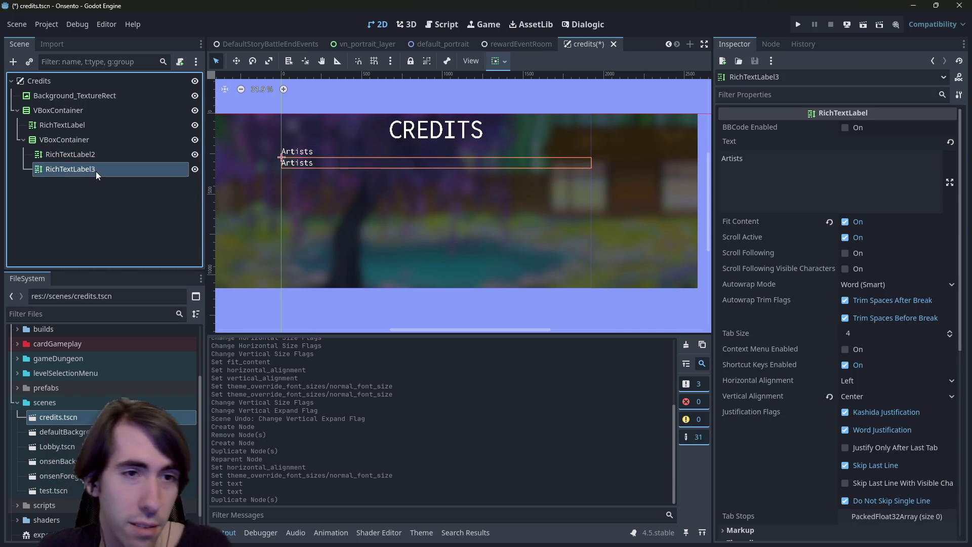
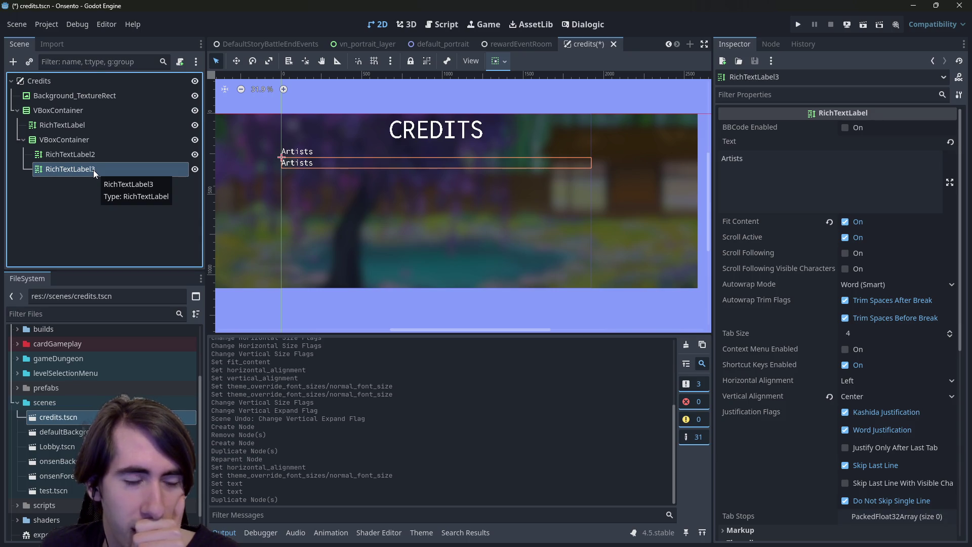
Shift the blurred background texture slightly up and to the left.
{"action": "left_click", "coordinate": [303, 150]}
{"action": "left_click", "coordinate": [294, 161]}
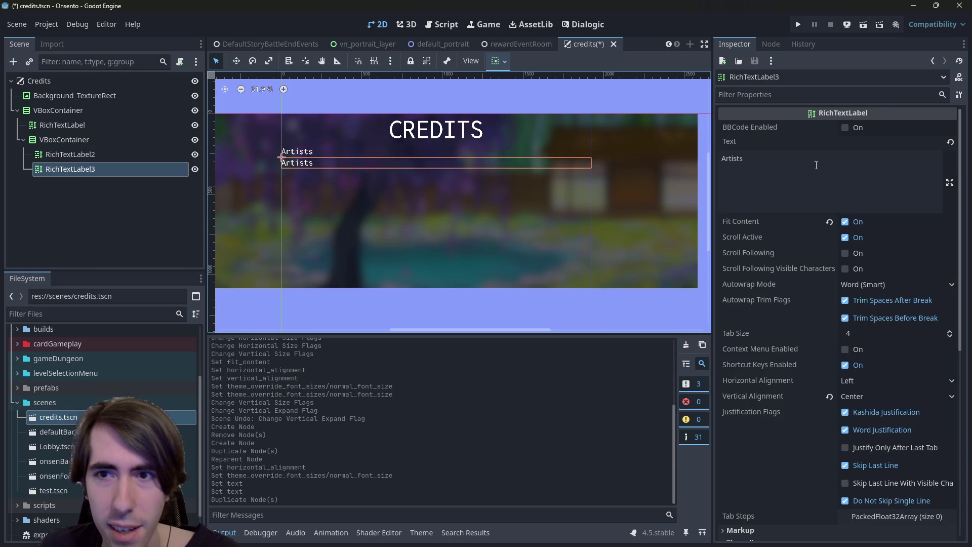
{"action": "left_click_drag", "start_coordinate": [590, 121], "coordinate": [554, 116]}
Change the second credits line's text to 'Programmer & Game Designer'.
{"action": "left_click", "coordinate": [299, 166]}
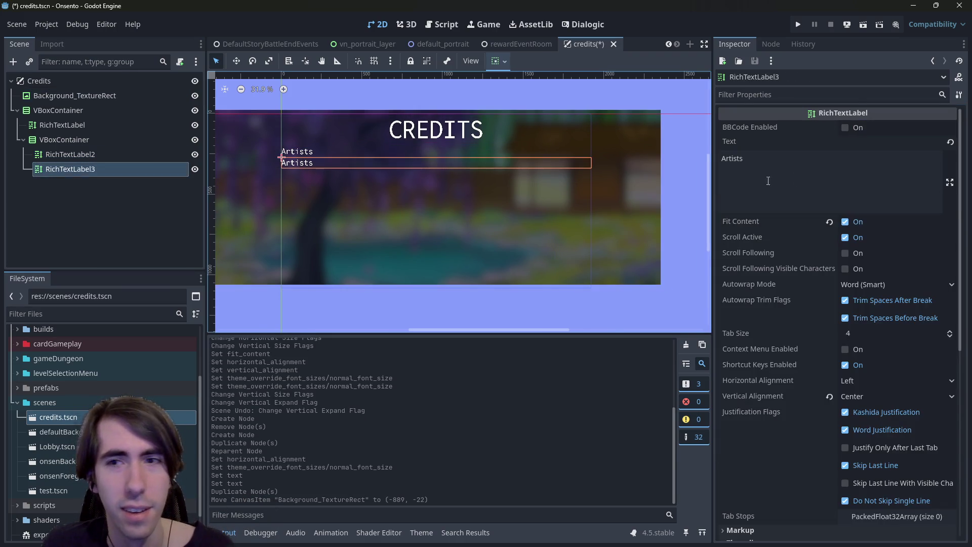
{"action": "key", "text": "BackSpace"}
{"action": "type", "text": "Programmer & Gam"}
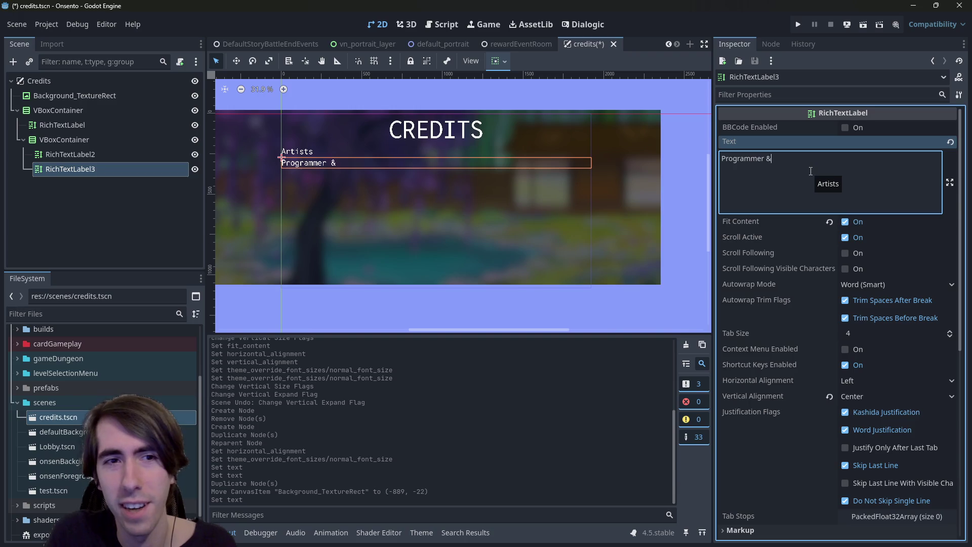
{"action": "type", "text": "e Desigenr"}
{"action": "key", "text": "BackSpace"}
{"action": "key", "text": "BackSpace"}
{"action": "key", "text": "BackSpace"}
{"action": "type", "text": "ner & Music"}
{"action": "key", "text": "BackSpace"}
{"action": "key", "text": "BackSpace"}
{"action": "key", "text": "BackSpace"}
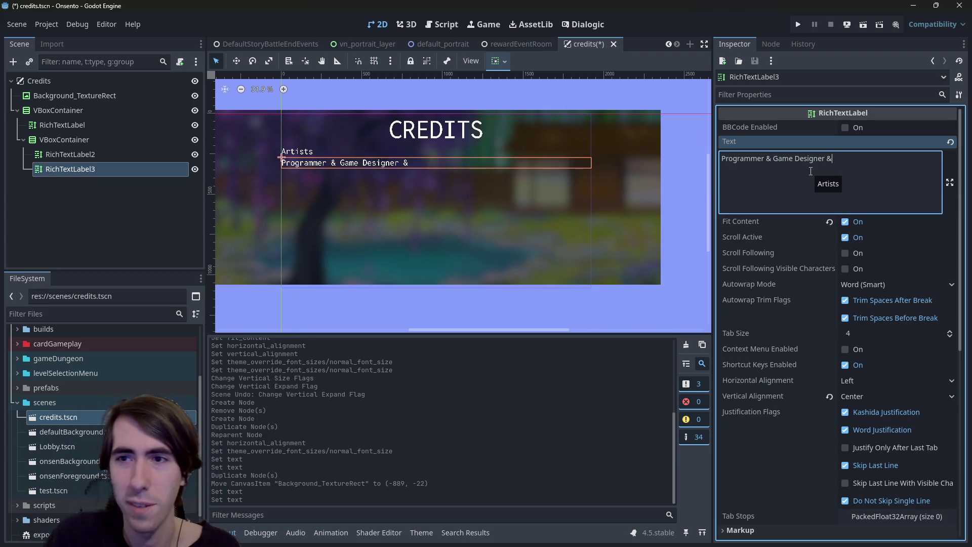
{"action": "key", "text": "BackSpace"}
{"action": "key", "text": "BackSpace"}
{"action": "key", "text": "BackSpace"}
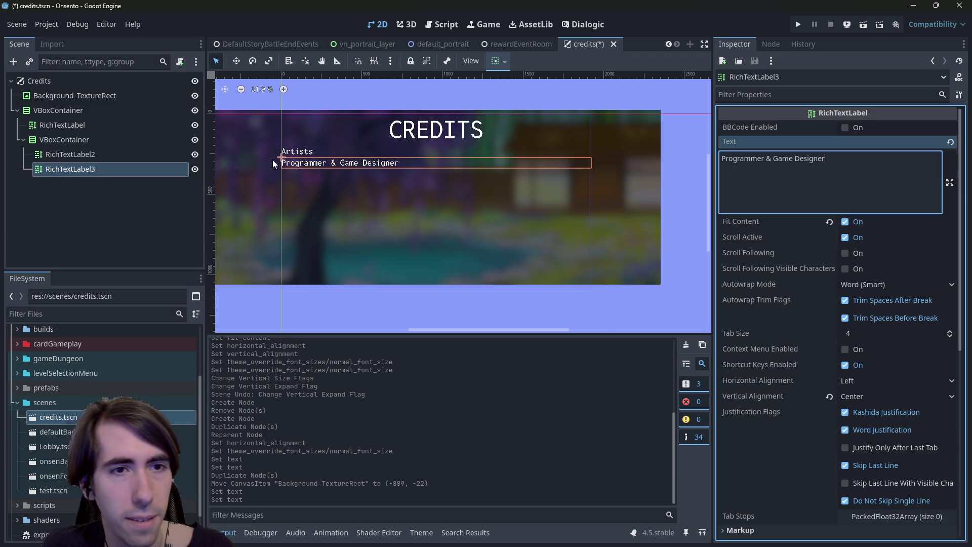
{"action": "left_click", "coordinate": [291, 156]}
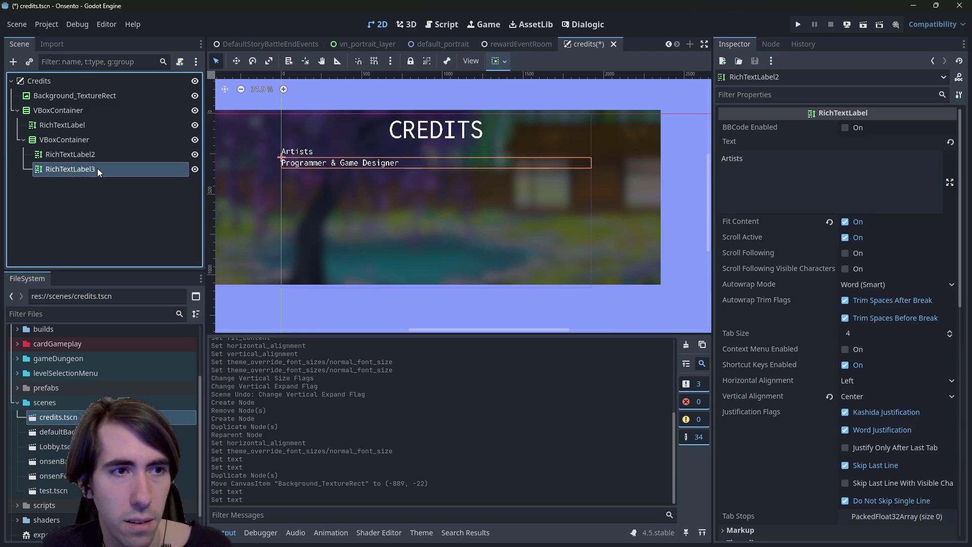
{"action": "left_click", "coordinate": [143, 168]}
{"action": "left_click", "coordinate": [133, 157]}
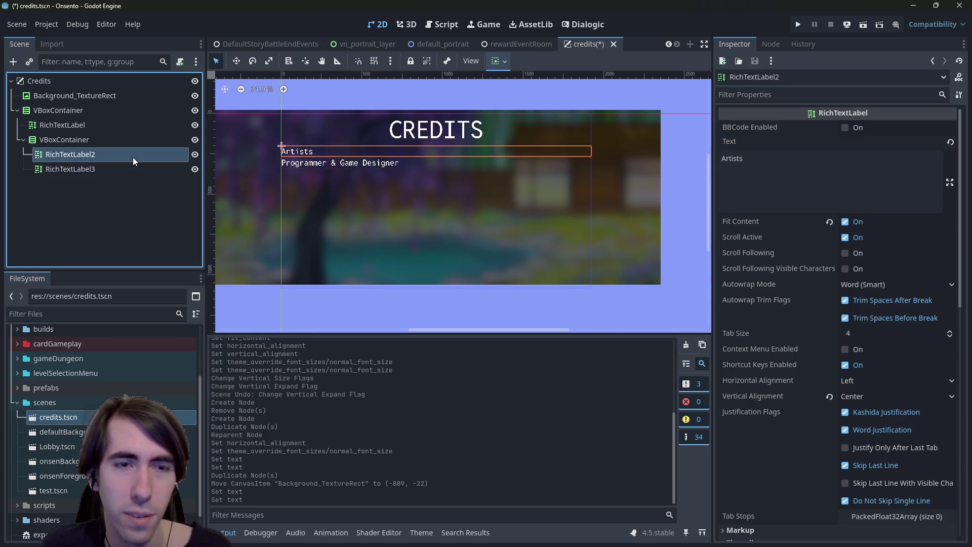
{"action": "left_click", "coordinate": [127, 165]}
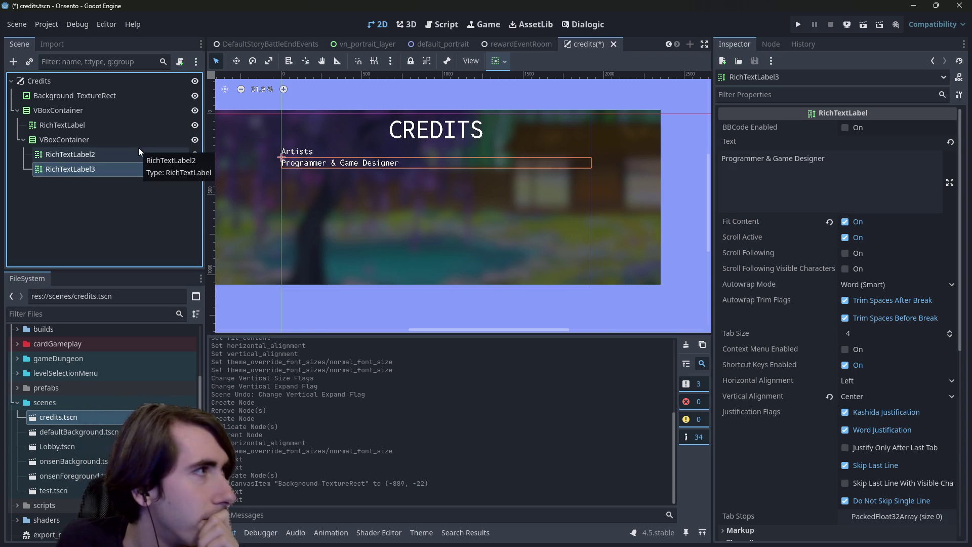
{"action": "left_click", "coordinate": [298, 149]}
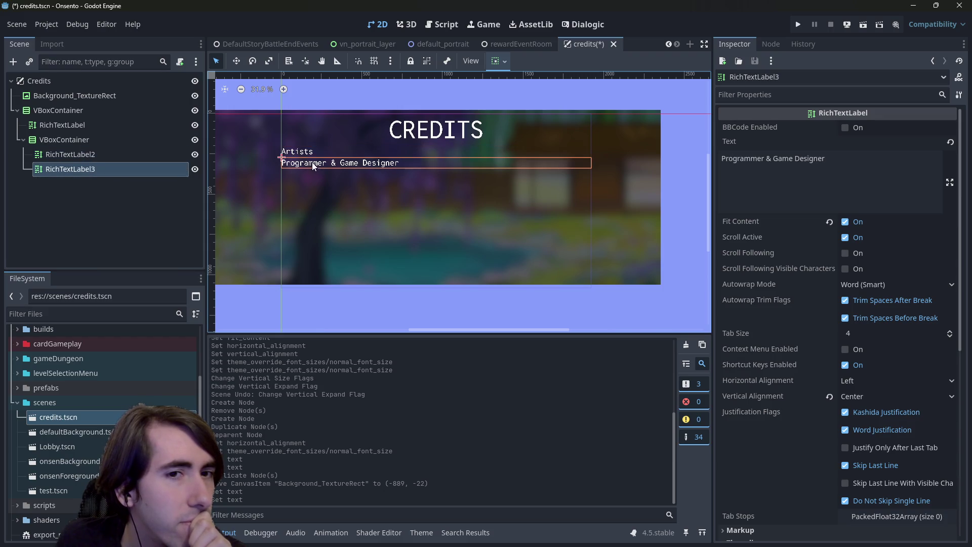
{"action": "left_click", "coordinate": [299, 144]}
{"action": "left_click", "coordinate": [310, 168]}
{"action": "left_click", "coordinate": [305, 139]}
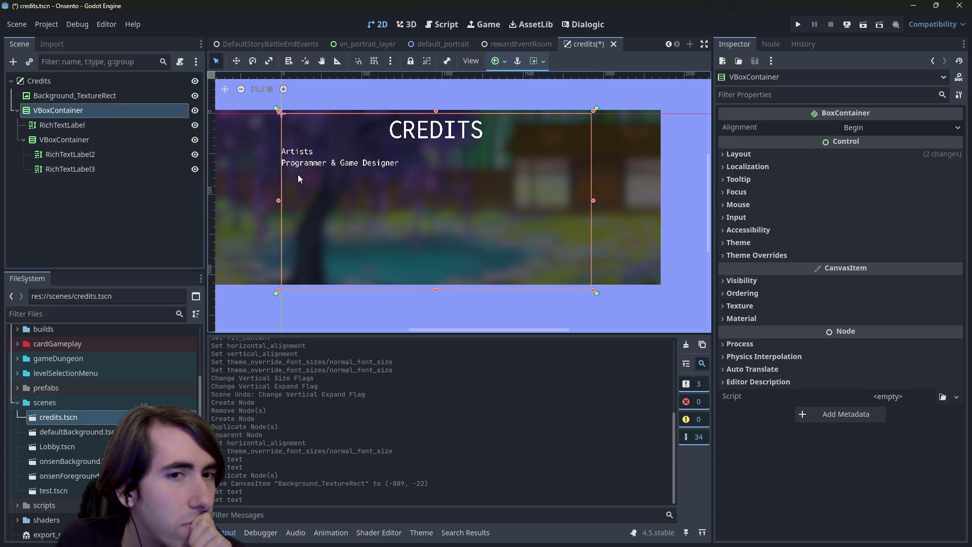
{"action": "left_click", "coordinate": [296, 171]}
{"action": "left_click", "coordinate": [295, 136]}
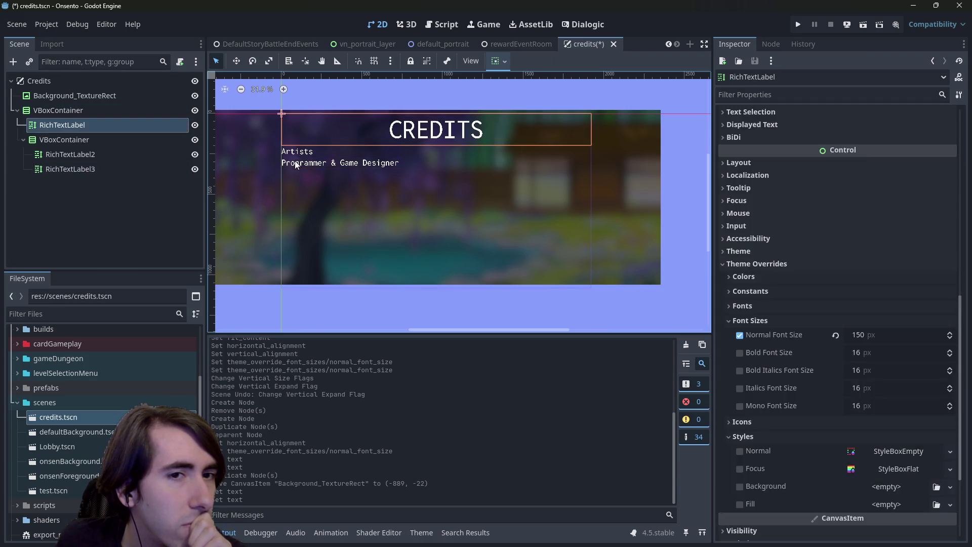
{"action": "left_click", "coordinate": [294, 165]}
{"action": "left_click", "coordinate": [296, 141]}
{"action": "left_click", "coordinate": [294, 152]}
{"action": "left_click", "coordinate": [294, 152]}
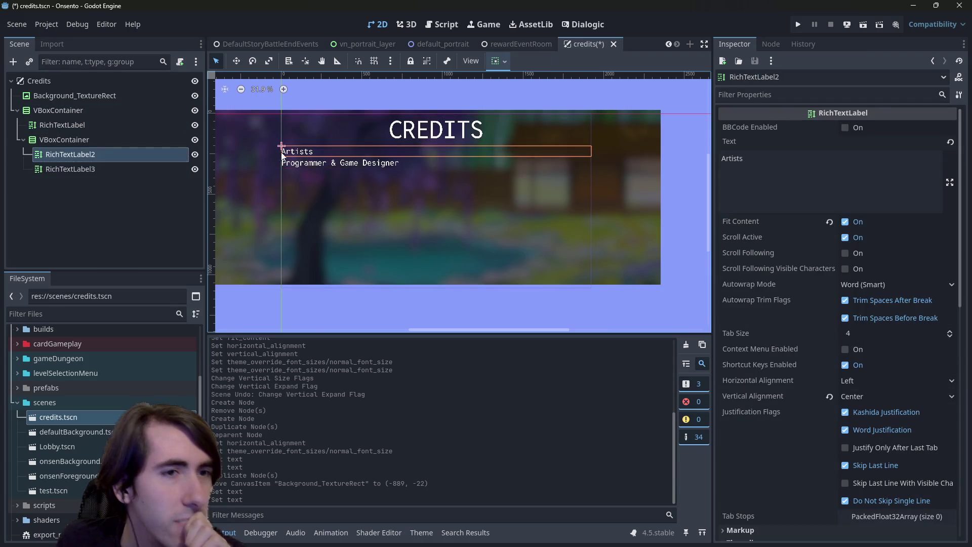
{"action": "right_click", "coordinate": [129, 150]}
{"action": "left_click", "coordinate": [99, 150]}
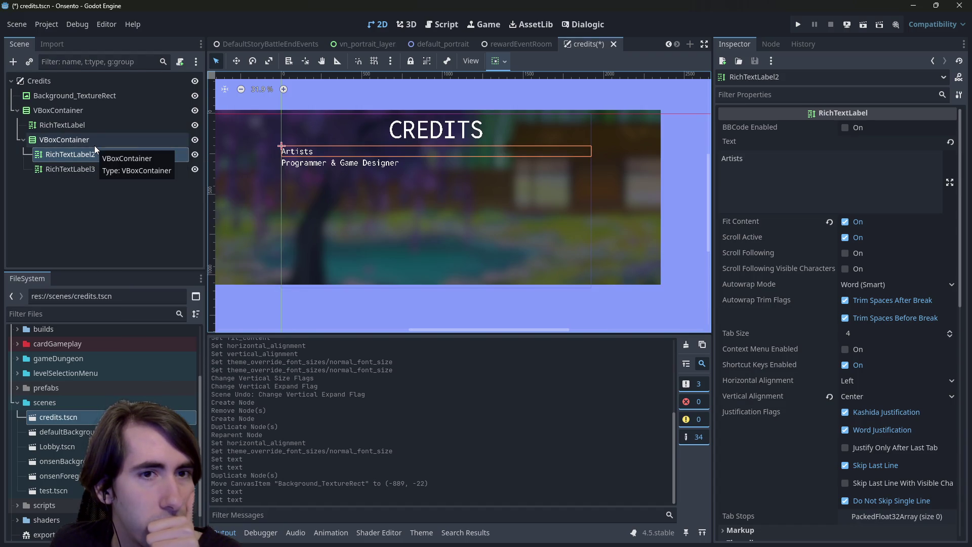
{"action": "right_click", "coordinate": [101, 150]}
{"action": "left_click", "coordinate": [126, 158]}
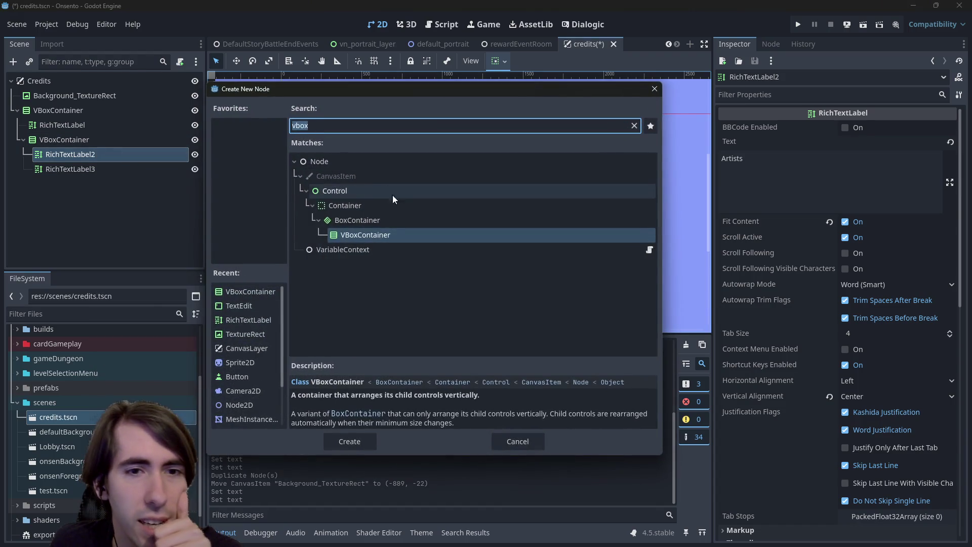
{"action": "type", "text": "richtext"}
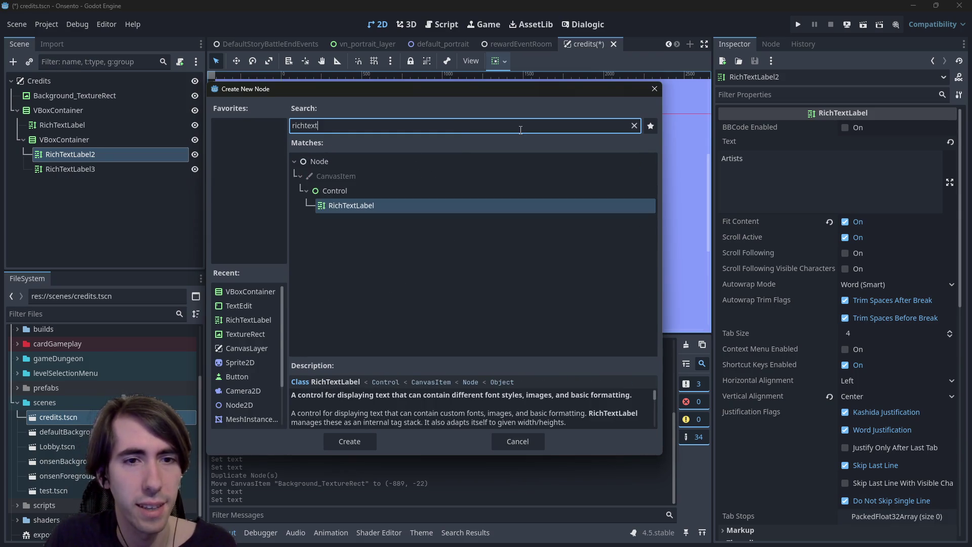
{"action": "key", "text": "Return"}
{"action": "key", "text": "ctrl+s"}
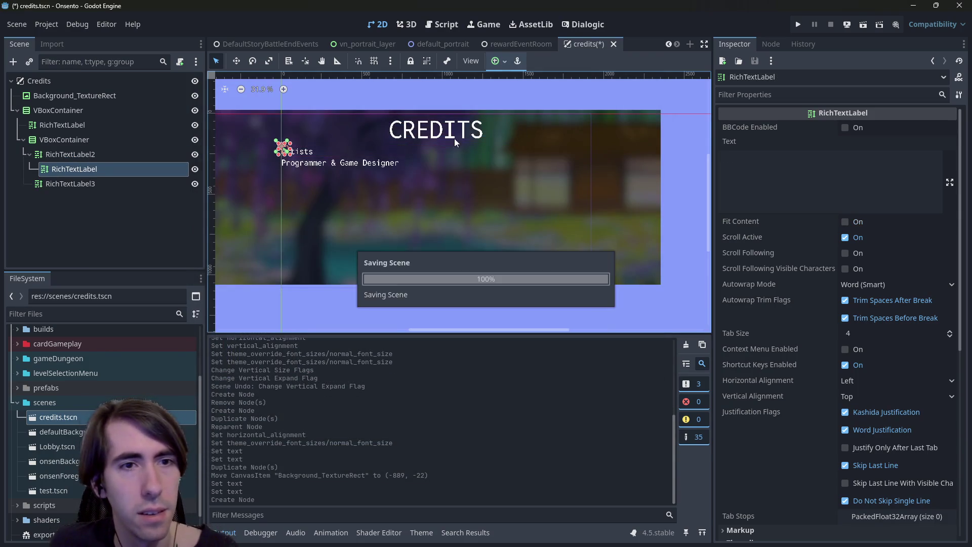
{"action": "left_click_drag", "start_coordinate": [107, 169], "coordinate": [79, 139]}
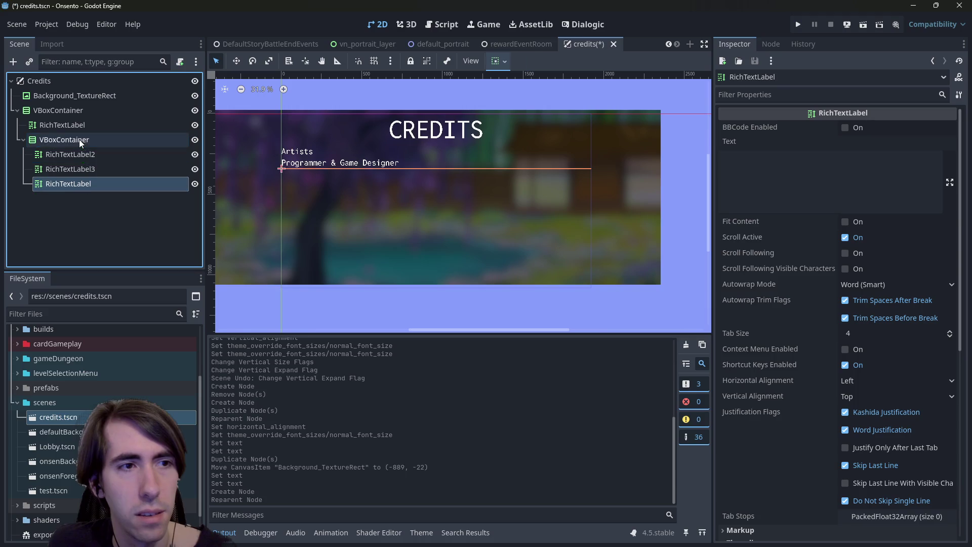
{"action": "left_click_drag", "start_coordinate": [65, 186], "coordinate": [63, 164]}
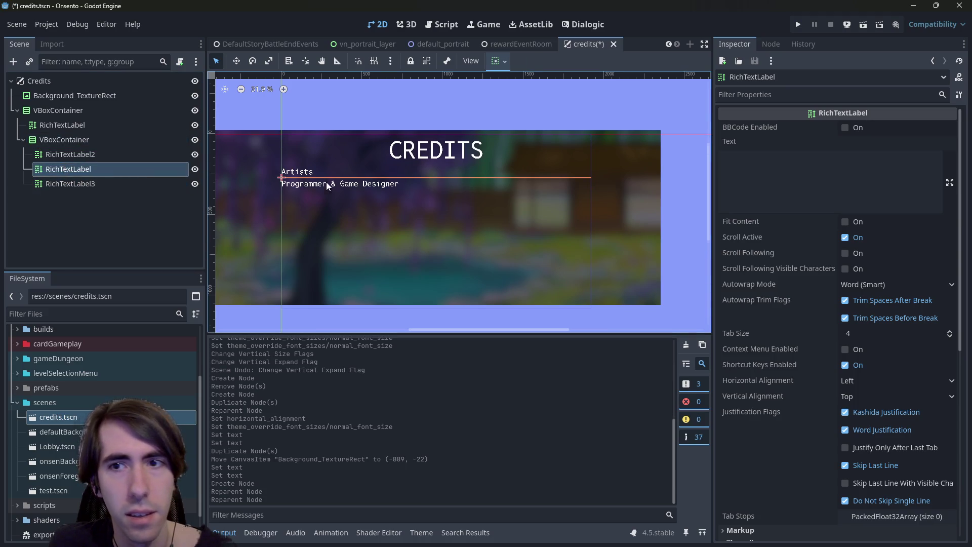
{"action": "left_click", "coordinate": [824, 187]}
{"action": "type", "text": "Kuro"}
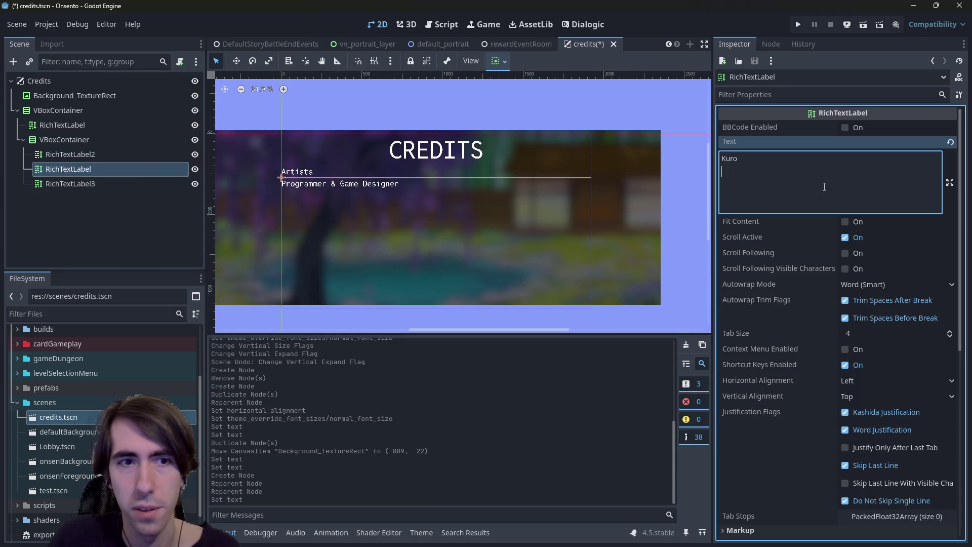
{"action": "key", "text": "BackSpace"}
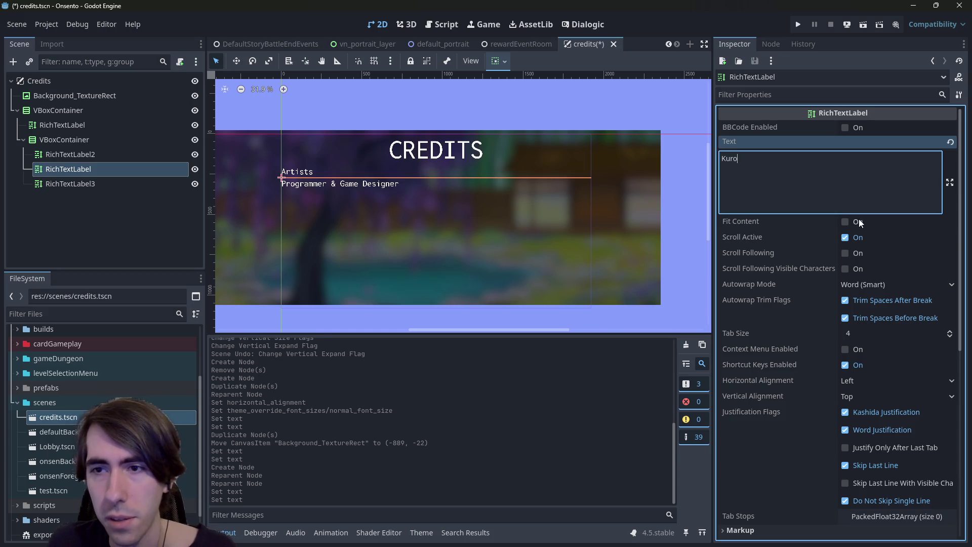
{"action": "left_click", "coordinate": [844, 222]}
{"action": "scroll", "coordinate": [311, 214], "scroll_direction": "down", "scroll_amount": 2}
{"action": "left_click", "coordinate": [95, 174], "text": "ctrl"}
{"action": "left_click", "coordinate": [92, 165]}
{"action": "key", "text": "Delete"}
{"action": "key", "text": "Return"}
{"action": "left_click", "coordinate": [80, 160]}
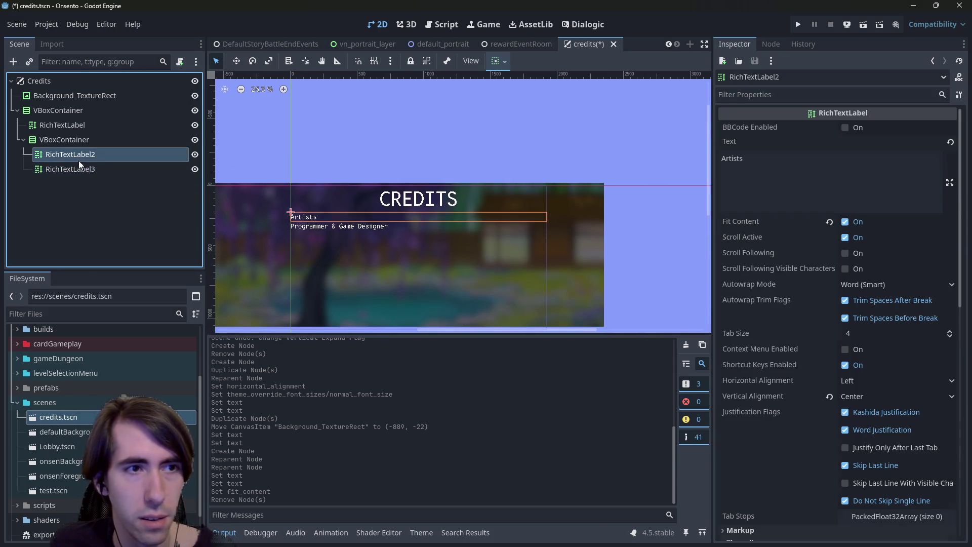
Duplicate the Artists label and set the copy's text to two artist names on separate lines.
{"action": "key", "text": "ctrl+d"}
{"action": "left_click", "coordinate": [764, 182]}
{"action": "key", "text": "ctrl+a"}
{"action": "type", "text": "Kuro "}
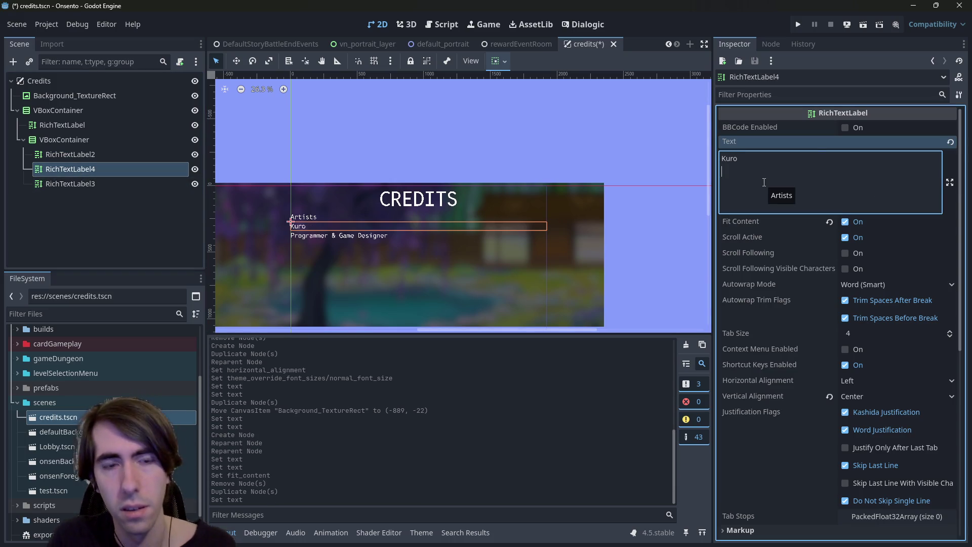
{"action": "type", "text": "Snowfox"}
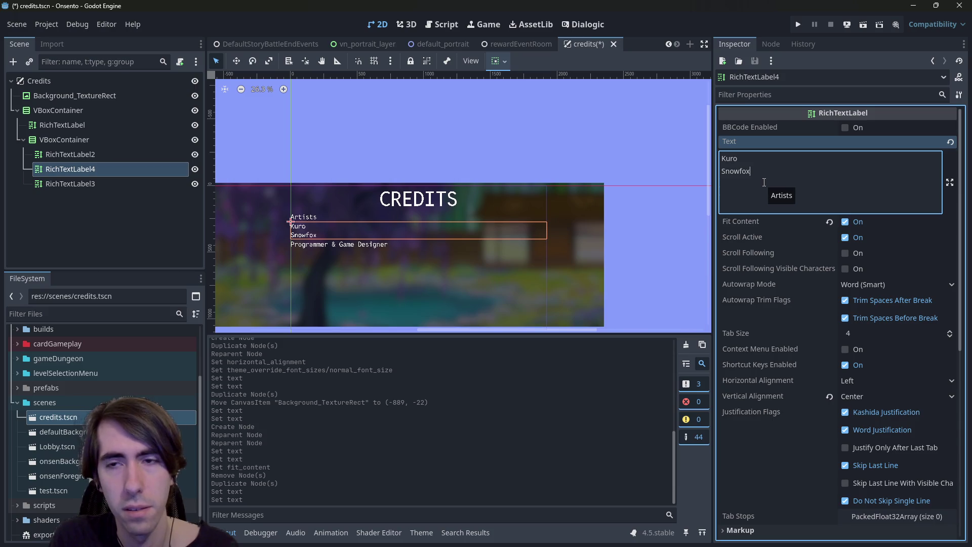
{"action": "key", "text": "BackSpace"}
{"action": "key", "text": "BackSpace"}
{"action": "key", "text": "BackSpace"}
{"action": "key", "text": "Return"}
{"action": "type", "text": "Snowfox"}
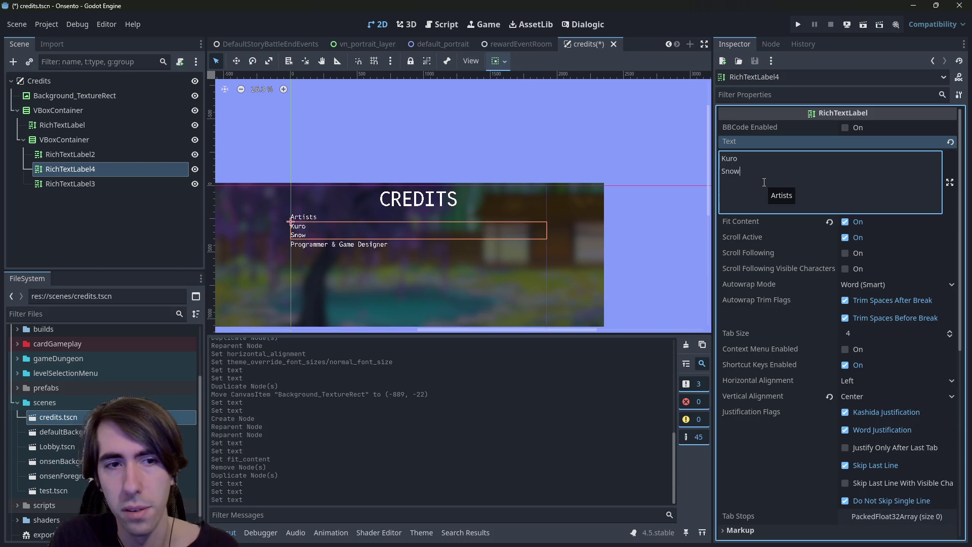
{"action": "key", "text": "BackSpace"}
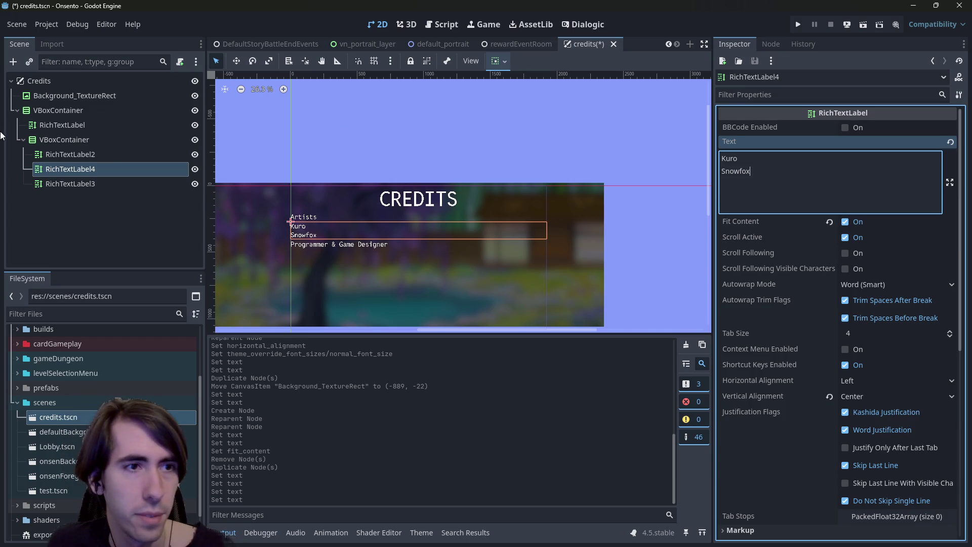
{"action": "left_click", "coordinate": [114, 185]}
{"action": "left_click_drag", "start_coordinate": [293, 264], "coordinate": [311, 258]}
{"action": "scroll", "coordinate": [311, 258], "scroll_direction": "up", "scroll_amount": 5}
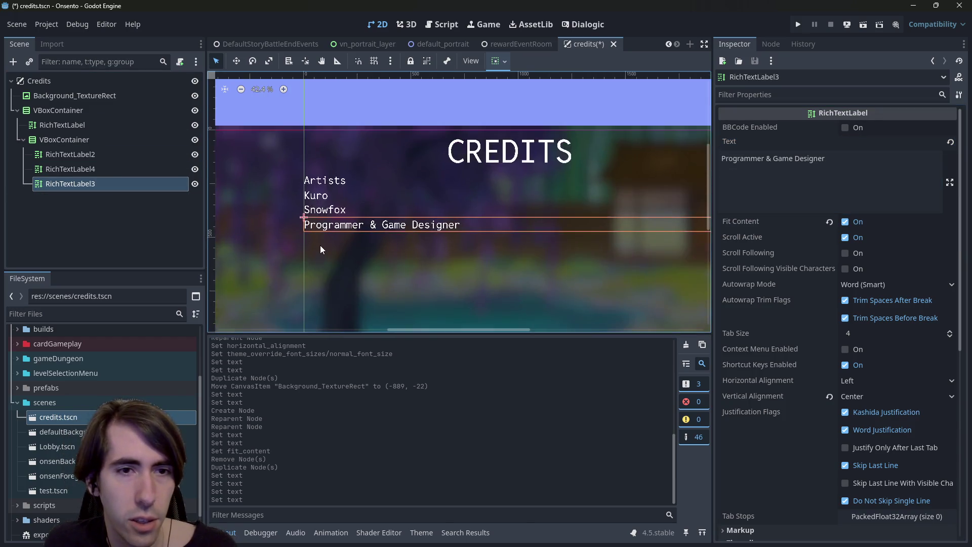
Duplicate the artist names entry below Programmer & Game Designer and set it to the programmer's name.
{"action": "left_click", "coordinate": [77, 170]}
{"action": "key", "text": "ctrl+d"}
{"action": "left_click_drag", "start_coordinate": [81, 187], "coordinate": [78, 202]}
{"action": "type", "text": "Peegee"}
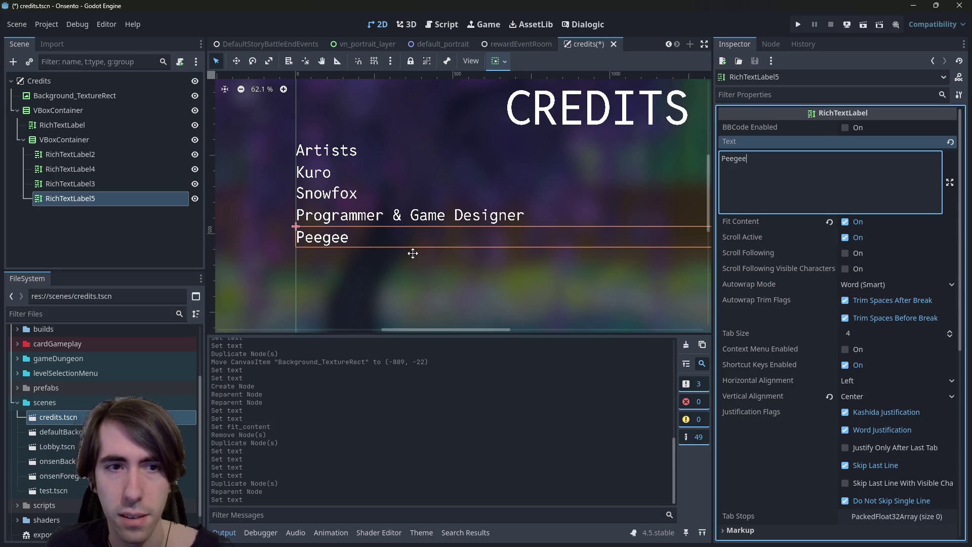
{"action": "scroll", "coordinate": [404, 258], "scroll_direction": "down", "scroll_amount": 3}
{"action": "key", "text": "ctrl+a"}
{"action": "type", "text": "Prog's"}
{"action": "key", "text": "BackSpace"}
{"action": "key", "text": "BackSpace"}
{"action": "type", "text": "'z"}
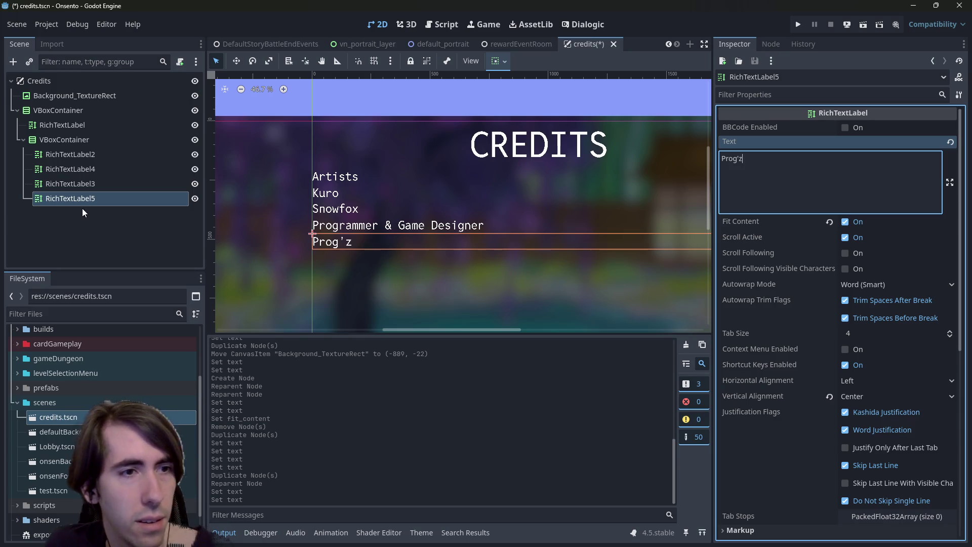
{"action": "type", "text": " / progzyy"}
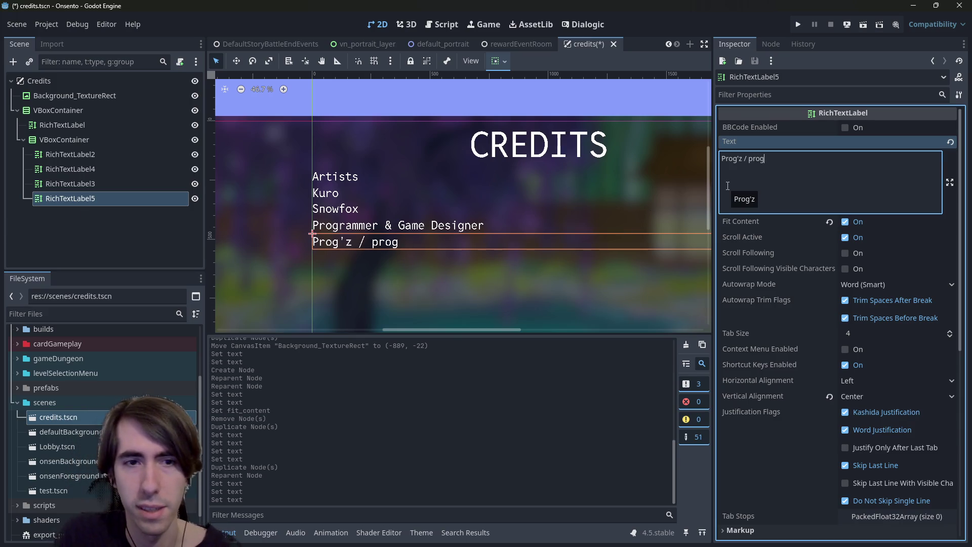
{"action": "key", "text": "BackSpace"}
{"action": "key", "text": "BackSpace"}
{"action": "key", "text": "BackSpace"}
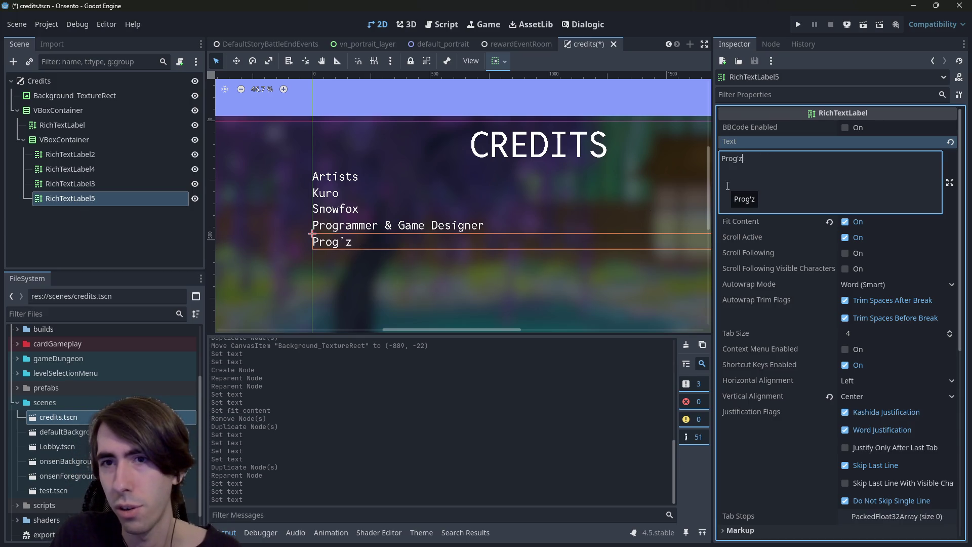
Select the Programmer & Game Designer label and bring up the inner VBoxContainer's context menu.
{"action": "left_click", "coordinate": [62, 218]}
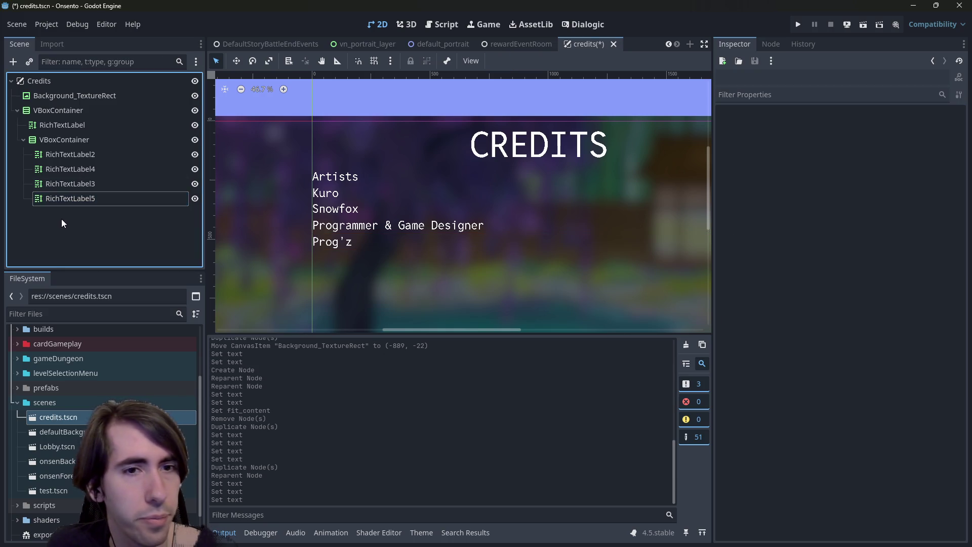
{"action": "left_click", "coordinate": [93, 190]}
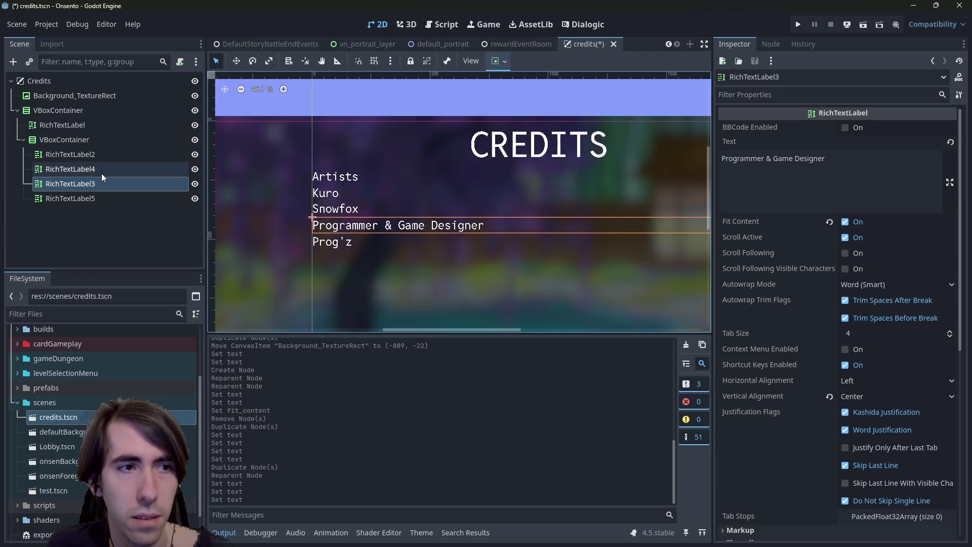
{"action": "right_click", "coordinate": [92, 140]}
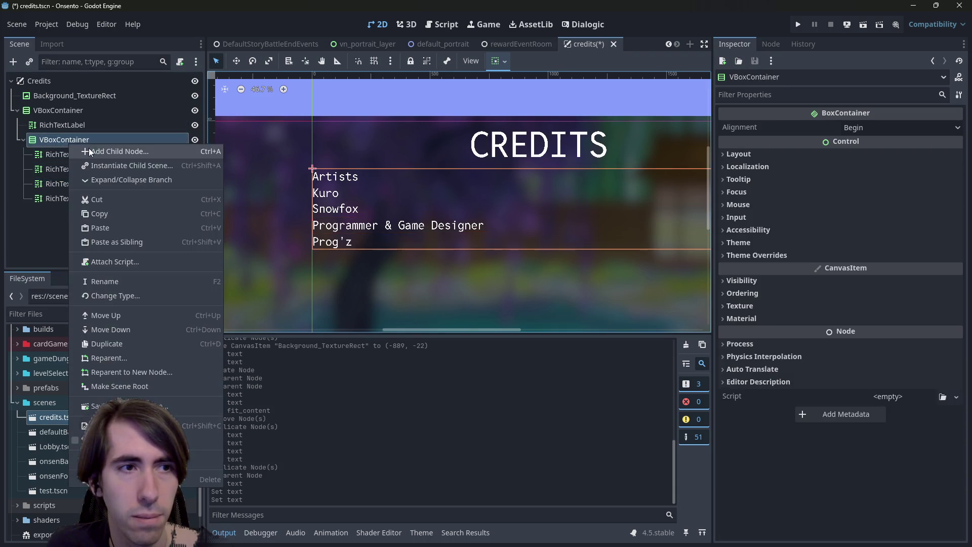
{"action": "left_click", "coordinate": [93, 150]}
{"action": "type", "text": "space"}
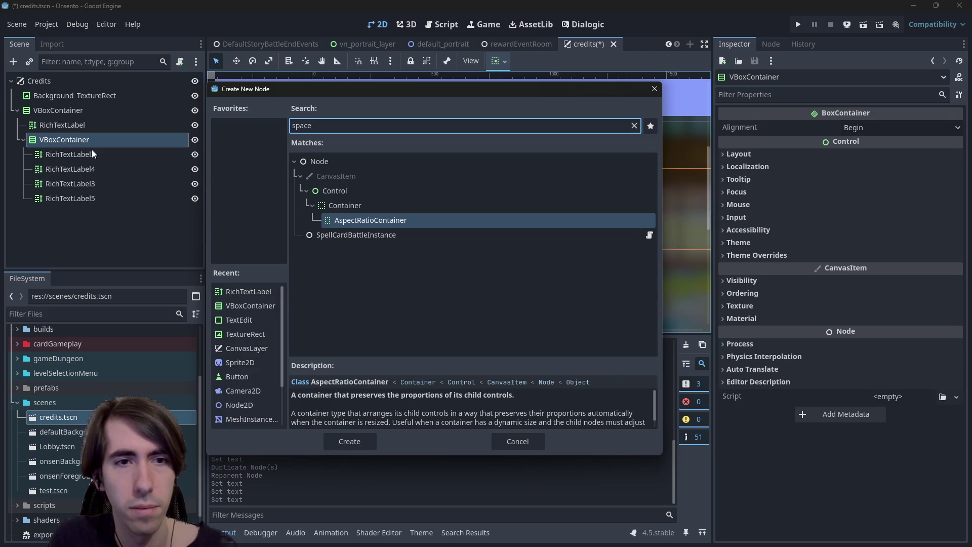
{"action": "key", "text": "BackSpace"}
{"action": "type", "text": "e"}
{"action": "key", "text": "BackSpace"}
{"action": "key", "text": "BackSpace"}
{"action": "key", "text": "BackSpace"}
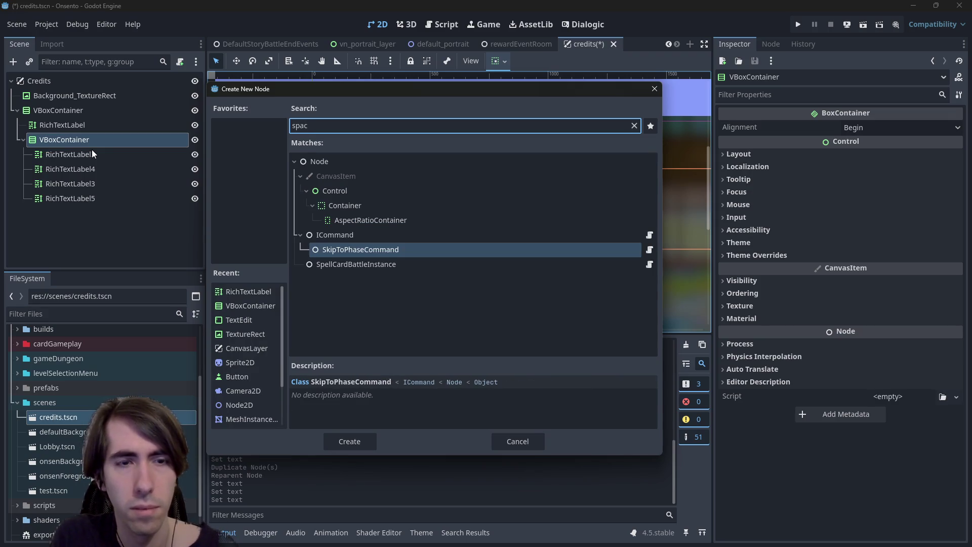
{"action": "type", "text": "margi"}
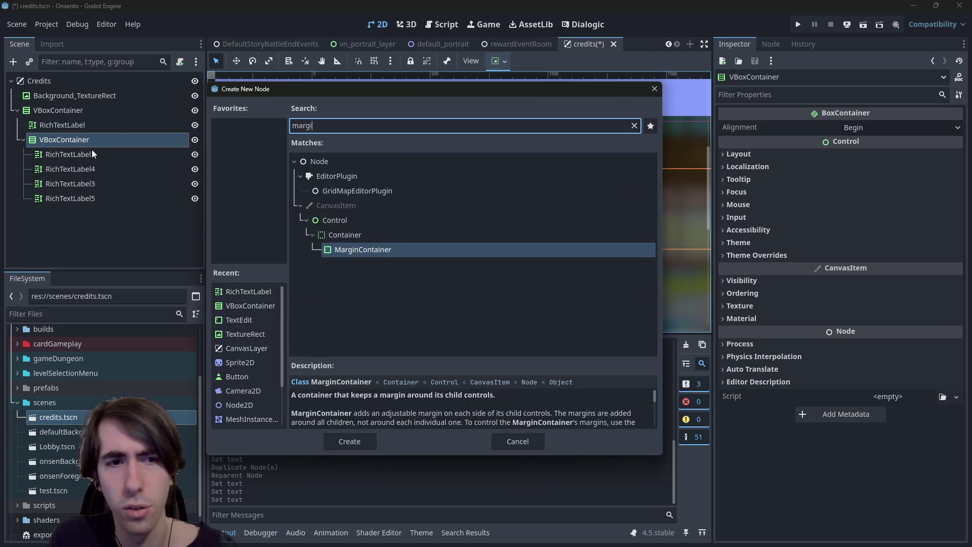
{"action": "key", "text": "BackSpace"}
{"action": "key", "text": "BackSpace"}
{"action": "key", "text": "BackSpace"}
{"action": "type", "text": "spacer"}
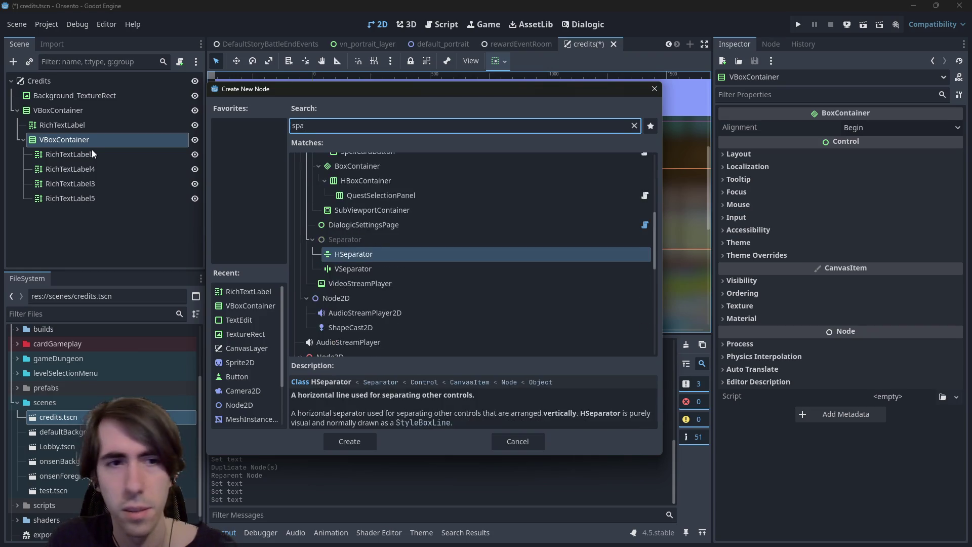
{"action": "key", "text": "BackSpace"}
{"action": "key", "text": "BackSpace"}
{"action": "key", "text": "BackSpace"}
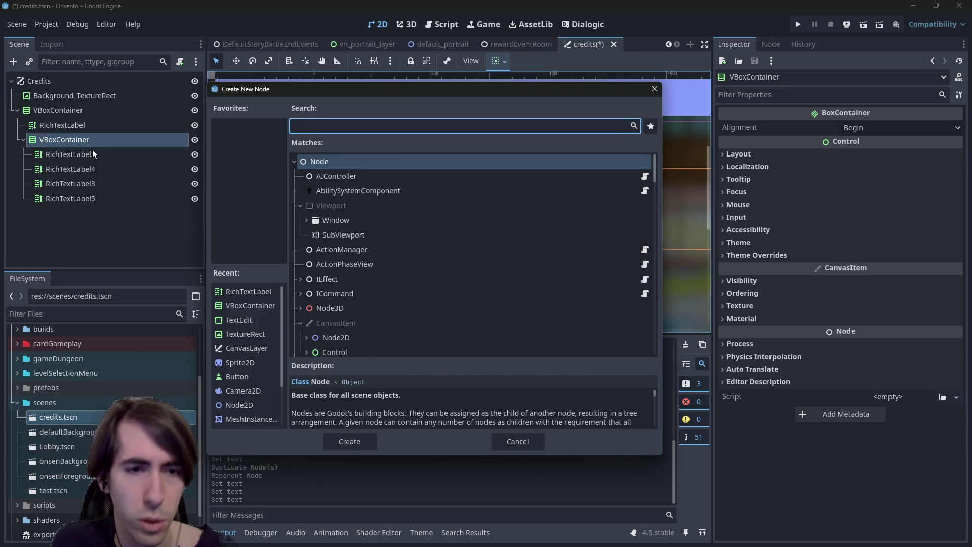
{"action": "scroll", "coordinate": [299, 253], "scroll_direction": "down", "scroll_amount": 2}
{"action": "left_click", "coordinate": [307, 253]}
{"action": "scroll", "coordinate": [310, 253], "scroll_direction": "down", "scroll_amount": 3}
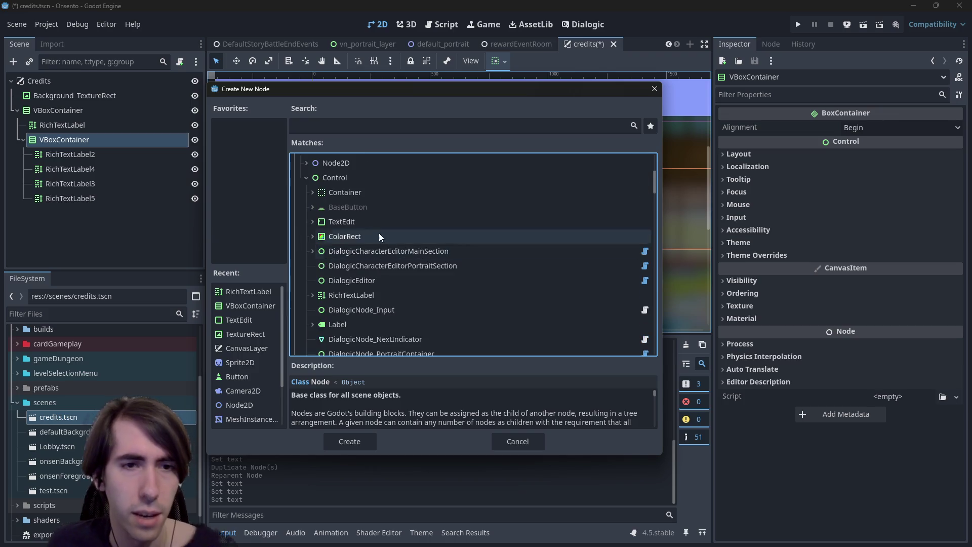
{"action": "scroll", "coordinate": [311, 190], "scroll_direction": "down", "scroll_amount": 2}
{"action": "scroll", "coordinate": [337, 233], "scroll_direction": "down", "scroll_amount": 6}
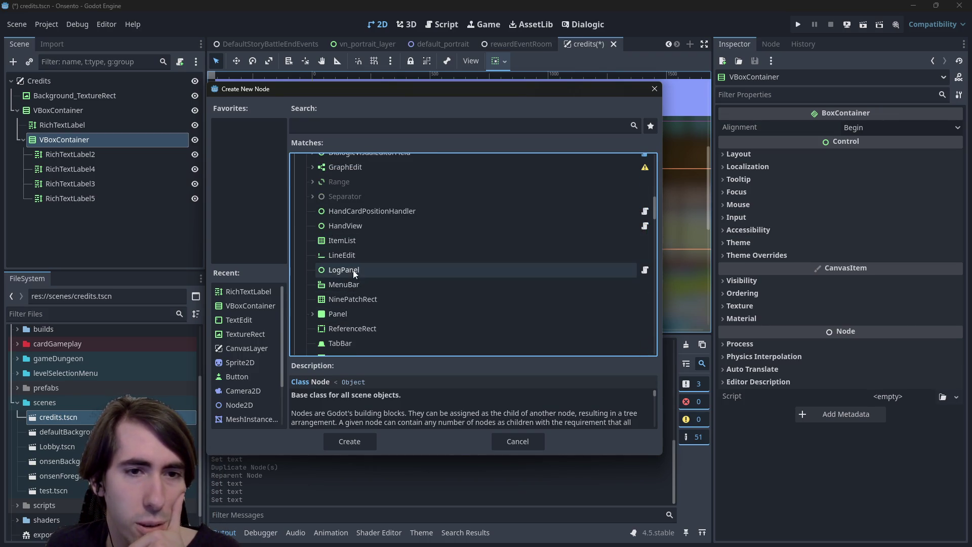
{"action": "scroll", "coordinate": [352, 274], "scroll_direction": "down", "scroll_amount": 3}
{"action": "scroll", "coordinate": [347, 299], "scroll_direction": "up", "scroll_amount": 8}
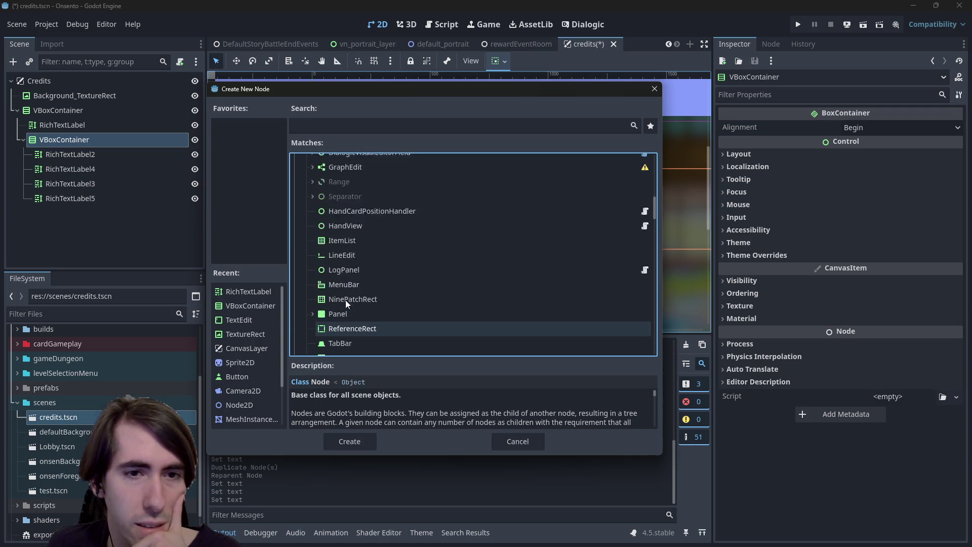
{"action": "scroll", "coordinate": [343, 292], "scroll_direction": "up", "scroll_amount": 5}
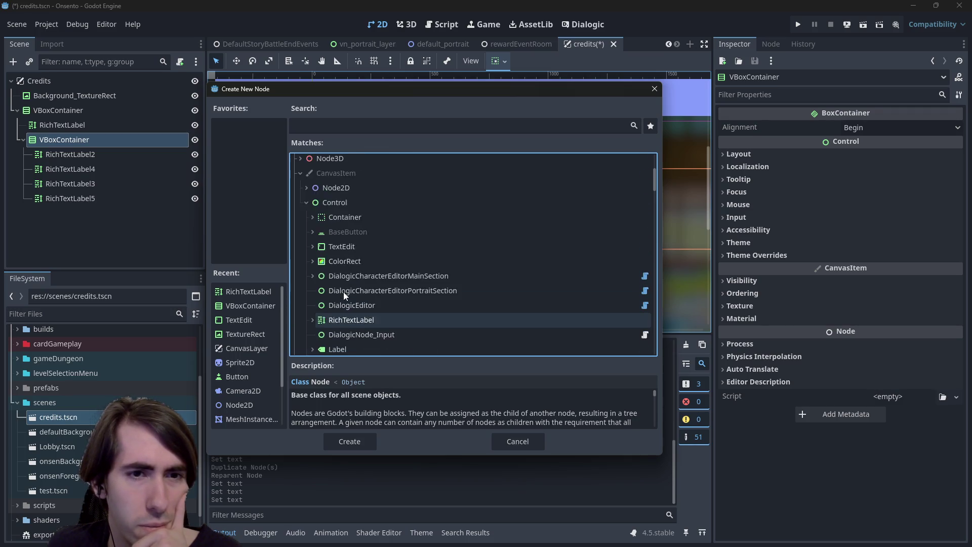
{"action": "scroll", "coordinate": [341, 265], "scroll_direction": "down", "scroll_amount": 5}
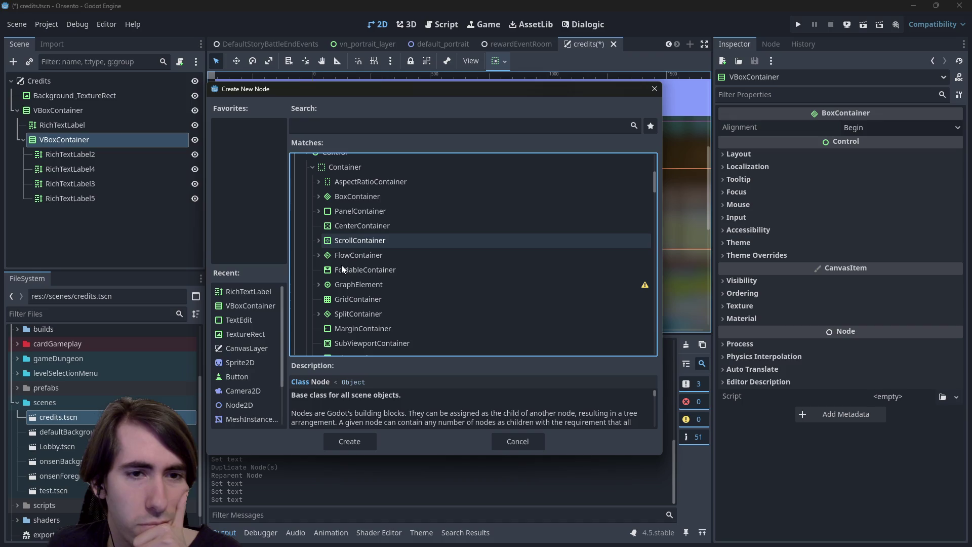
{"action": "scroll", "coordinate": [354, 284], "scroll_direction": "up", "scroll_amount": 2}
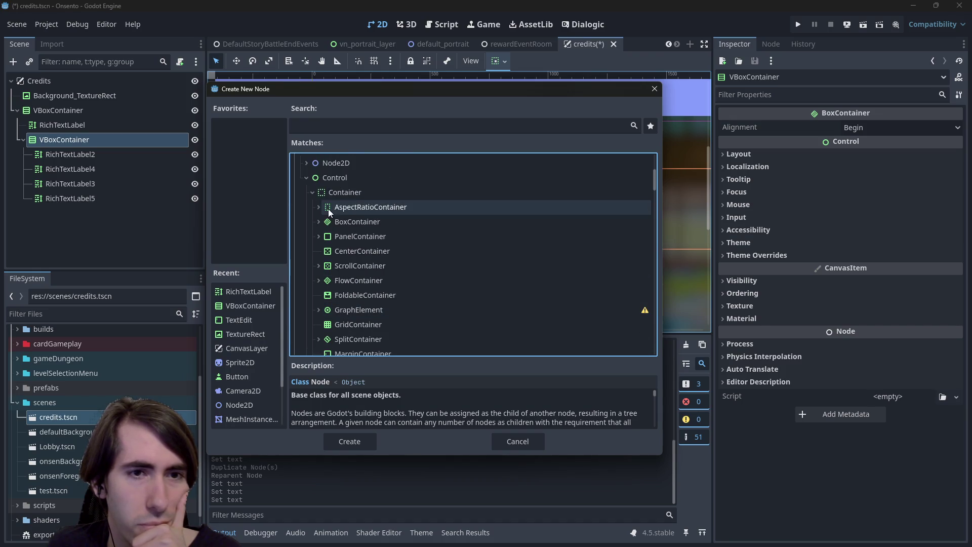
{"action": "scroll", "coordinate": [315, 213], "scroll_direction": "down", "scroll_amount": 3}
{"action": "scroll", "coordinate": [324, 219], "scroll_direction": "down", "scroll_amount": 6}
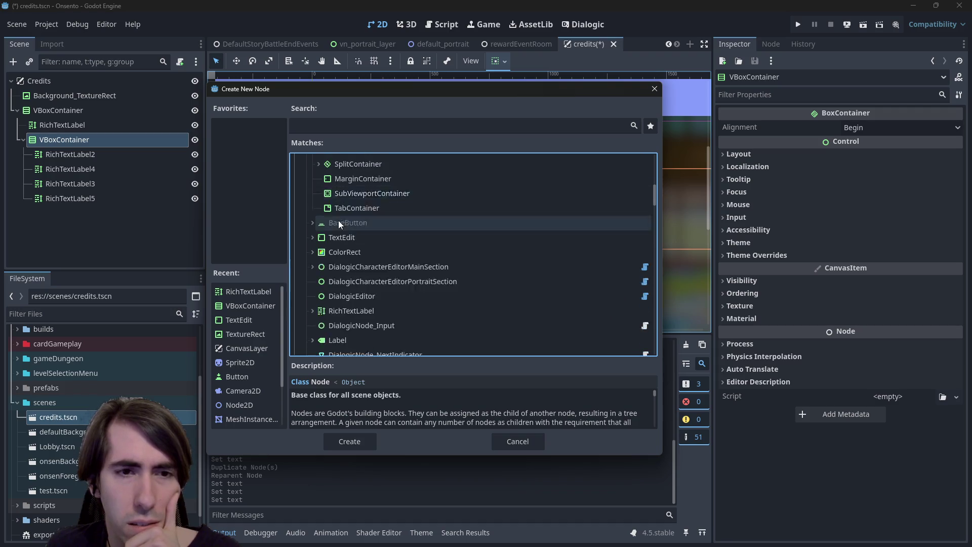
{"action": "left_click", "coordinate": [656, 87]}
{"action": "scroll", "coordinate": [326, 43], "scroll_direction": "up", "scroll_amount": 5}
{"action": "scroll", "coordinate": [324, 43], "scroll_direction": "down", "scroll_amount": 2}
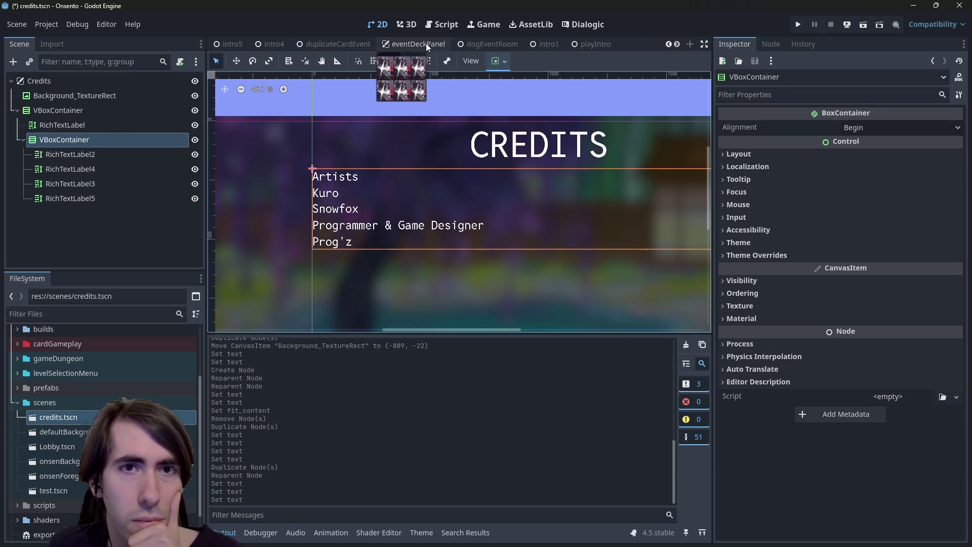
{"action": "left_click", "coordinate": [426, 44]}
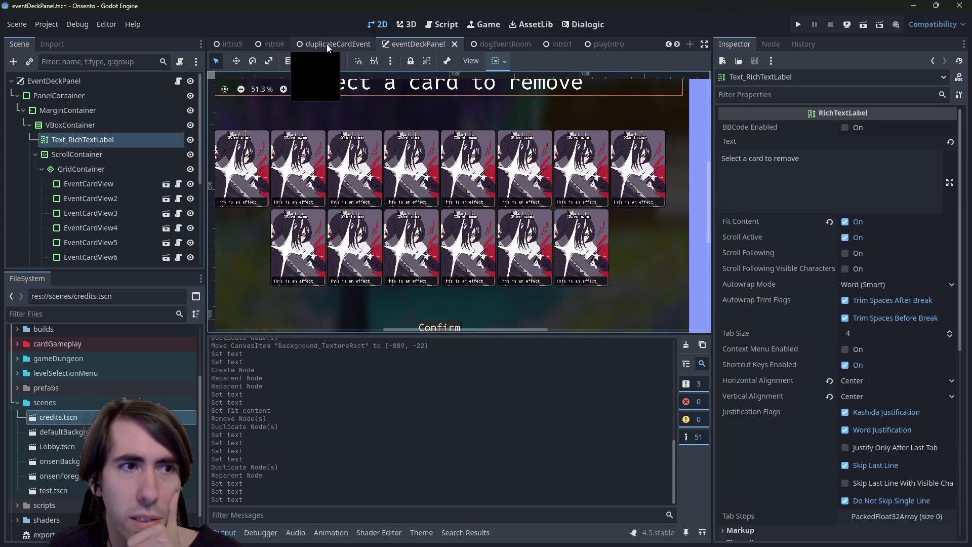
{"action": "scroll", "coordinate": [327, 44], "scroll_direction": "up", "scroll_amount": 3}
{"action": "scroll", "coordinate": [328, 44], "scroll_direction": "up", "scroll_amount": 3}
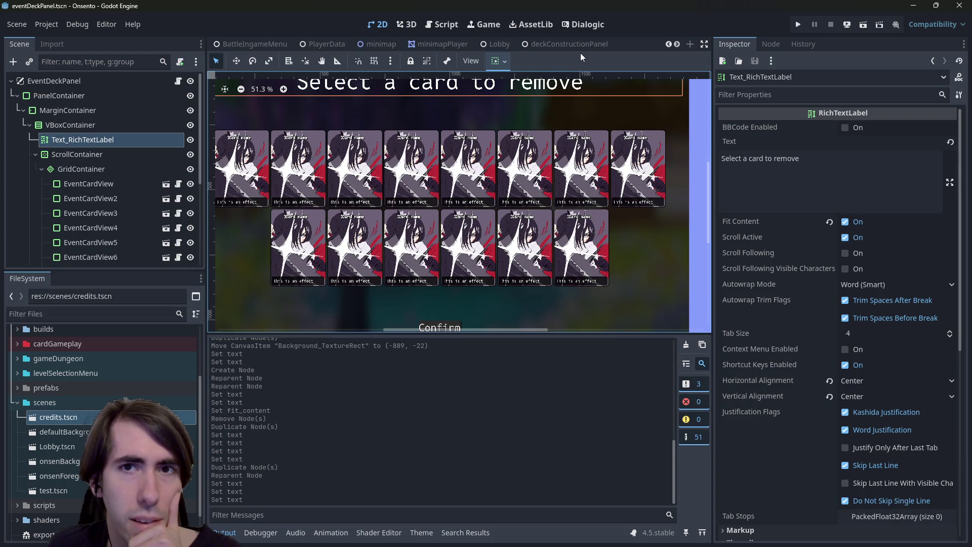
{"action": "left_click", "coordinate": [576, 46]}
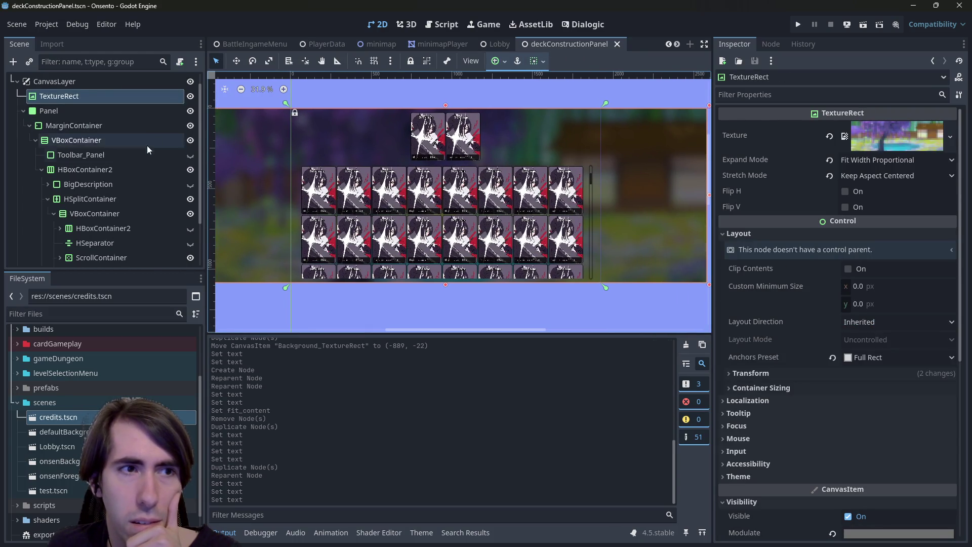
{"action": "scroll", "coordinate": [141, 179], "scroll_direction": "down", "scroll_amount": 3}
{"action": "scroll", "coordinate": [141, 179], "scroll_direction": "up", "scroll_amount": 4}
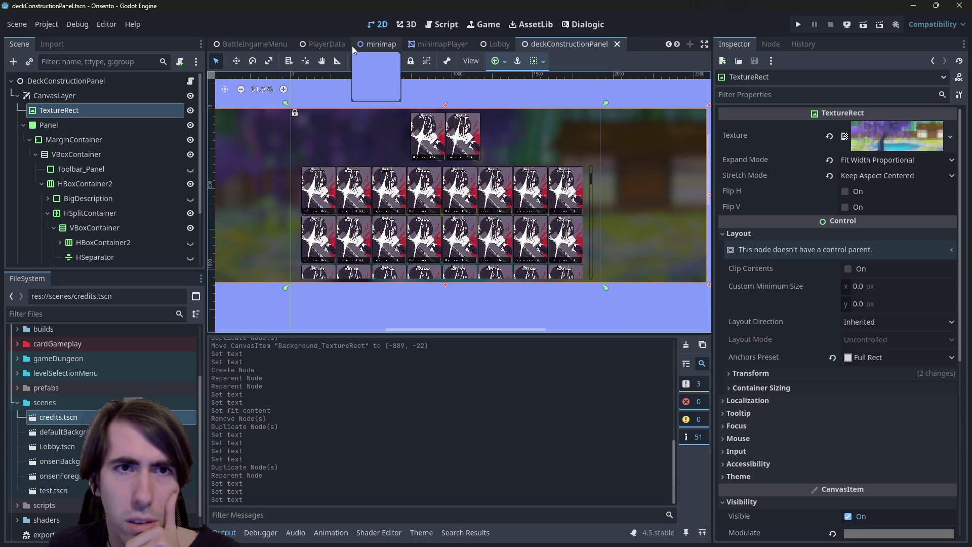
{"action": "scroll", "coordinate": [351, 45], "scroll_direction": "up", "scroll_amount": 3}
{"action": "scroll", "coordinate": [351, 46], "scroll_direction": "down", "scroll_amount": 5}
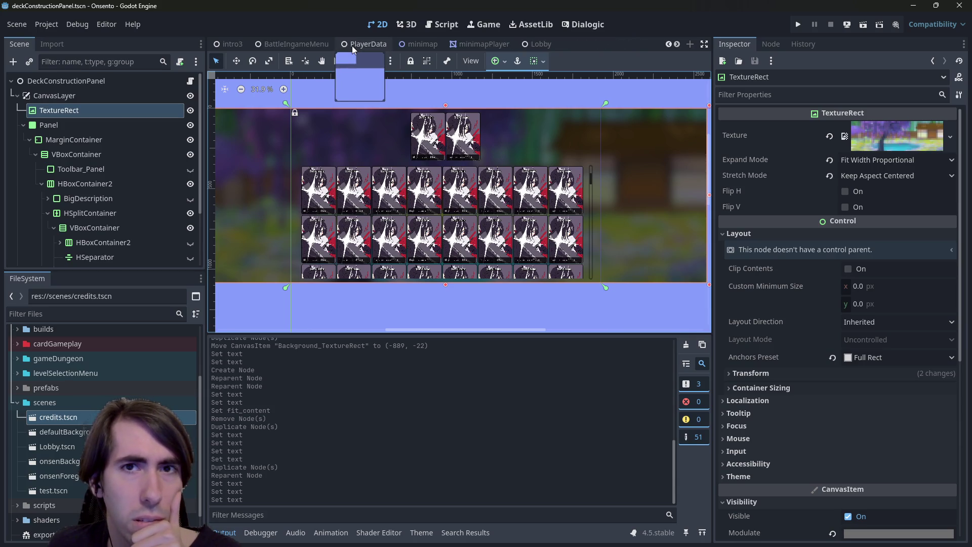
{"action": "left_click", "coordinate": [473, 44]}
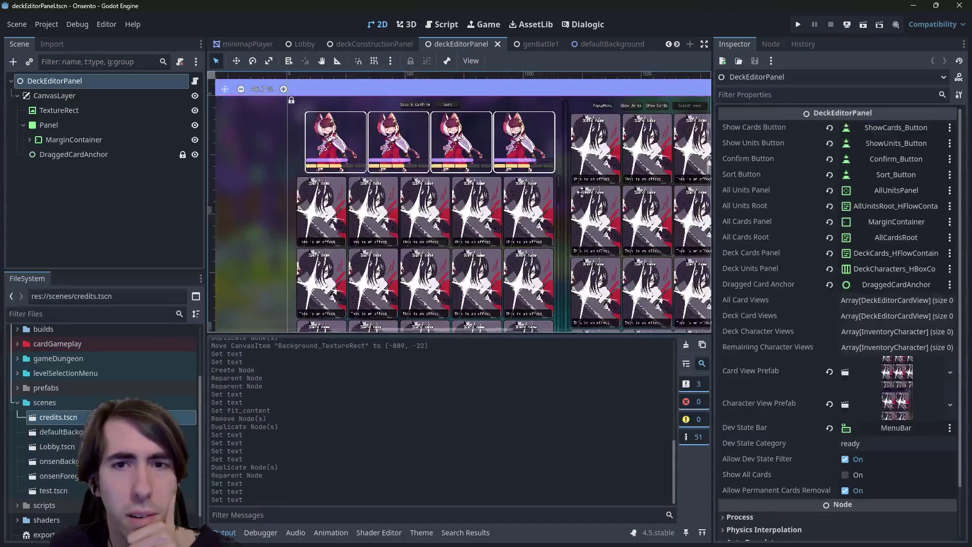
{"action": "scroll", "coordinate": [466, 219], "scroll_direction": "up", "scroll_amount": 2}
{"action": "left_click", "coordinate": [30, 140]}
{"action": "scroll", "coordinate": [110, 166], "scroll_direction": "down", "scroll_amount": 5}
{"action": "left_click", "coordinate": [111, 165]}
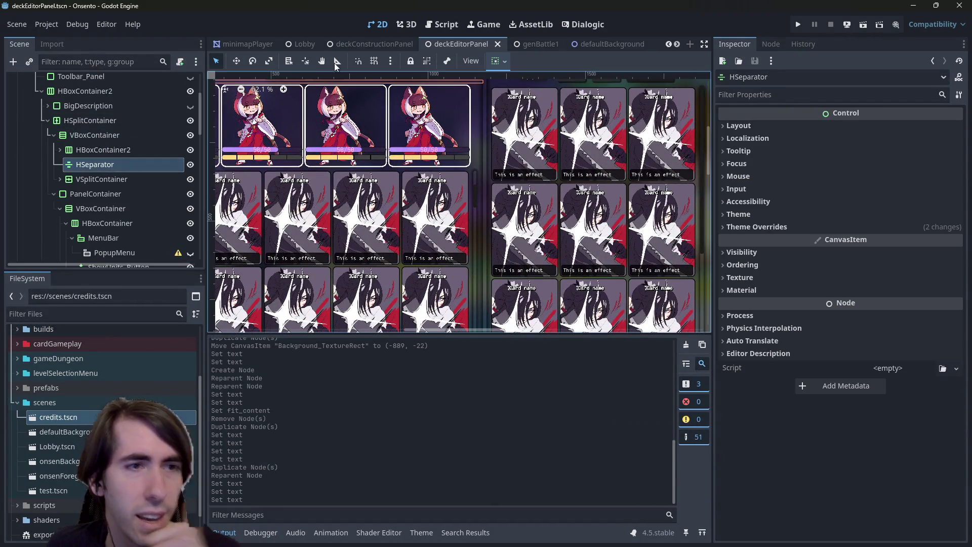
{"action": "scroll", "coordinate": [613, 40], "scroll_direction": "down", "scroll_amount": 5}
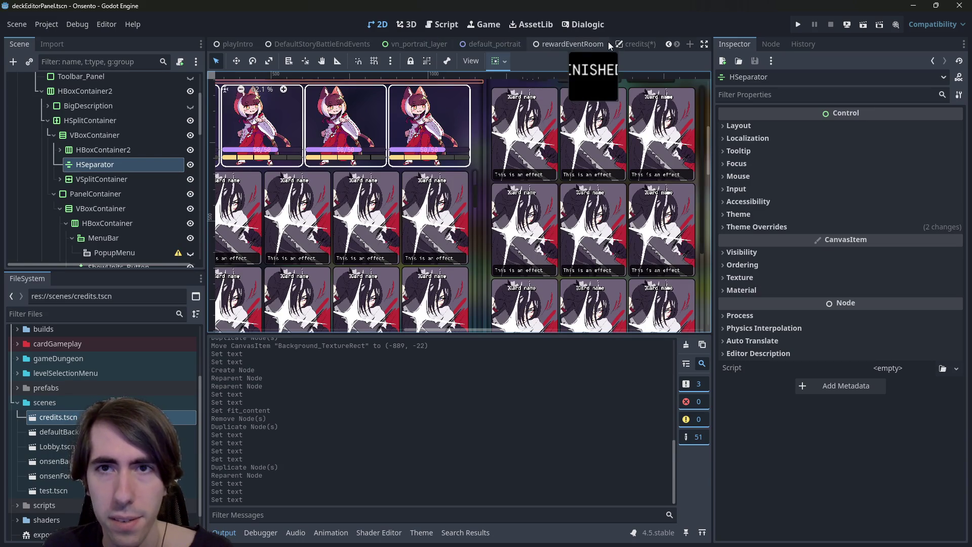
{"action": "left_click", "coordinate": [613, 44]}
Add an HSeparator between the artist names and the Programmer line, with separation 20.
{"action": "right_click", "coordinate": [81, 141]}
{"action": "left_click", "coordinate": [86, 148]}
{"action": "type", "text": "separ"}
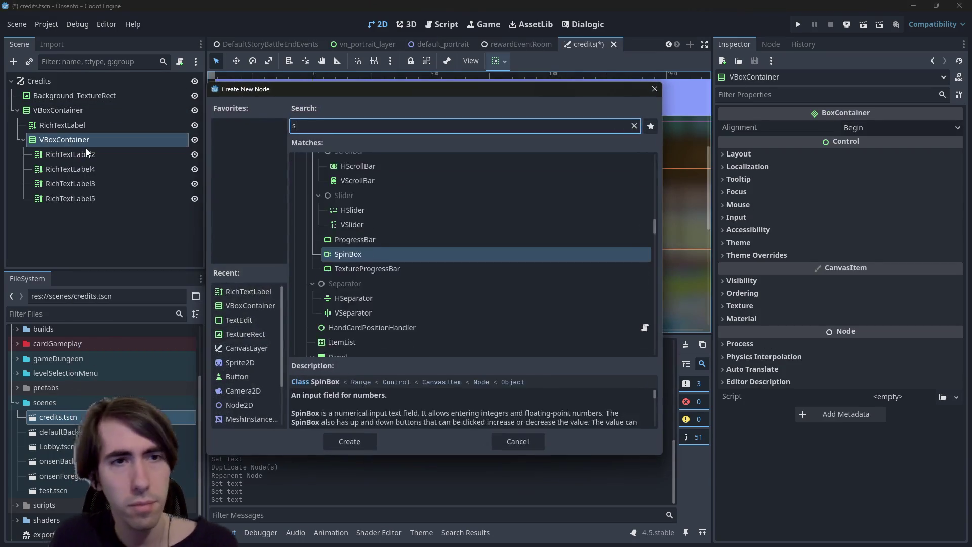
{"action": "type", "text": "a"}
{"action": "key", "text": "Return"}
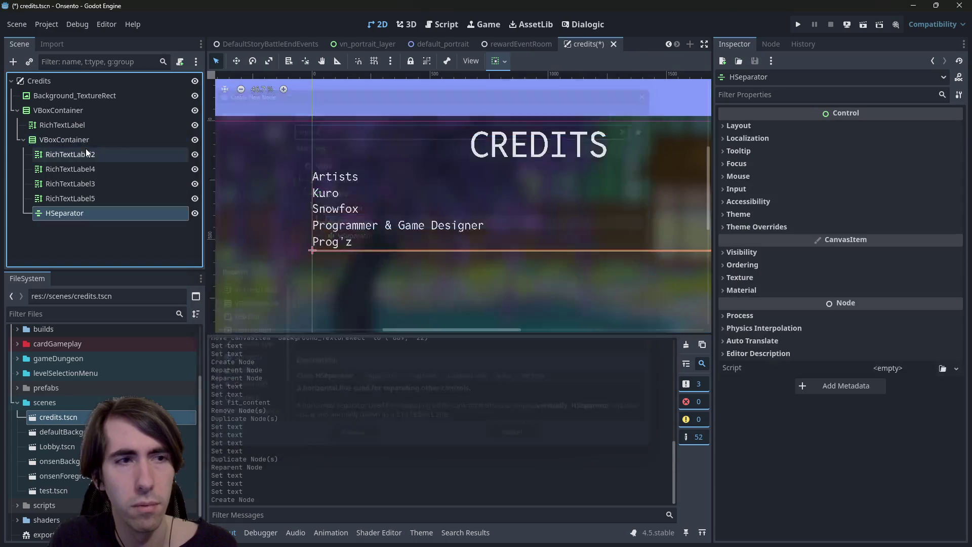
{"action": "left_click_drag", "start_coordinate": [78, 212], "coordinate": [77, 178]}
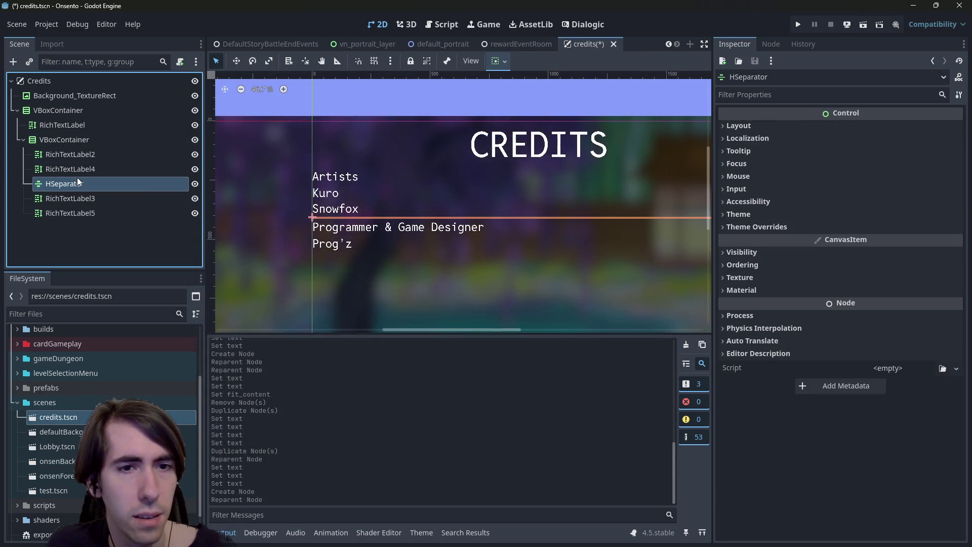
{"action": "left_click", "coordinate": [762, 226]}
{"action": "left_click", "coordinate": [790, 253]}
{"action": "left_click", "coordinate": [783, 240]}
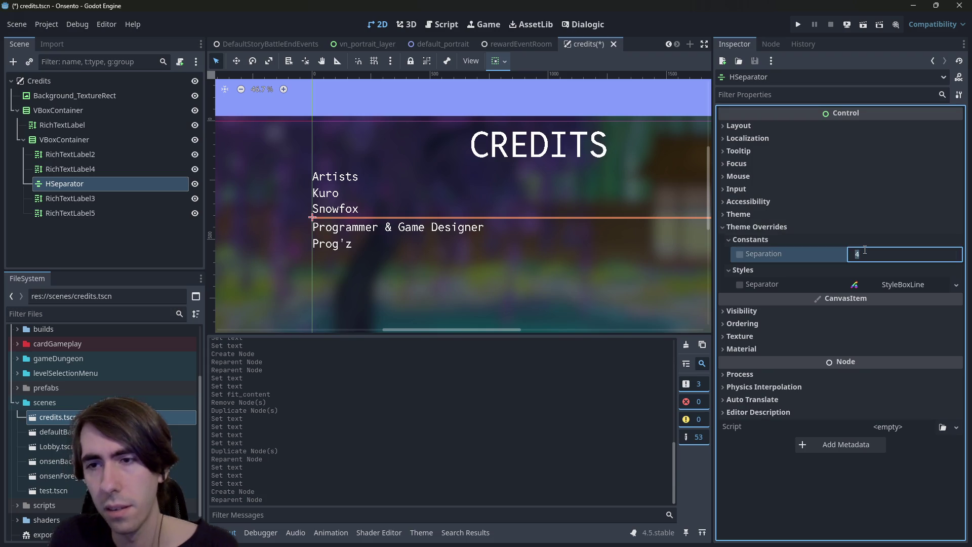
{"action": "type", "text": "20"}
{"action": "key", "text": "Return"}
Delete the trial separator and select the container holding the credit lines.
{"action": "left_click", "coordinate": [95, 241]}
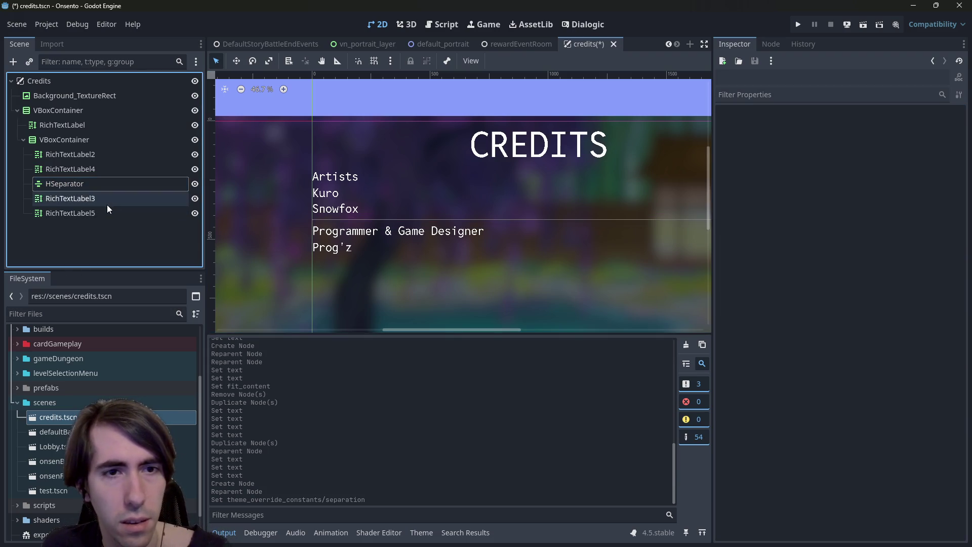
{"action": "scroll", "coordinate": [432, 269], "scroll_direction": "down", "scroll_amount": 1}
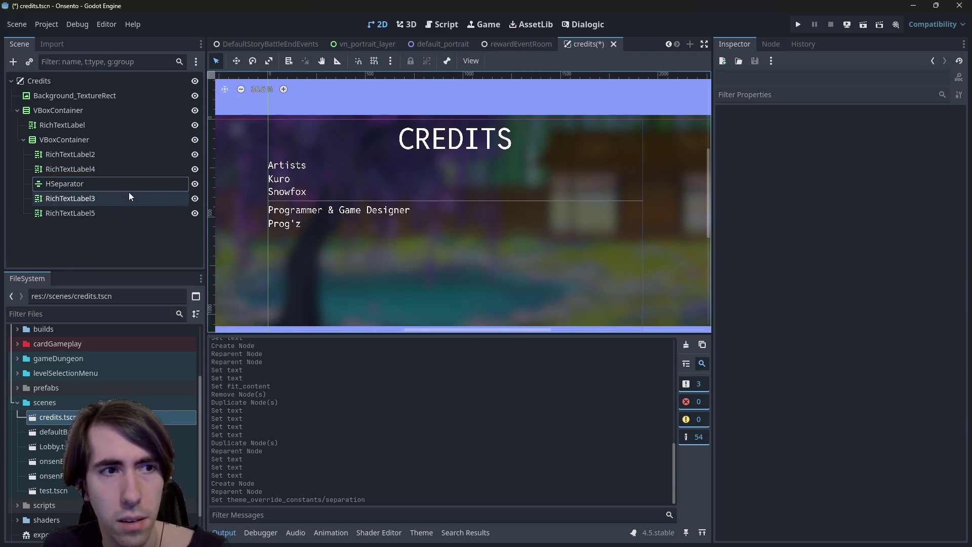
{"action": "left_click", "coordinate": [108, 187]}
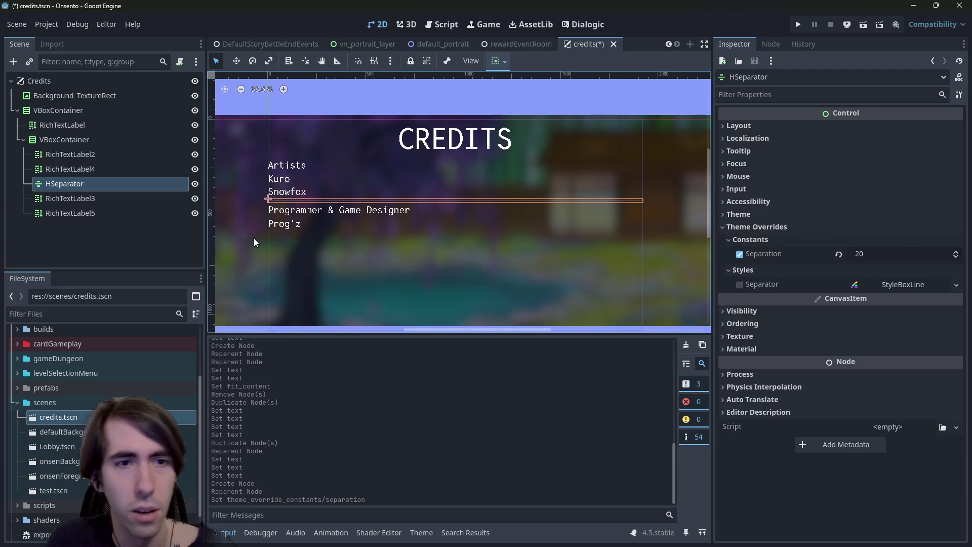
{"action": "key", "text": "Delete"}
{"action": "left_click", "coordinate": [87, 138]}
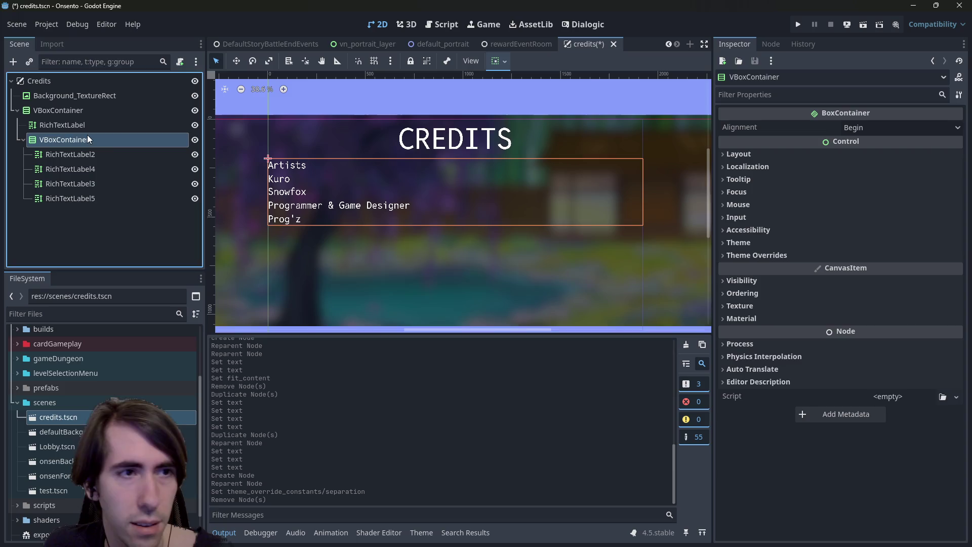
Set the container's Separation constant override to 50 and save the scene.
{"action": "left_click", "coordinate": [770, 255]}
{"action": "left_click", "coordinate": [764, 264]}
{"action": "left_click", "coordinate": [891, 282]}
{"action": "type", "text": "20"}
{"action": "key", "text": "Return"}
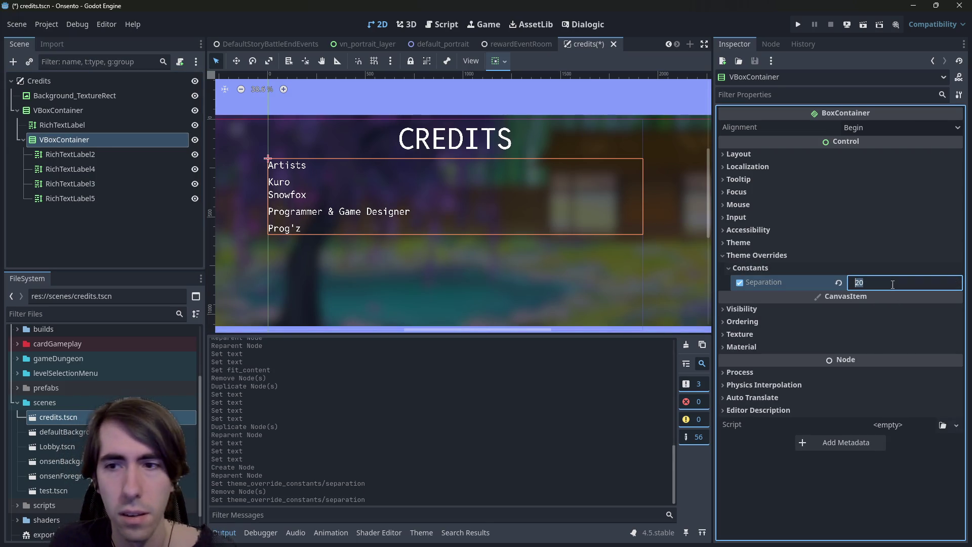
{"action": "type", "text": "50"}
{"action": "key", "text": "Return"}
{"action": "key", "text": "ctrl+s"}
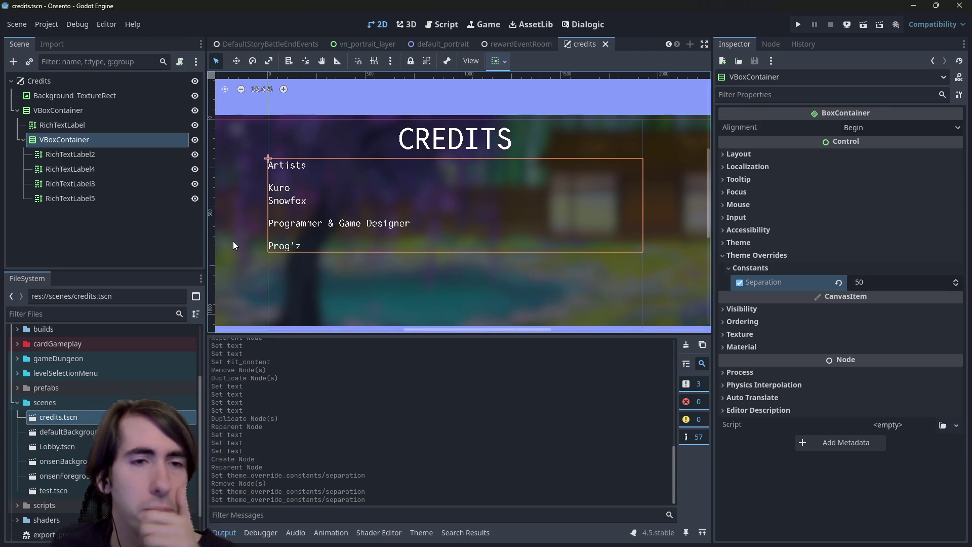
Inspect the Artists, Programmer & Game Designer and programmer name labels in turn.
{"action": "left_click", "coordinate": [83, 156]}
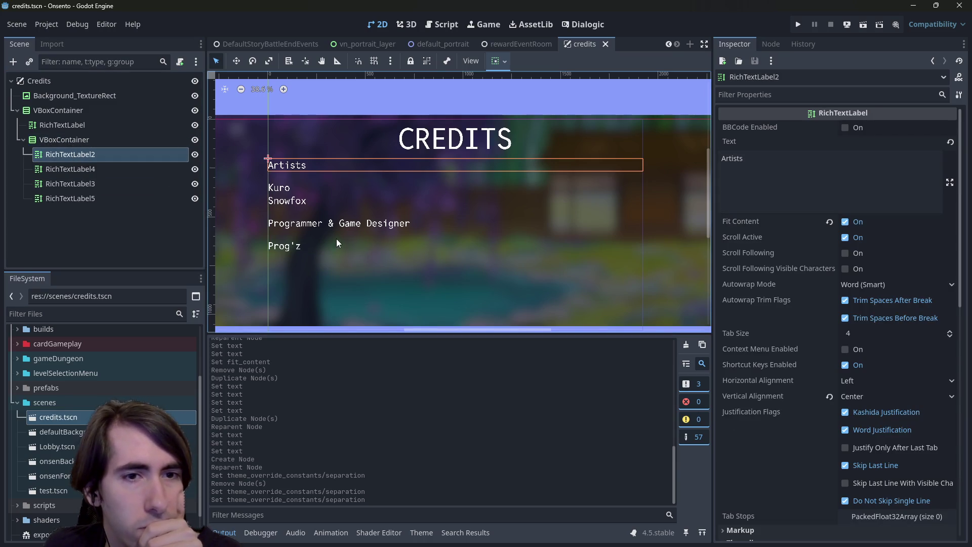
{"action": "left_click", "coordinate": [306, 222]}
{"action": "left_click", "coordinate": [133, 197]}
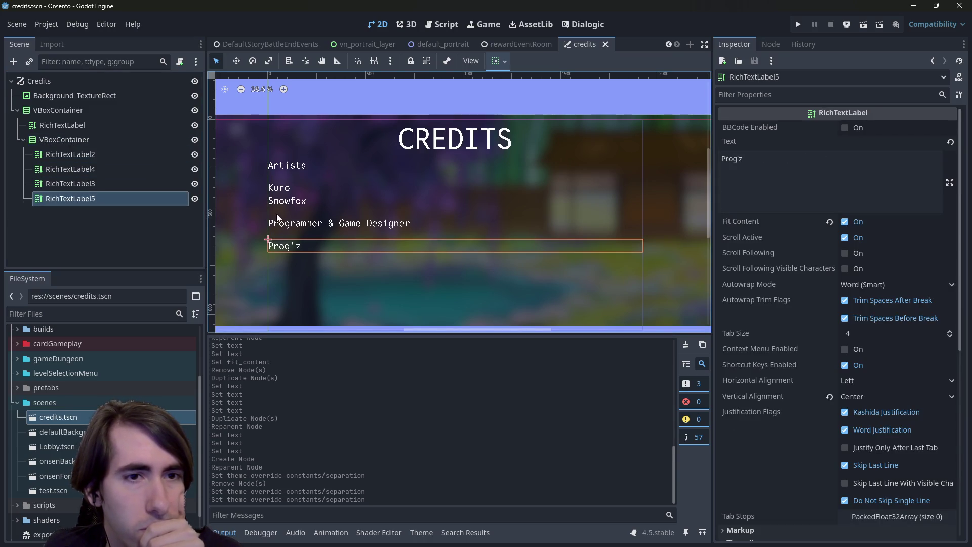
{"action": "left_click", "coordinate": [303, 224]}
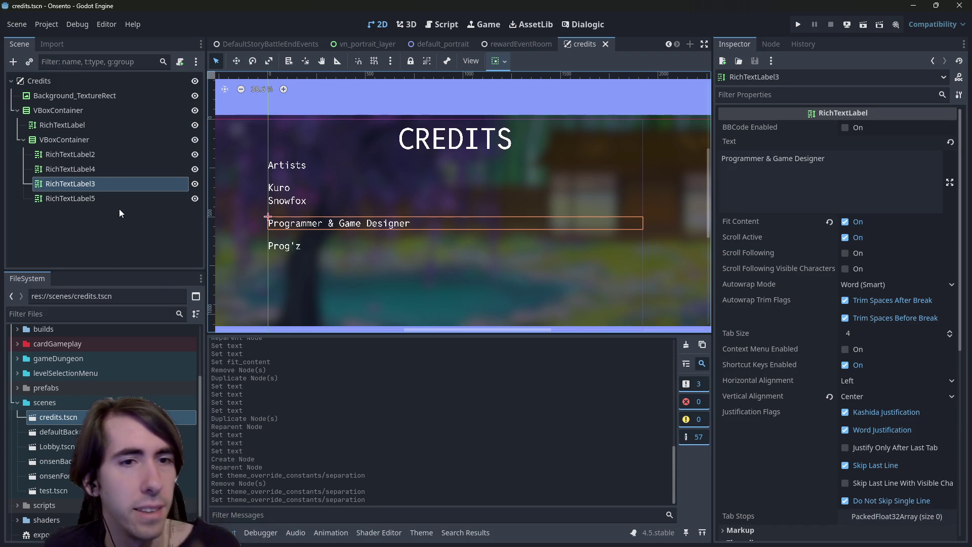
Duplicate the programmer heading and name labels, retitling the copied heading 'Special Thanks'.
{"action": "left_click", "coordinate": [104, 196], "text": "shift"}
{"action": "key", "text": "ctrl+d"}
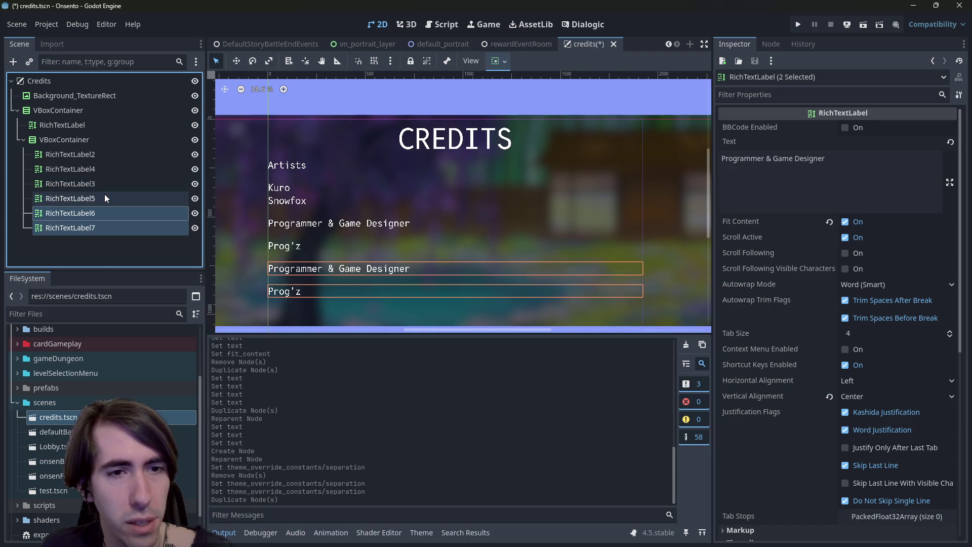
{"action": "left_click", "coordinate": [363, 269]}
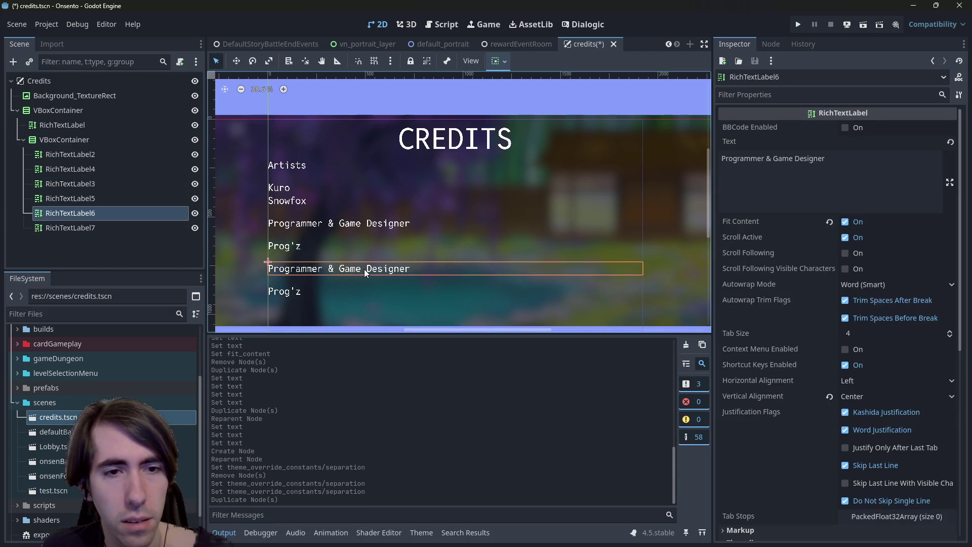
{"action": "left_click", "coordinate": [809, 167]}
{"action": "key", "text": "ctrl+a"}
{"action": "type", "text": "Special Thank"}
Set the copied name label's text to the thanked person's name.
{"action": "left_click", "coordinate": [130, 227]}
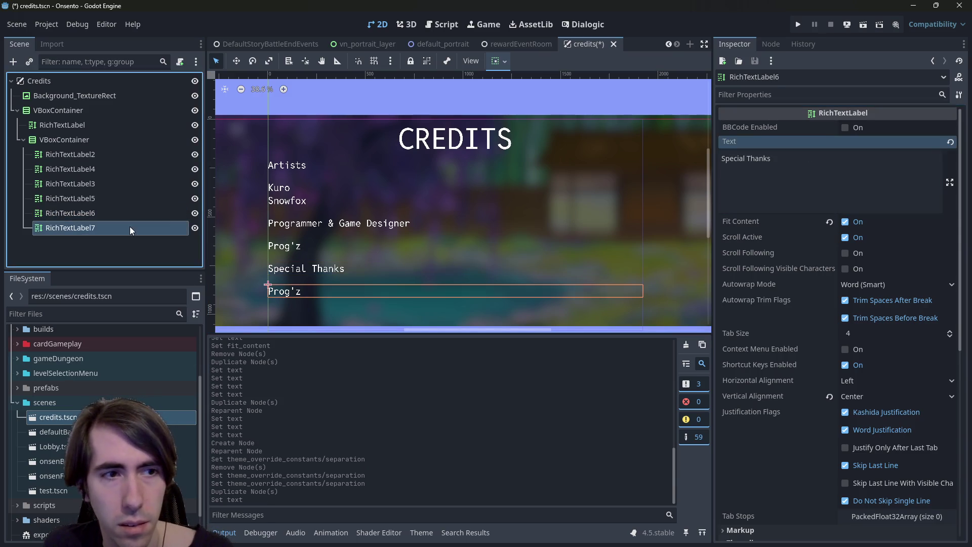
{"action": "left_click", "coordinate": [771, 169]}
{"action": "key", "text": "ctrl+a"}
{"action": "type", "text": "Peege"}
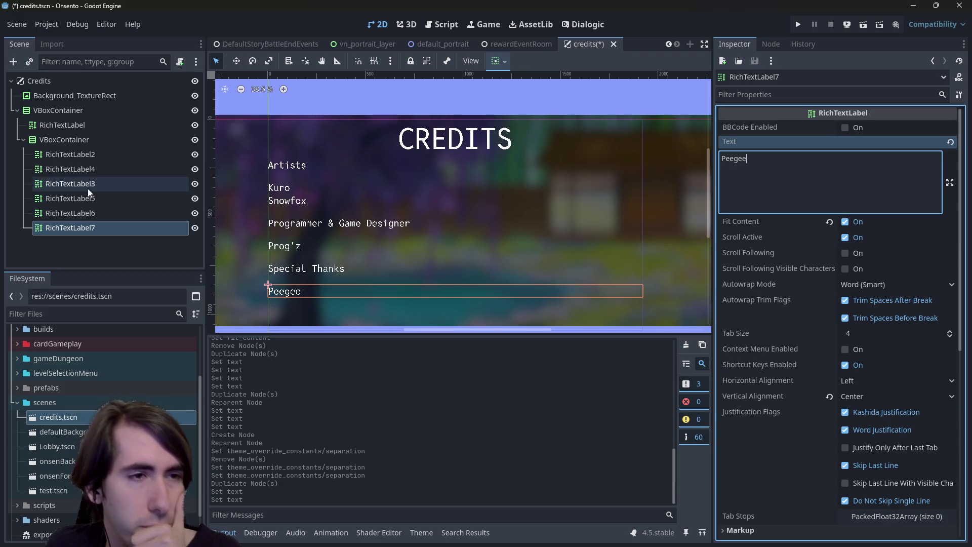
Add a VBoxContainer to the credits list and move the Artists heading and names into it.
{"action": "right_click", "coordinate": [73, 142]}
{"action": "left_click", "coordinate": [90, 147]}
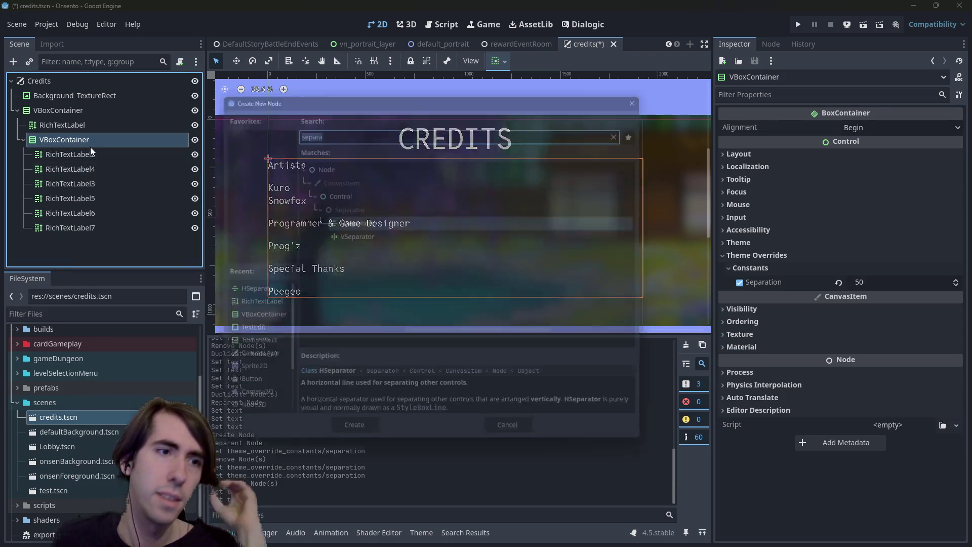
{"action": "type", "text": "vbox"}
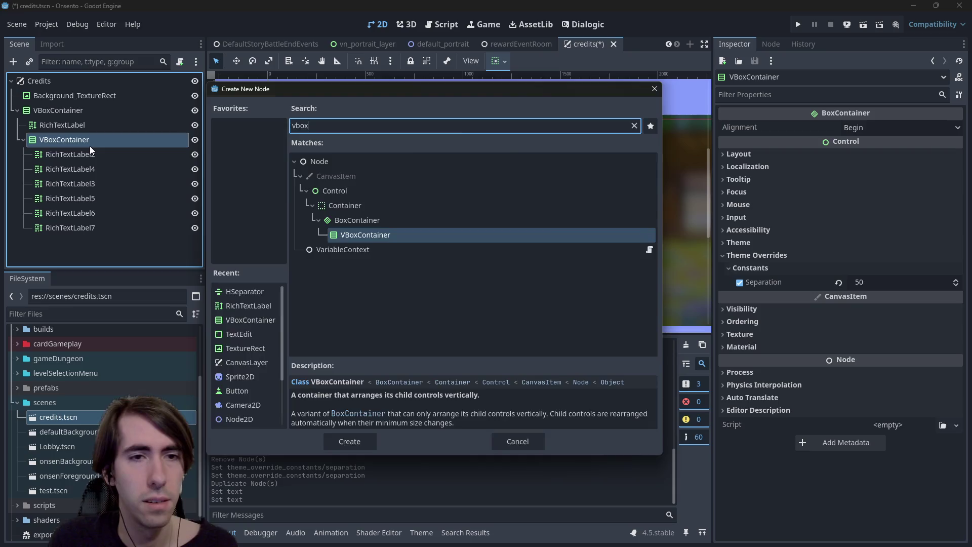
{"action": "key", "text": "Return"}
{"action": "mouse_move", "coordinate": [71, 242]}
{"action": "left_mouse_down"}
{"action": "mouse_move", "coordinate": [69, 142]}
{"action": "mouse_move", "coordinate": [76, 154]}
{"action": "left_mouse_up"}
{"action": "left_click", "coordinate": [77, 169]}
{"action": "left_click", "coordinate": [78, 184], "text": "shift"}
{"action": "left_click", "coordinate": [81, 155]}
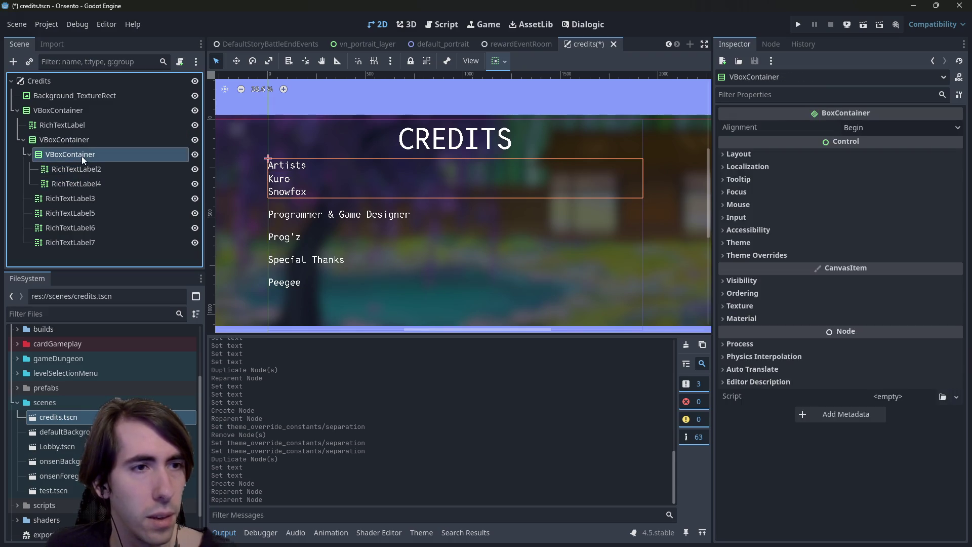
Create a second group container holding Programmer & Game Designer and its name line.
{"action": "left_click", "coordinate": [63, 138]}
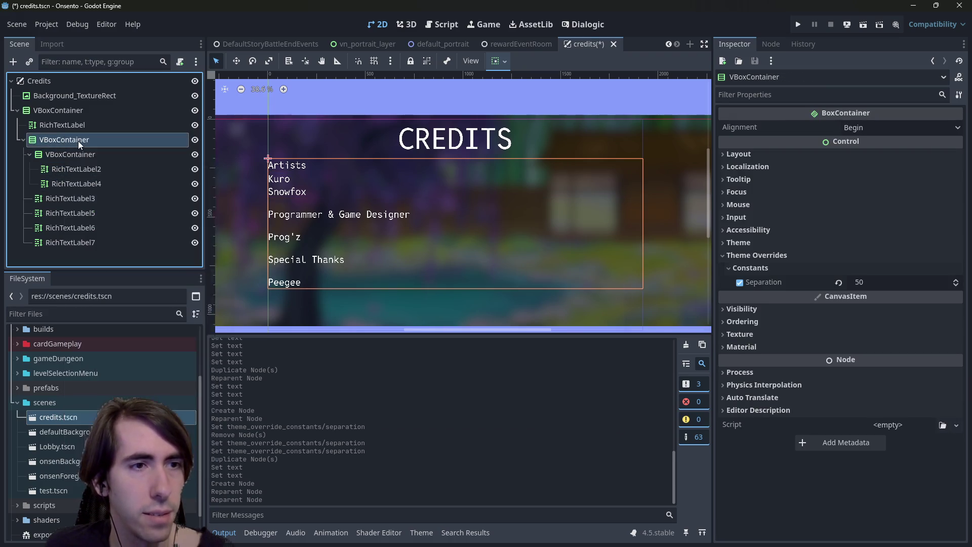
{"action": "key", "text": "ctrl+a"}
{"action": "key", "text": "Return"}
{"action": "key", "text": "ctrl+d"}
{"action": "left_click_drag", "start_coordinate": [81, 242], "coordinate": [65, 184]}
{"action": "left_click", "coordinate": [71, 198]}
{"action": "left_click", "coordinate": [71, 213], "text": "shift"}
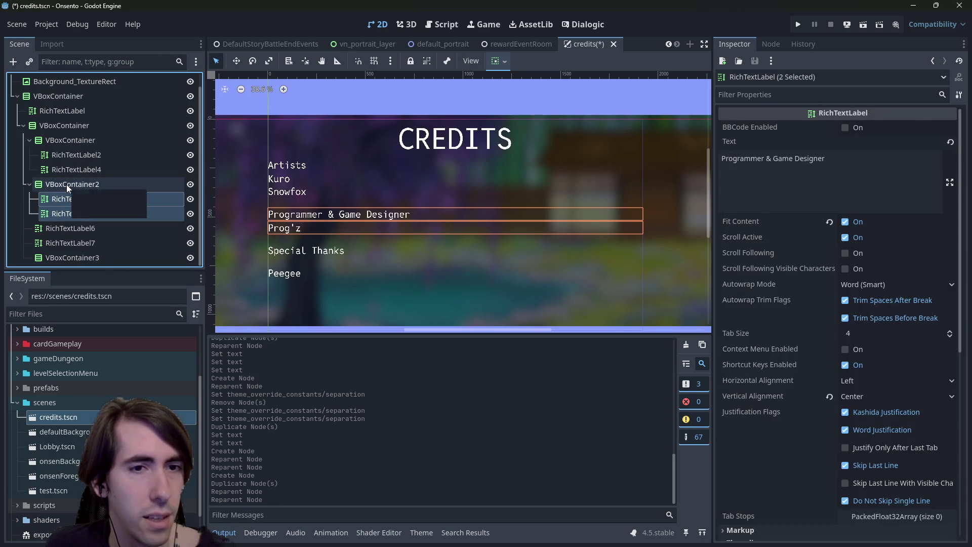
{"action": "left_click", "coordinate": [66, 229]}
Move the Special Thanks heading and its name line into the third group container.
{"action": "left_click", "coordinate": [66, 185]}
{"action": "left_click", "coordinate": [66, 257]}
{"action": "left_click", "coordinate": [62, 230]}
{"action": "left_click", "coordinate": [67, 238], "text": "shift"}
{"action": "left_click_drag", "start_coordinate": [67, 230], "coordinate": [65, 253]}
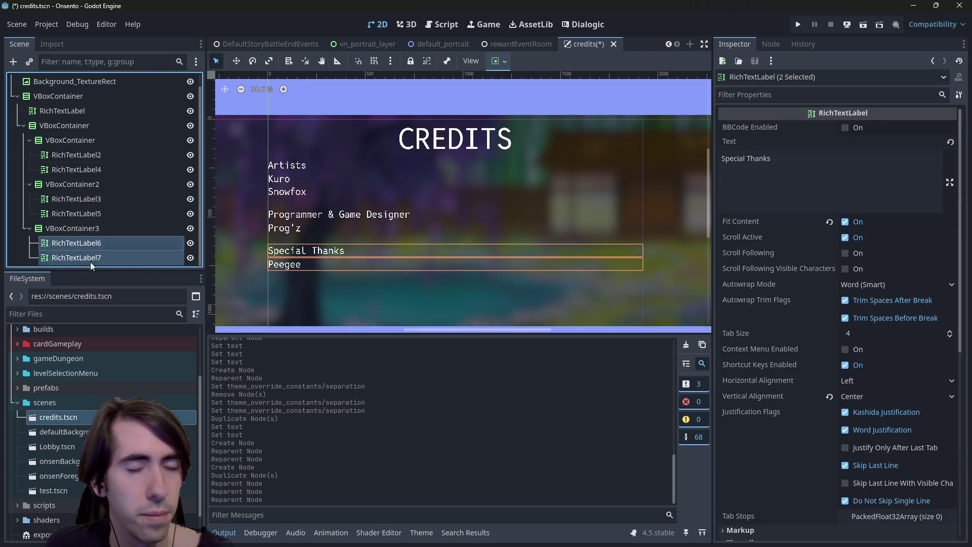
{"action": "left_click", "coordinate": [299, 231]}
Set the programmer name label's Normal Font Size override to 45.
{"action": "scroll", "coordinate": [847, 332], "scroll_direction": "down", "scroll_amount": 3}
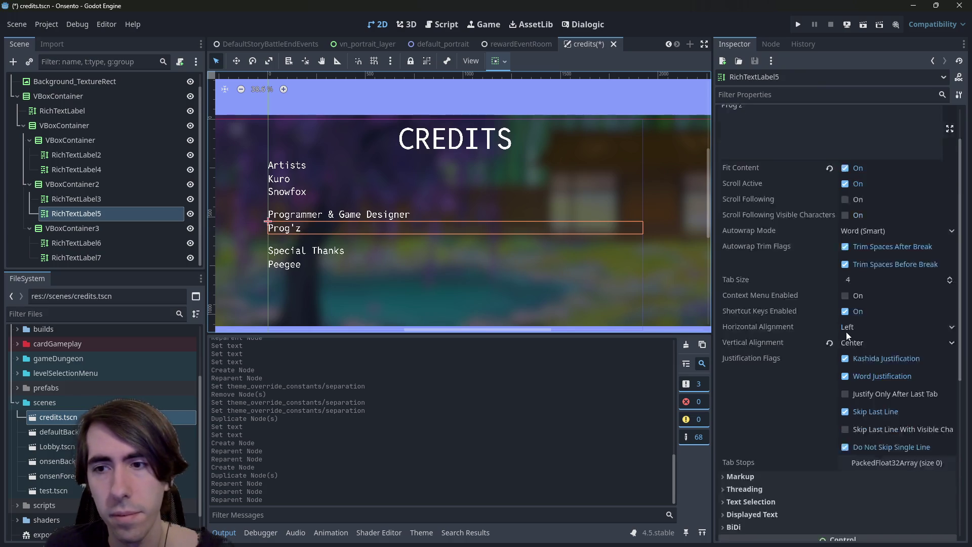
{"action": "scroll", "coordinate": [846, 336], "scroll_direction": "up", "scroll_amount": 3}
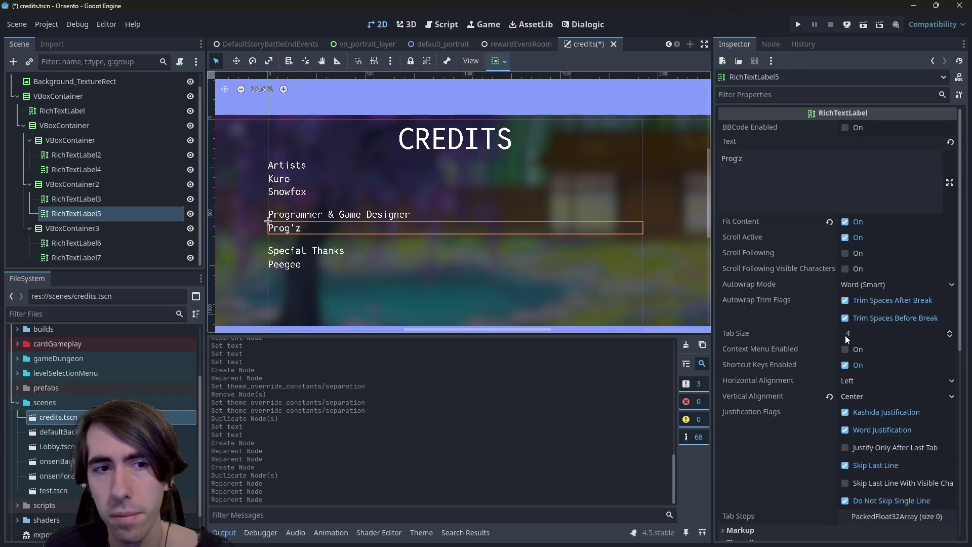
{"action": "scroll", "coordinate": [794, 348], "scroll_direction": "down", "scroll_amount": 5}
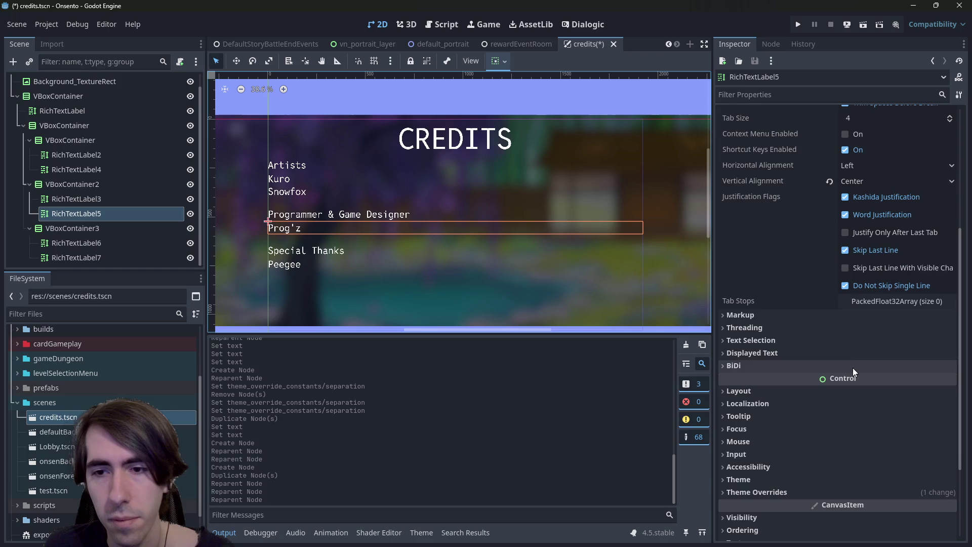
{"action": "left_click", "coordinate": [801, 439]}
{"action": "left_click", "coordinate": [830, 495]}
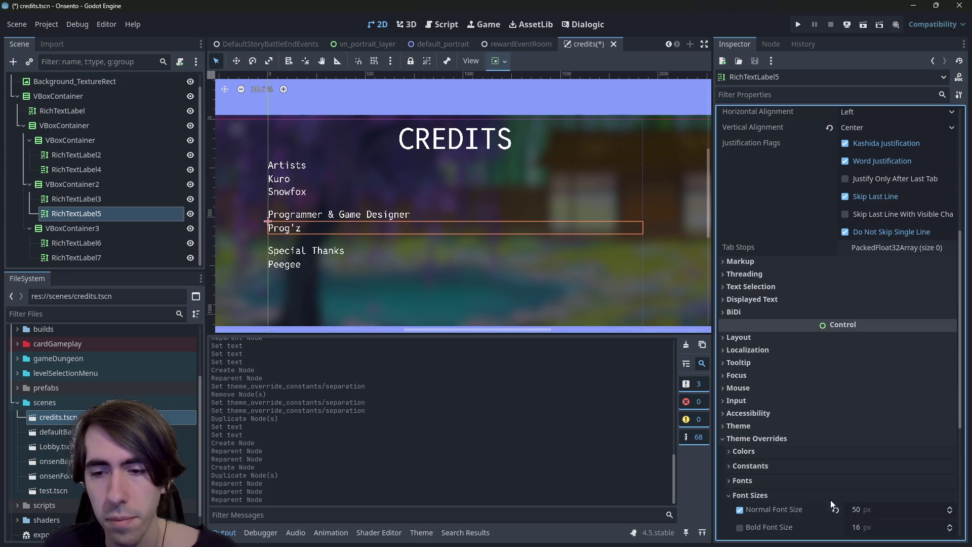
{"action": "scroll", "coordinate": [870, 409], "scroll_direction": "down", "scroll_amount": 3}
{"action": "left_click", "coordinate": [879, 341]}
{"action": "type", "text": "4"}
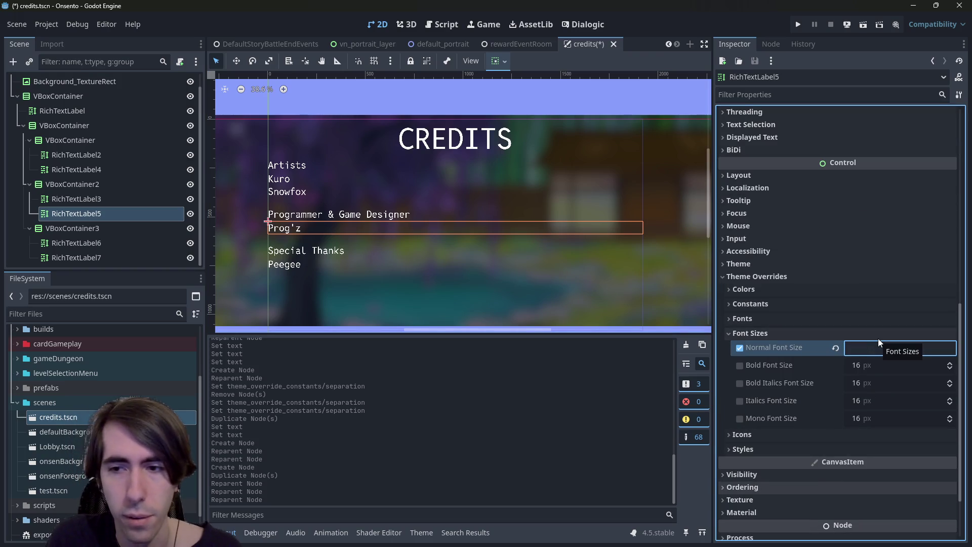
{"action": "key", "text": "Return"}
{"action": "left_click", "coordinate": [879, 339]}
{"action": "left_click", "coordinate": [879, 345]}
{"action": "left_click", "coordinate": [873, 356]}
{"action": "type", "text": "40"}
{"action": "key", "text": "Return"}
{"action": "left_click", "coordinate": [873, 356]}
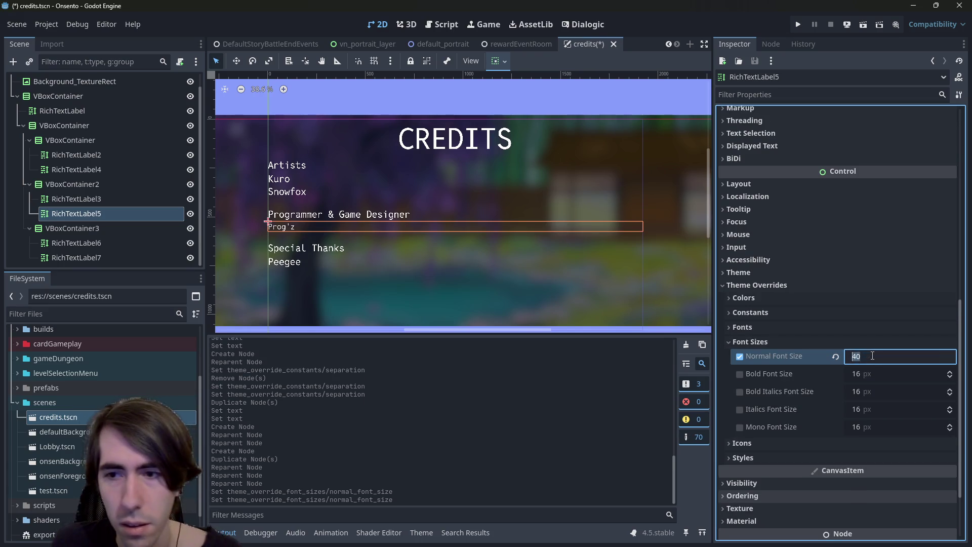
{"action": "type", "text": "45"}
{"action": "key", "text": "Return"}
{"action": "left_click", "coordinate": [873, 356]}
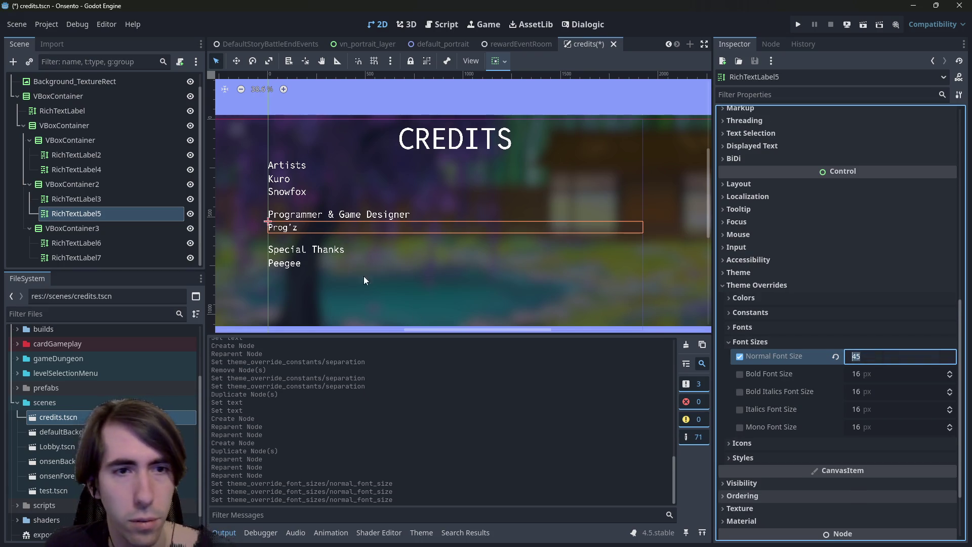
{"action": "left_click", "coordinate": [364, 277]}
Give the Special Thanks name label a Normal Font Size of 45.
{"action": "left_click", "coordinate": [283, 264]}
{"action": "scroll", "coordinate": [835, 385], "scroll_direction": "down", "scroll_amount": 6}
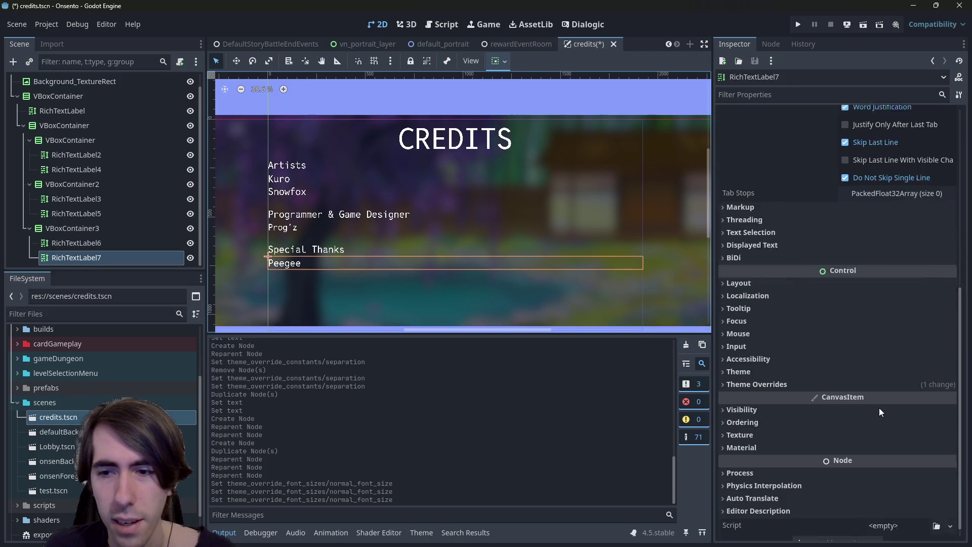
{"action": "left_click", "coordinate": [825, 372]}
{"action": "left_click", "coordinate": [831, 434]}
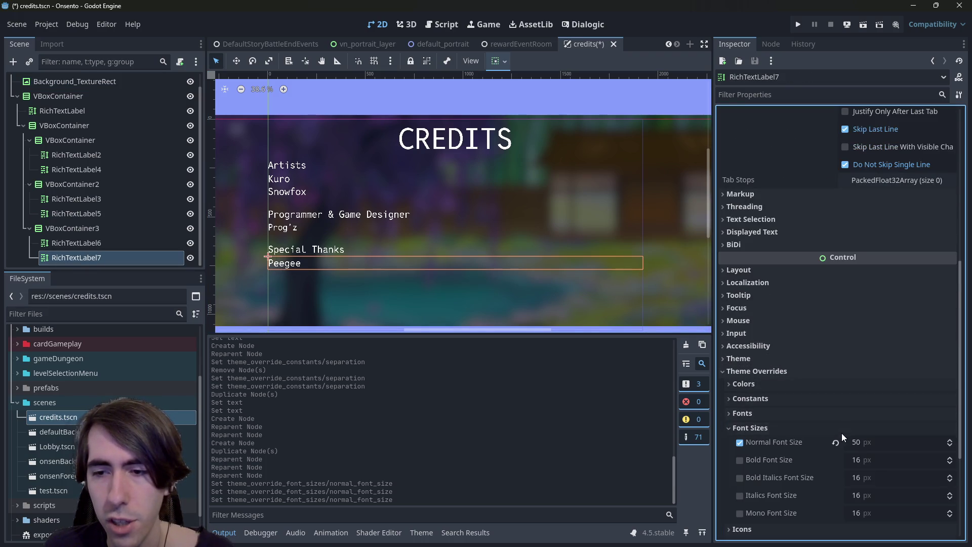
{"action": "left_click", "coordinate": [853, 442]}
{"action": "type", "text": "45"}
{"action": "key", "text": "Return"}
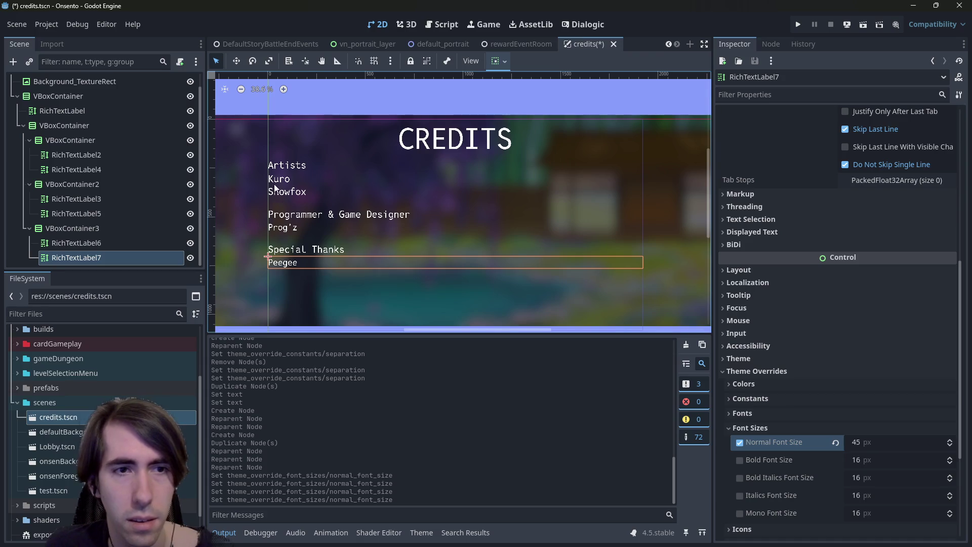
Set the artist names label's Normal Font Size to 45 and save the scene.
{"action": "left_click", "coordinate": [283, 190]}
{"action": "scroll", "coordinate": [866, 370], "scroll_direction": "down", "scroll_amount": 6}
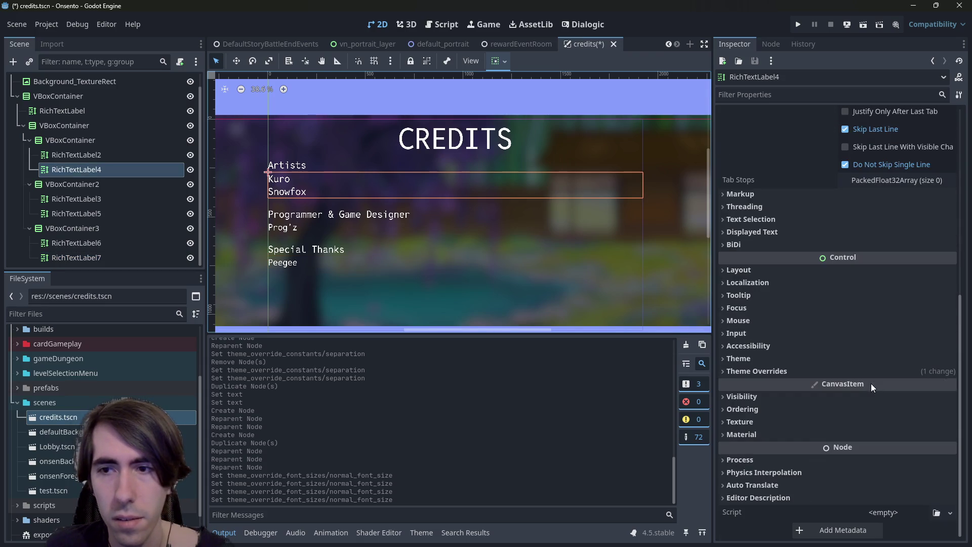
{"action": "left_click", "coordinate": [825, 369]}
{"action": "left_click", "coordinate": [843, 428]}
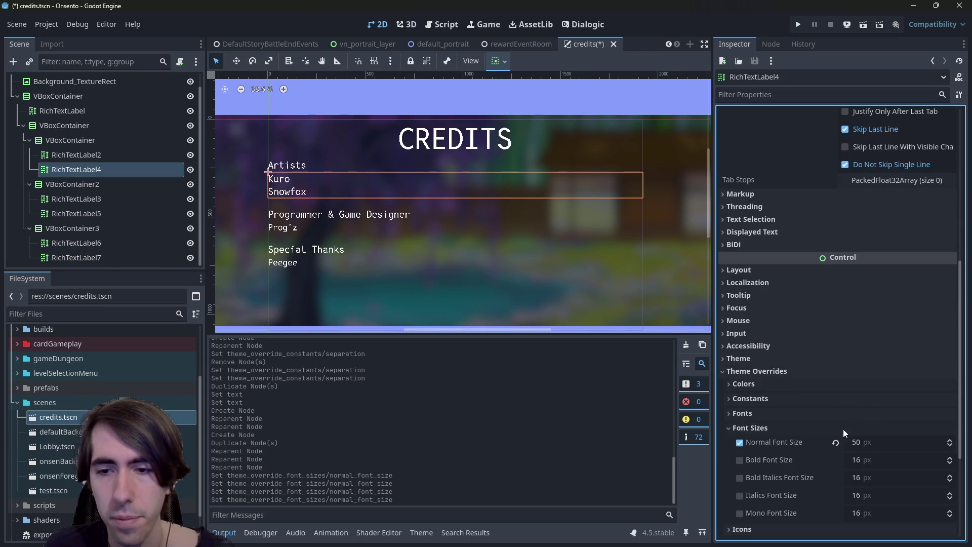
{"action": "left_click", "coordinate": [873, 441]}
{"action": "type", "text": "45"}
{"action": "key", "text": "Return"}
{"action": "key", "text": "ctrl+s"}
{"action": "left_click", "coordinate": [281, 163]}
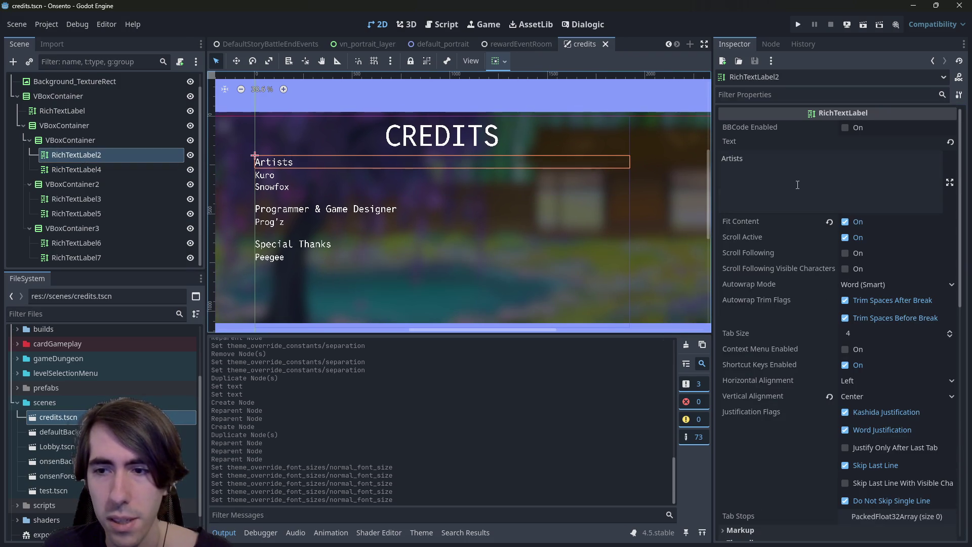
{"action": "left_click", "coordinate": [858, 284]}
{"action": "left_click", "coordinate": [880, 355]}
{"action": "left_click", "coordinate": [868, 386]}
{"action": "left_click", "coordinate": [864, 384]}
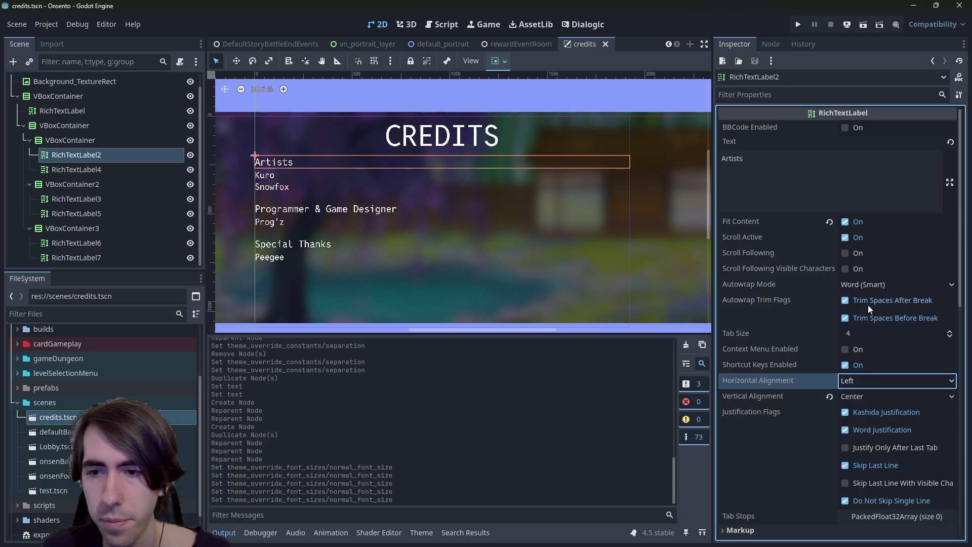
{"action": "left_click", "coordinate": [867, 282]}
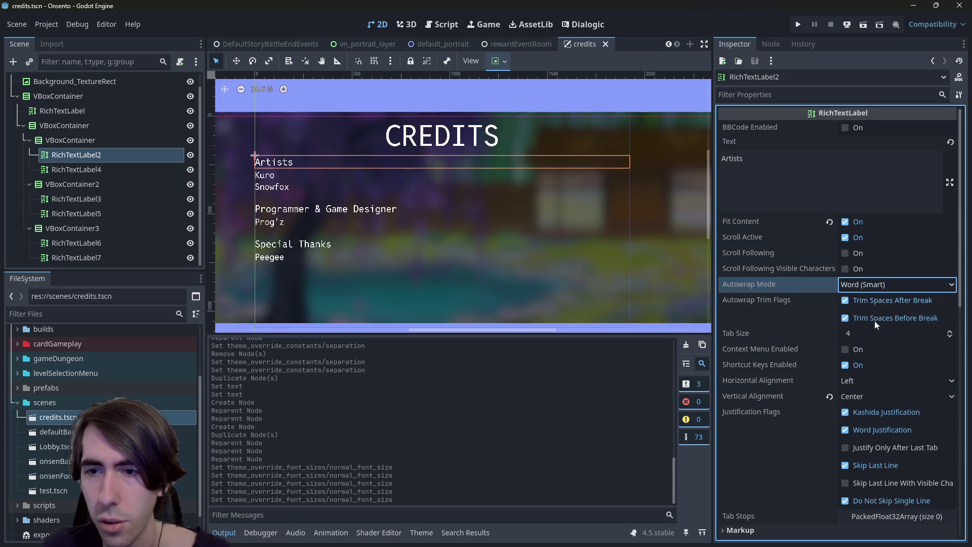
{"action": "left_click", "coordinate": [884, 362]}
{"action": "left_click", "coordinate": [833, 101]}
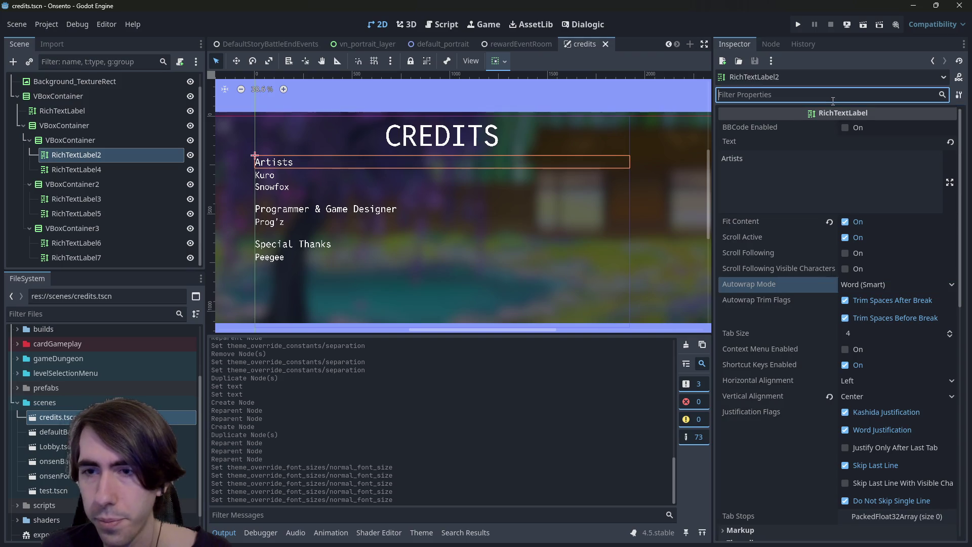
{"action": "type", "text": "bol"}
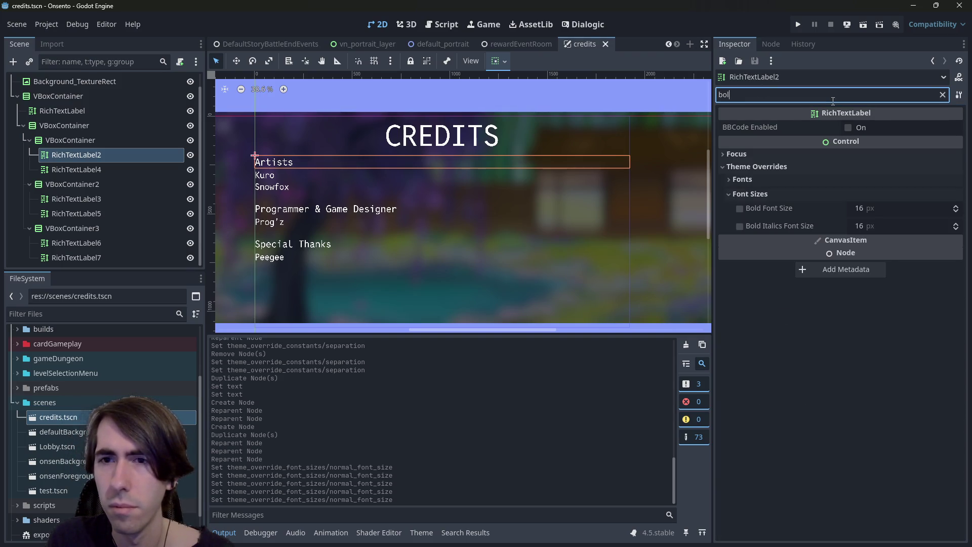
{"action": "key", "text": "BackSpace"}
{"action": "key", "text": "BackSpace"}
{"action": "key", "text": "BackSpace"}
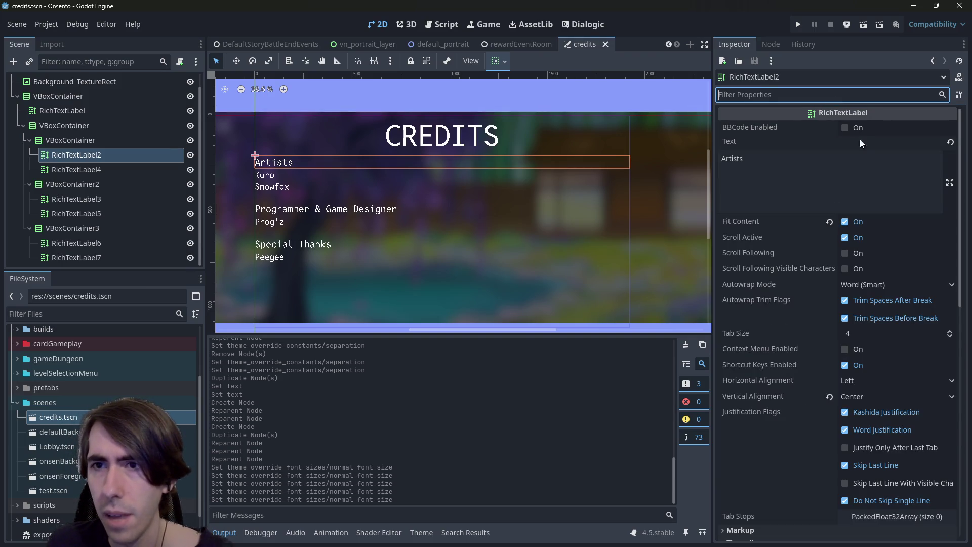
{"action": "left_click", "coordinate": [855, 128]}
{"action": "left_click", "coordinate": [848, 156]}
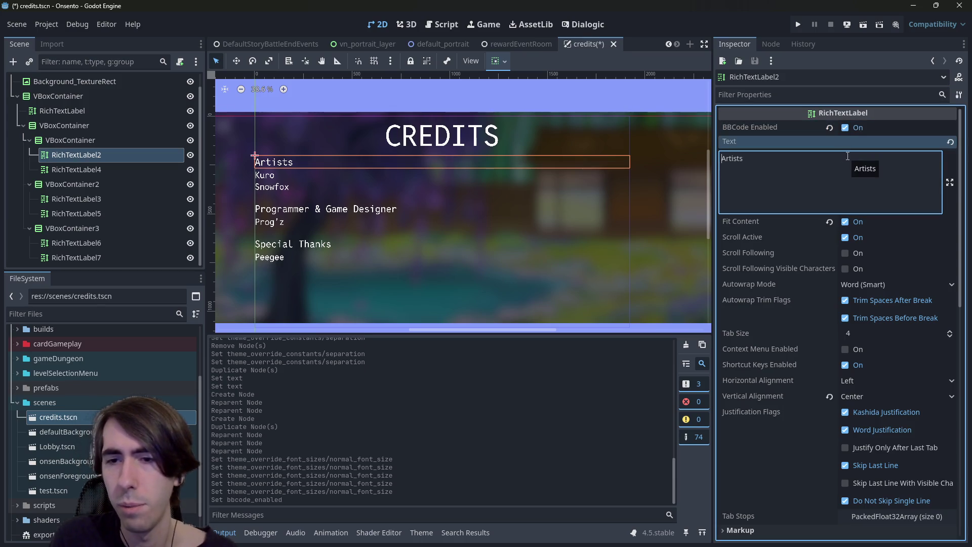
{"action": "left_click", "coordinate": [846, 128]}
{"action": "left_click", "coordinate": [846, 129]}
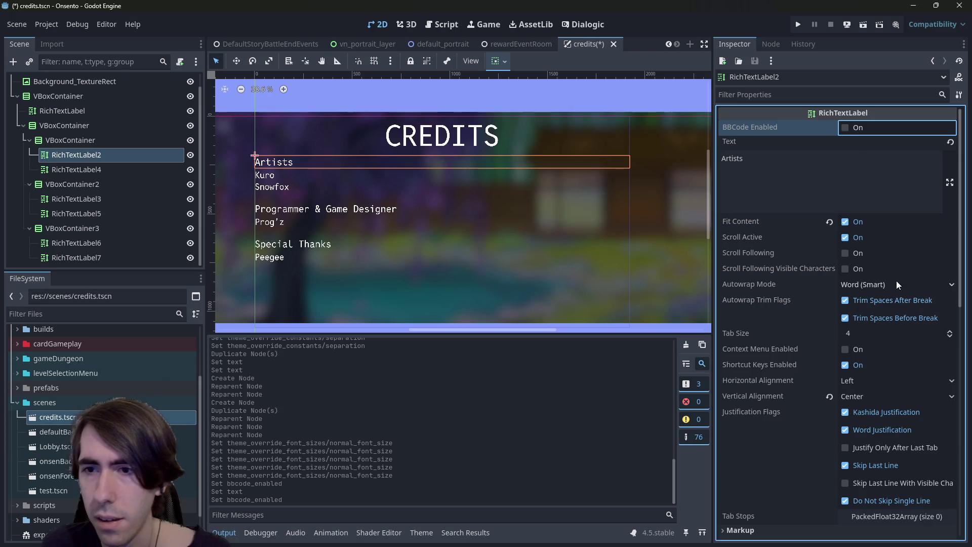
{"action": "scroll", "coordinate": [860, 329], "scroll_direction": "down", "scroll_amount": 3}
{"action": "scroll", "coordinate": [767, 449], "scroll_direction": "down", "scroll_amount": 9}
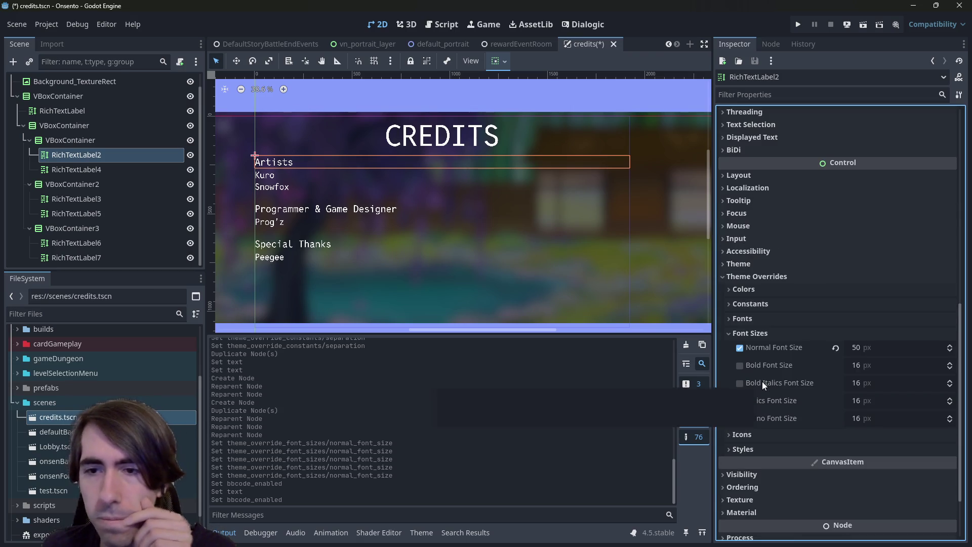
{"action": "left_click", "coordinate": [764, 320]}
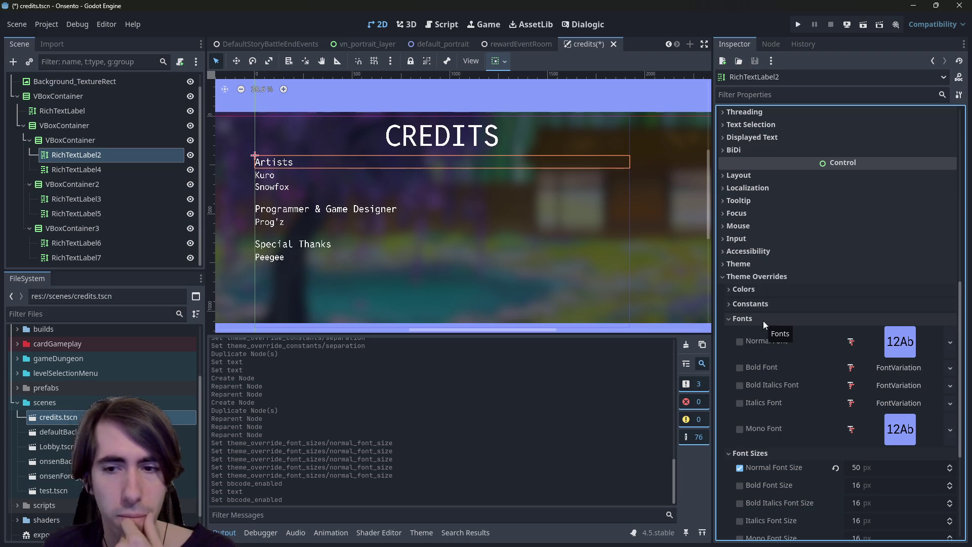
{"action": "left_click", "coordinate": [762, 301]}
{"action": "left_click", "coordinate": [761, 302]}
{"action": "left_click", "coordinate": [765, 316]}
{"action": "left_click", "coordinate": [764, 334]}
{"action": "scroll", "coordinate": [765, 328], "scroll_direction": "up", "scroll_amount": 10}
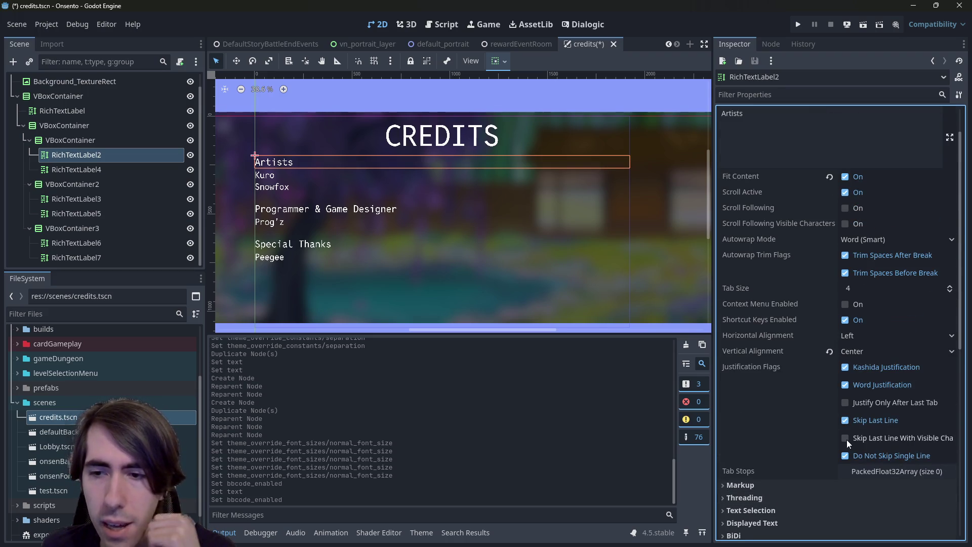
{"action": "scroll", "coordinate": [843, 436], "scroll_direction": "up", "scroll_amount": 2}
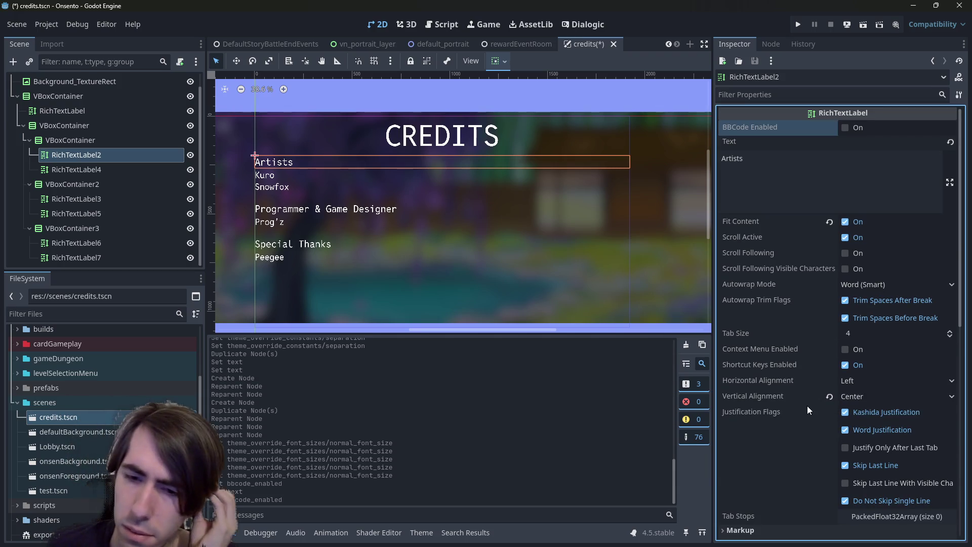
Wrap the Artists heading in [b] tags and enable BBCode so it renders bold.
{"action": "type", "text": "[/b]"}
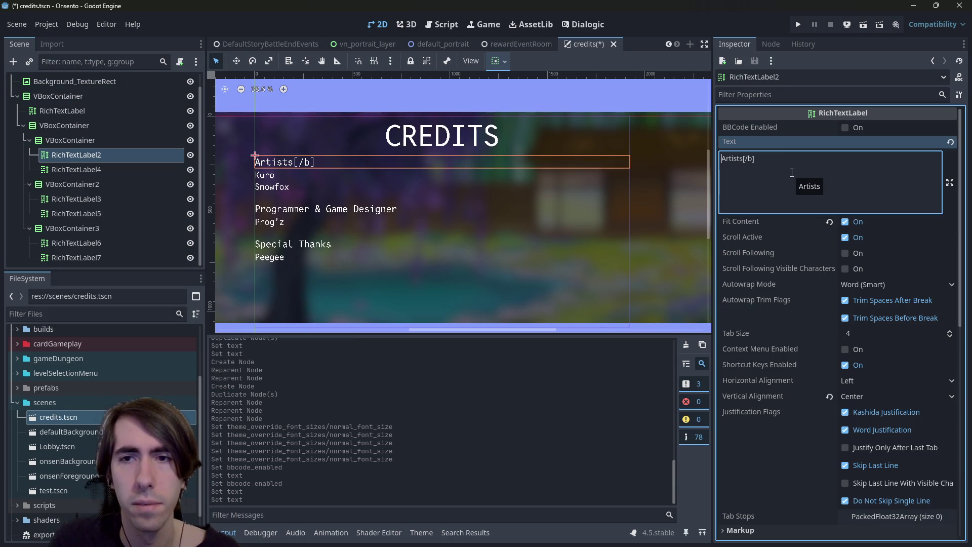
{"action": "type", "text": "[b]"}
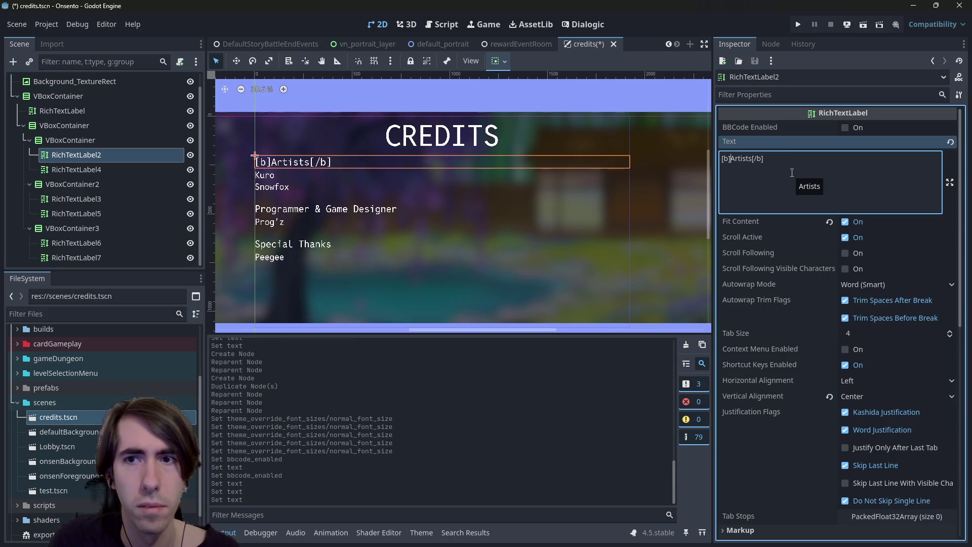
{"action": "left_click", "coordinate": [849, 129]}
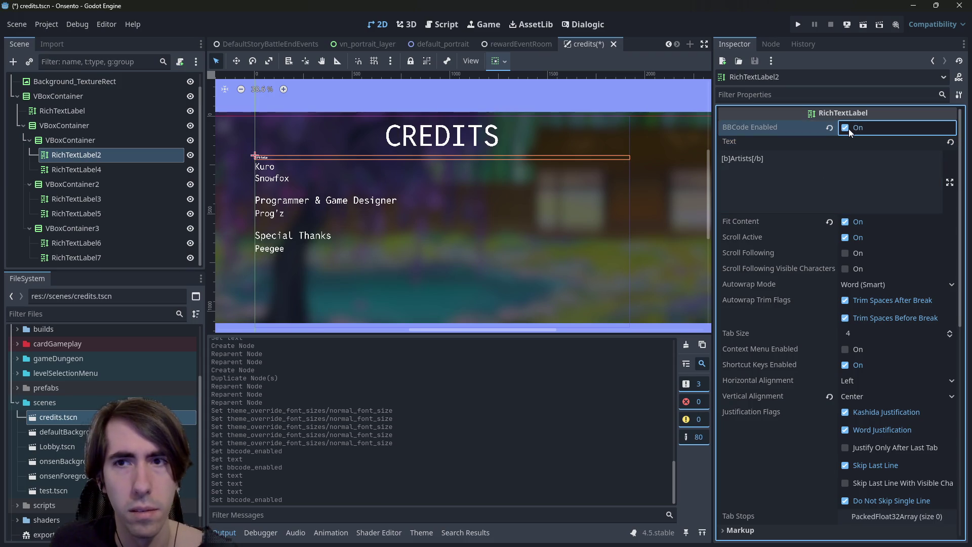
{"action": "left_click", "coordinate": [855, 130]}
{"action": "key", "text": "ctrl+z"}
{"action": "key", "text": "ctrl+shift+z"}
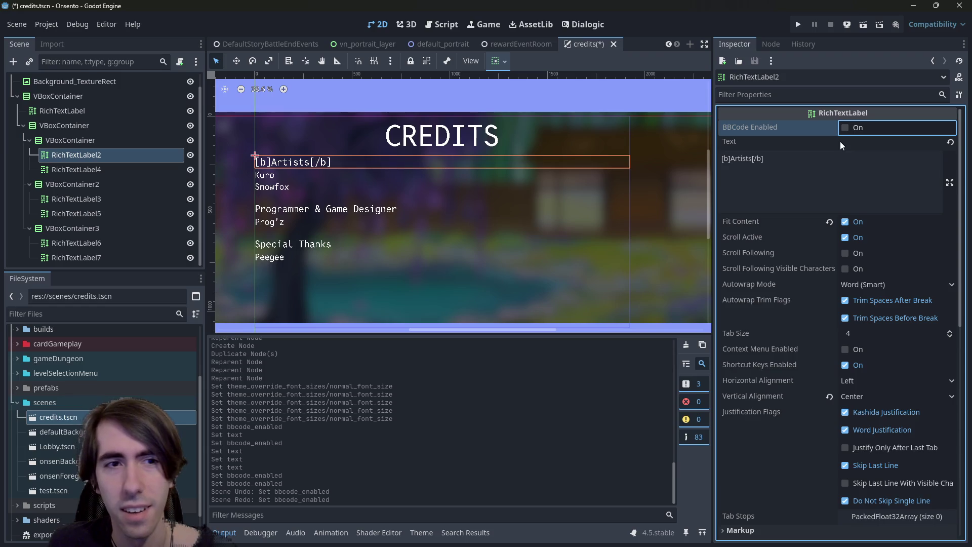
{"action": "scroll", "coordinate": [858, 341], "scroll_direction": "down", "scroll_amount": 10}
{"action": "scroll", "coordinate": [812, 348], "scroll_direction": "up", "scroll_amount": 10}
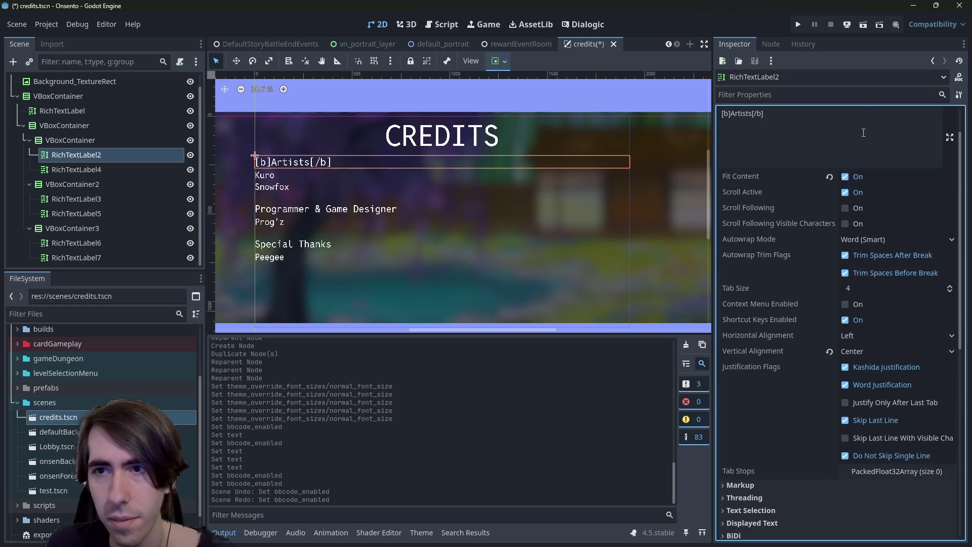
{"action": "left_click", "coordinate": [856, 130]}
{"action": "scroll", "coordinate": [858, 385], "scroll_direction": "down", "scroll_amount": 8}
{"action": "scroll", "coordinate": [859, 386], "scroll_direction": "down", "scroll_amount": 5}
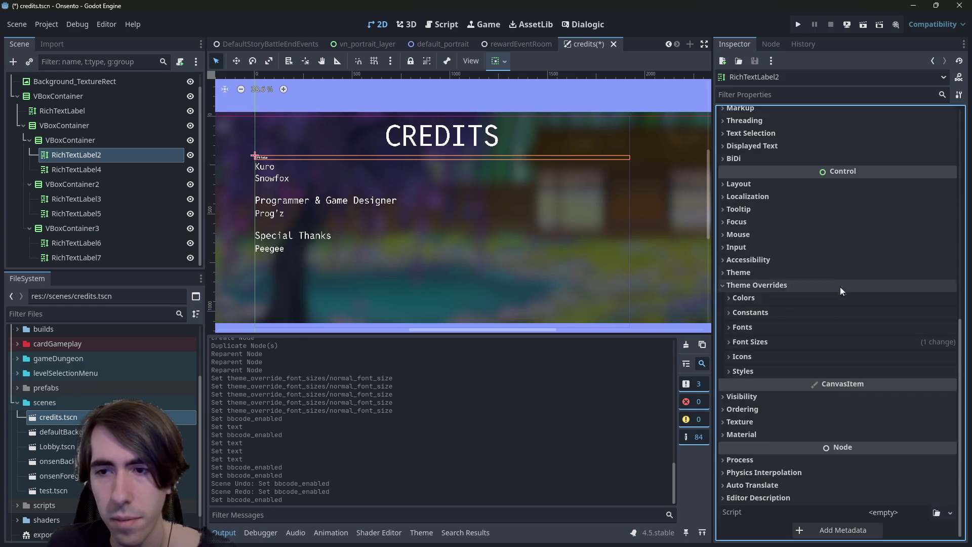
Set the Artists heading's Bold Font Size theme override to 50.
{"action": "left_click", "coordinate": [825, 342]}
{"action": "left_click", "coordinate": [882, 359]}
{"action": "left_click", "coordinate": [879, 374]}
{"action": "type", "text": "50"}
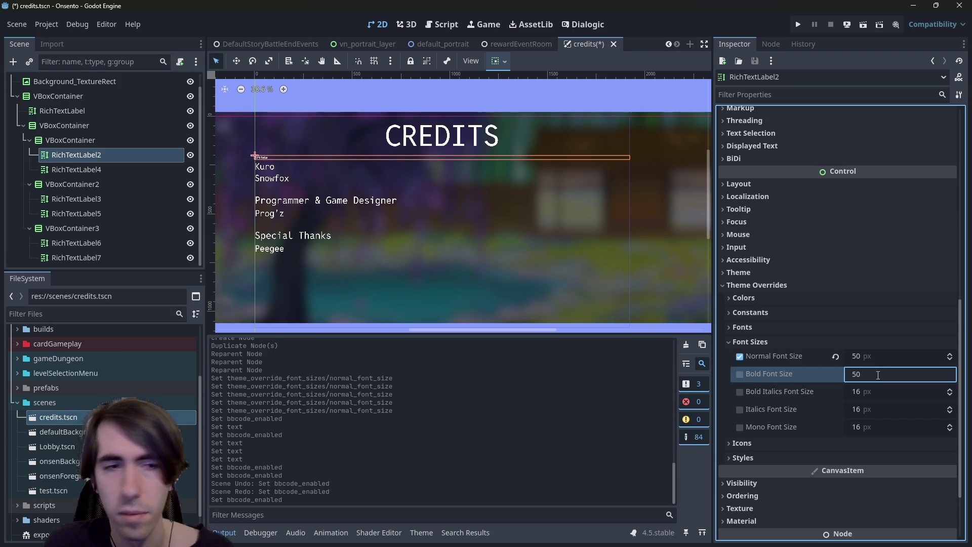
{"action": "key", "text": "Return"}
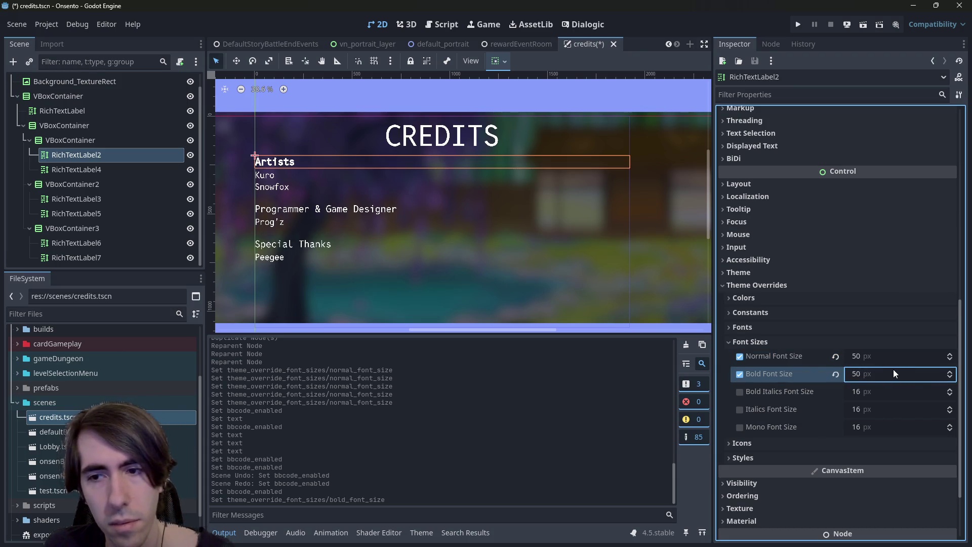
Turn BBCode off, strip the bold tags so the text reads plain Artists, and save.
{"action": "scroll", "coordinate": [861, 329], "scroll_direction": "up", "scroll_amount": 10}
{"action": "left_click", "coordinate": [896, 128]}
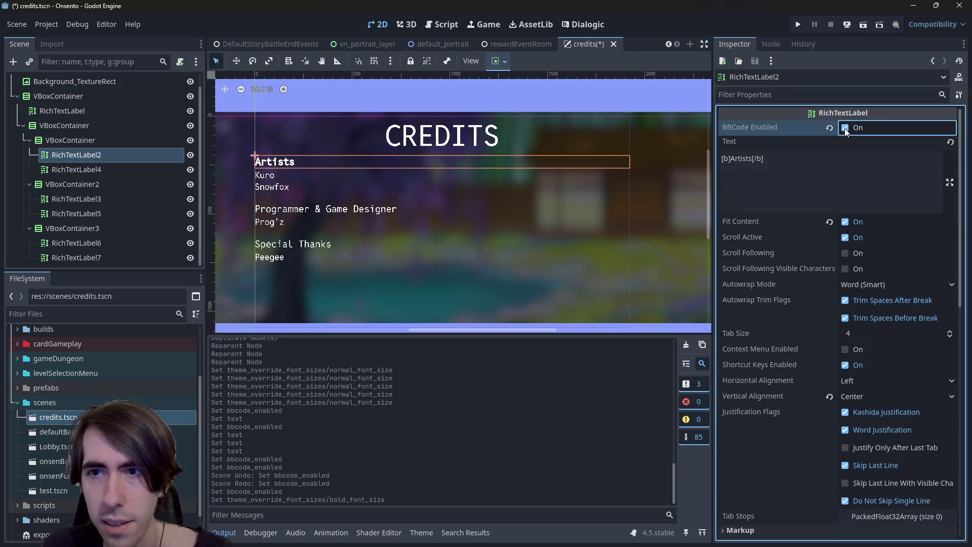
{"action": "left_click", "coordinate": [820, 179]}
{"action": "key", "text": "BackSpace"}
{"action": "key", "text": "BackSpace"}
{"action": "key", "text": "BackSpace"}
{"action": "key", "text": "BackSpace"}
{"action": "key", "text": "BackSpace"}
{"action": "key", "text": "BackSpace"}
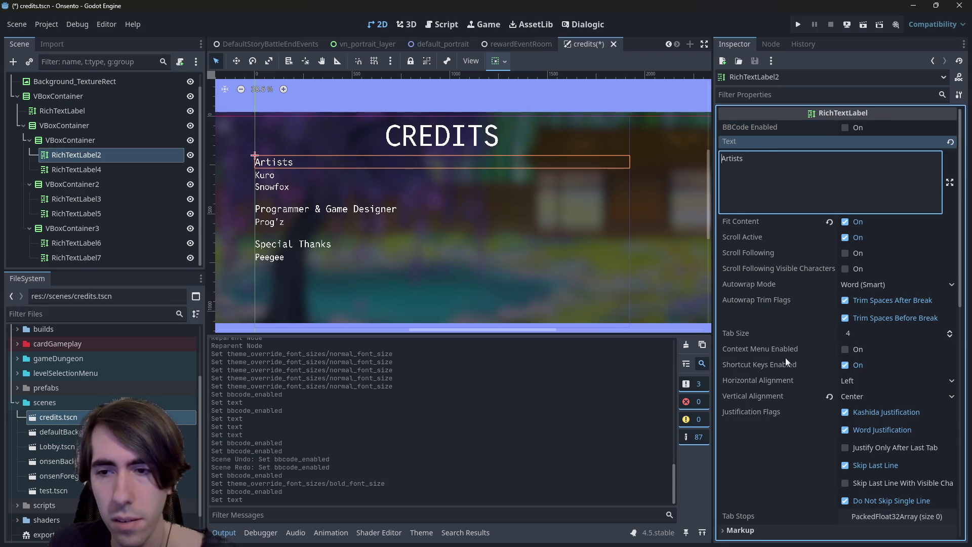
{"action": "scroll", "coordinate": [810, 369], "scroll_direction": "down", "scroll_amount": 10}
{"action": "scroll", "coordinate": [827, 287], "scroll_direction": "up", "scroll_amount": 10}
{"action": "key", "text": "ctrl+s"}
{"action": "scroll", "coordinate": [319, 248], "scroll_direction": "down", "scroll_amount": 3}
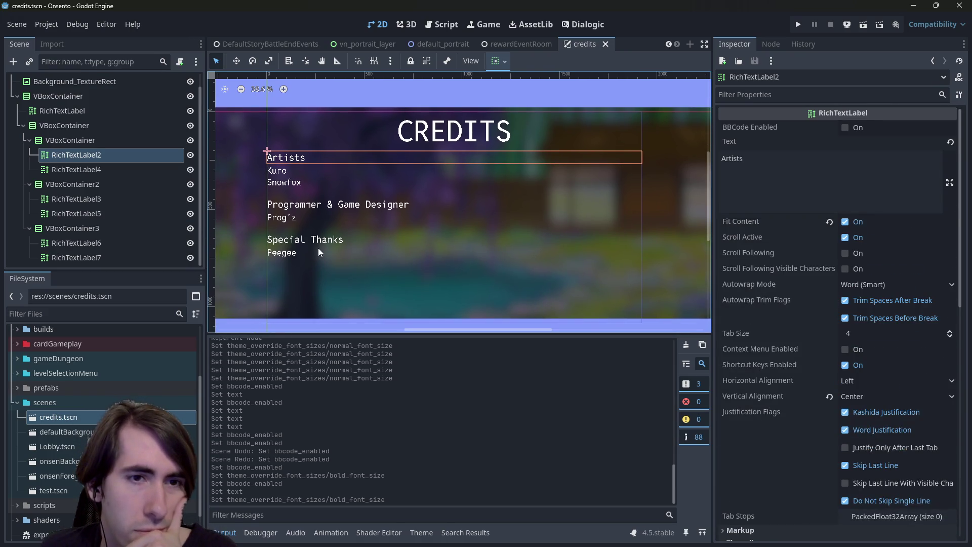
Select the Special Thanks heading and change its text to 'Special thanks'.
{"action": "left_click", "coordinate": [302, 299]}
{"action": "left_click", "coordinate": [342, 250]}
{"action": "left_click", "coordinate": [339, 257]}
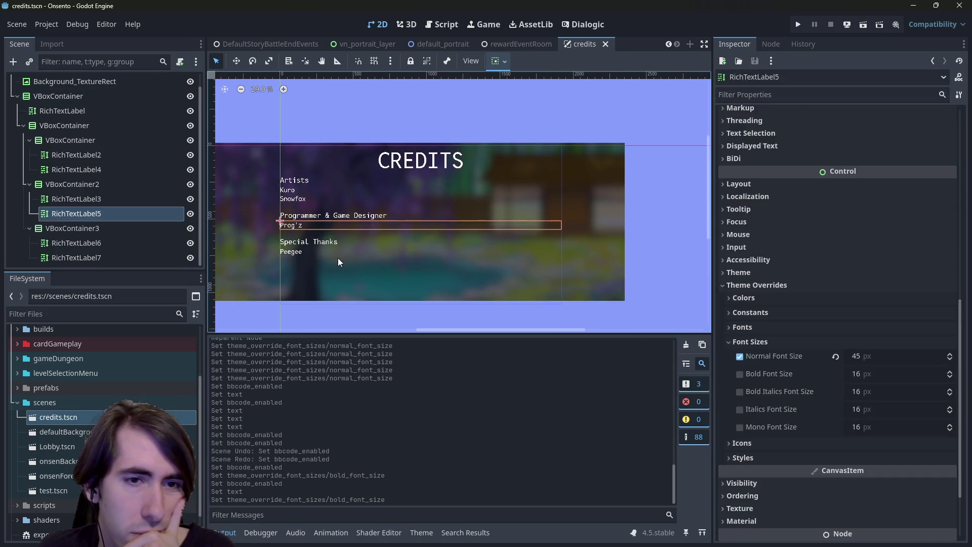
{"action": "left_click", "coordinate": [332, 249]}
{"action": "left_click", "coordinate": [327, 241]}
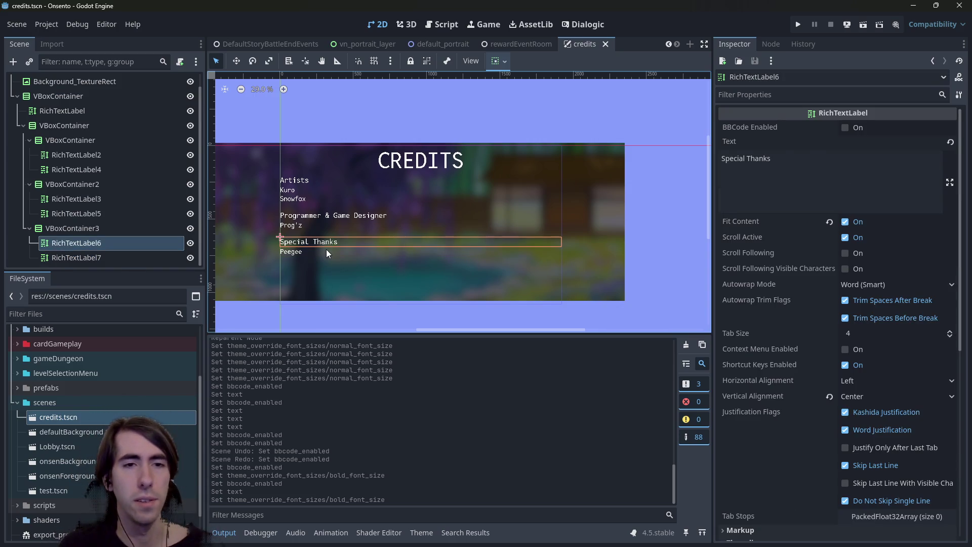
{"action": "left_click", "coordinate": [753, 158]}
{"action": "key", "text": "BackSpace"}
{"action": "type", "text": "t"}
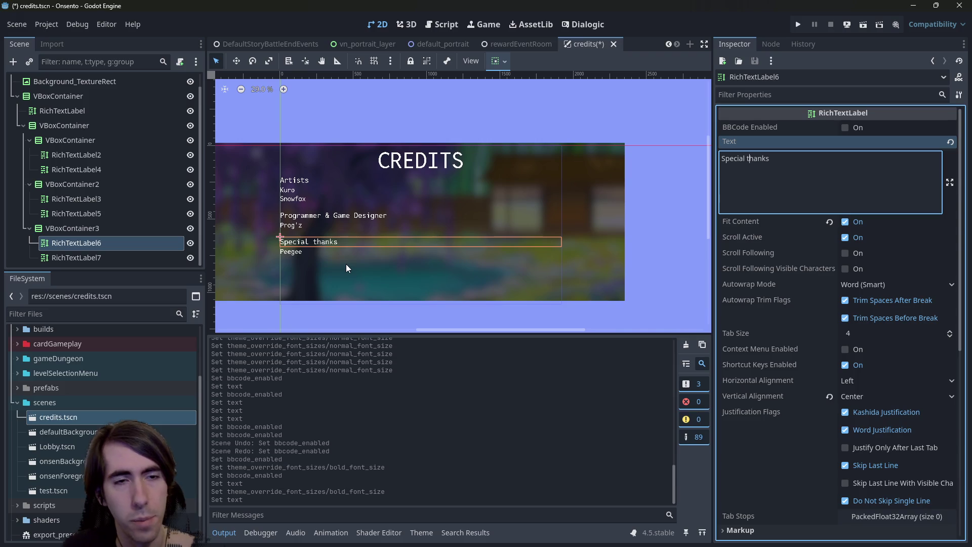
Check the Peegee name label beneath the renamed heading.
{"action": "scroll", "coordinate": [345, 263], "scroll_direction": "left", "scroll_amount": 2}
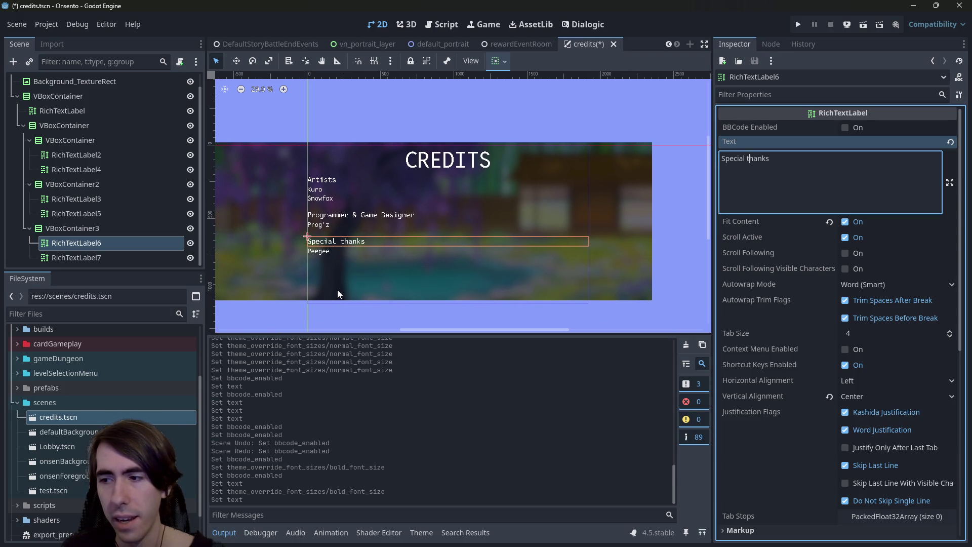
{"action": "left_click", "coordinate": [330, 259]}
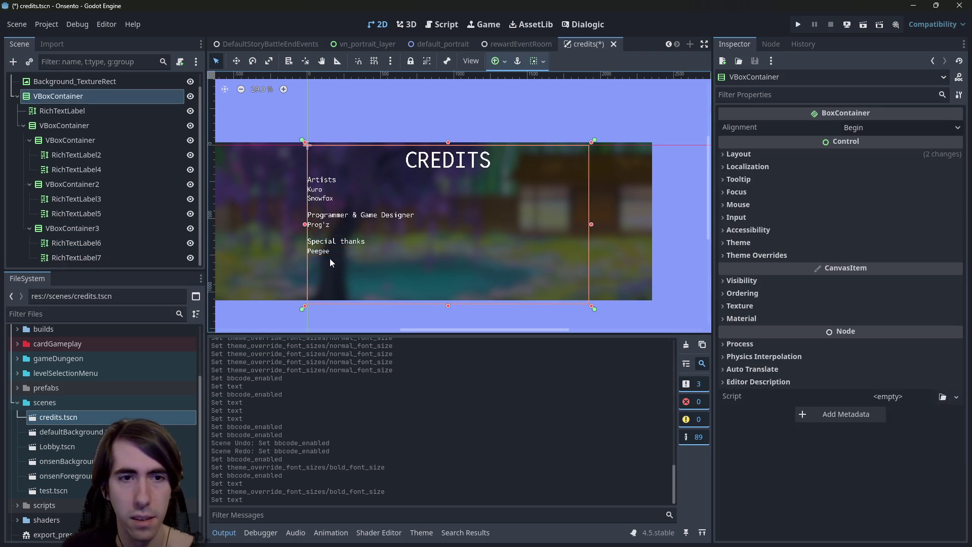
{"action": "left_click", "coordinate": [332, 253]}
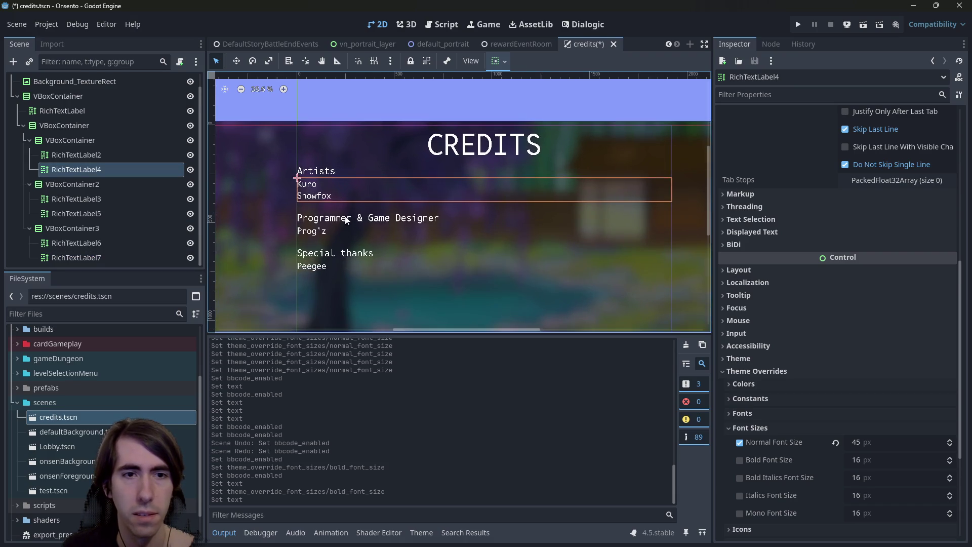
{"action": "scroll", "coordinate": [338, 197], "scroll_direction": "up", "scroll_amount": 3}
{"action": "scroll", "coordinate": [322, 274], "scroll_direction": "down", "scroll_amount": 5}
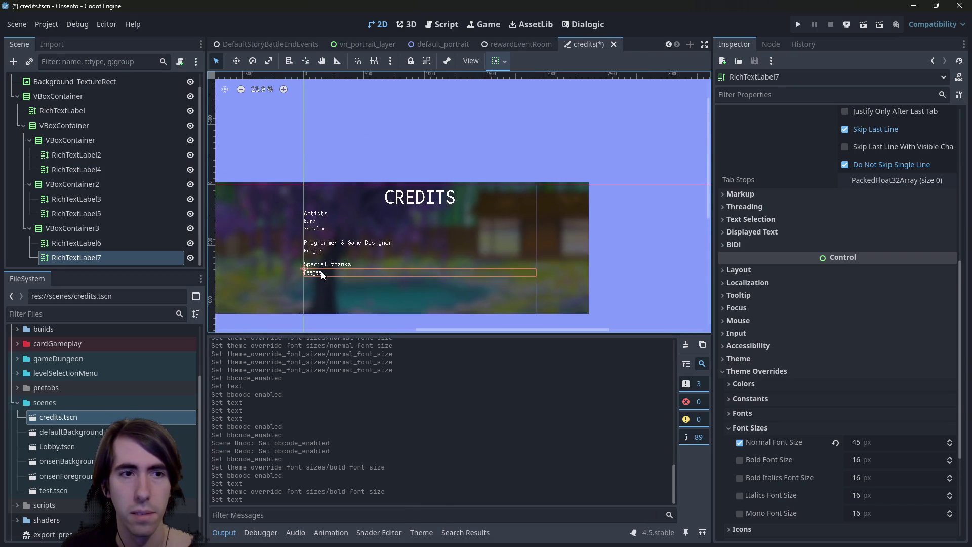
{"action": "scroll", "coordinate": [322, 274], "scroll_direction": "up", "scroll_amount": 4}
{"action": "scroll", "coordinate": [773, 238], "scroll_direction": "up", "scroll_amount": 10}
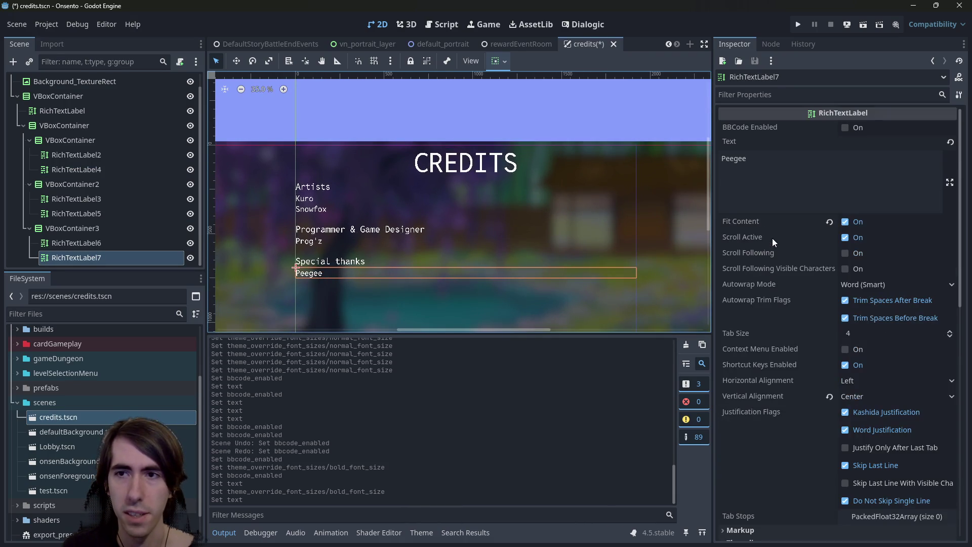
Append ', for starting with us' after Peegee, then delete it again and save the scene.
{"action": "left_click", "coordinate": [799, 166]}
{"action": "type", "text": ", for starting t"}
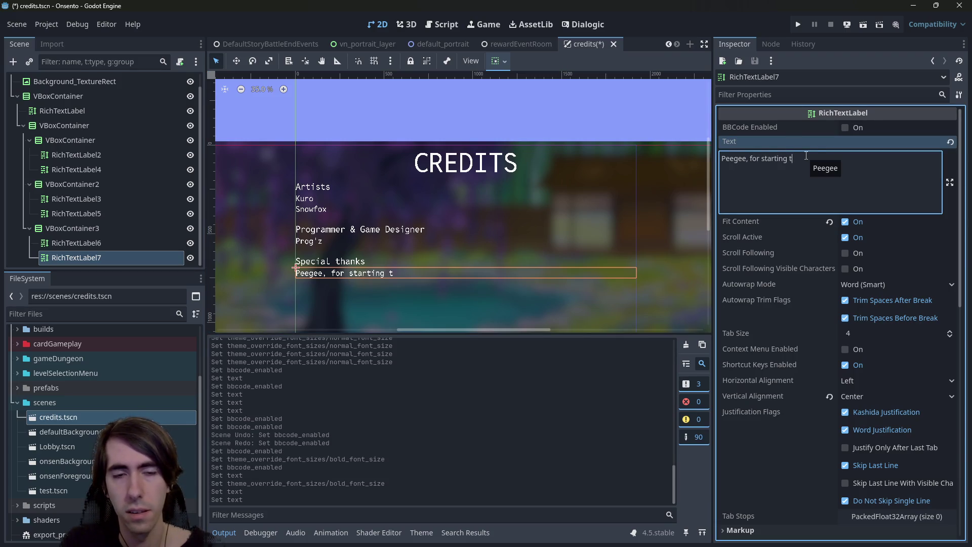
{"action": "type", "text": "with us"}
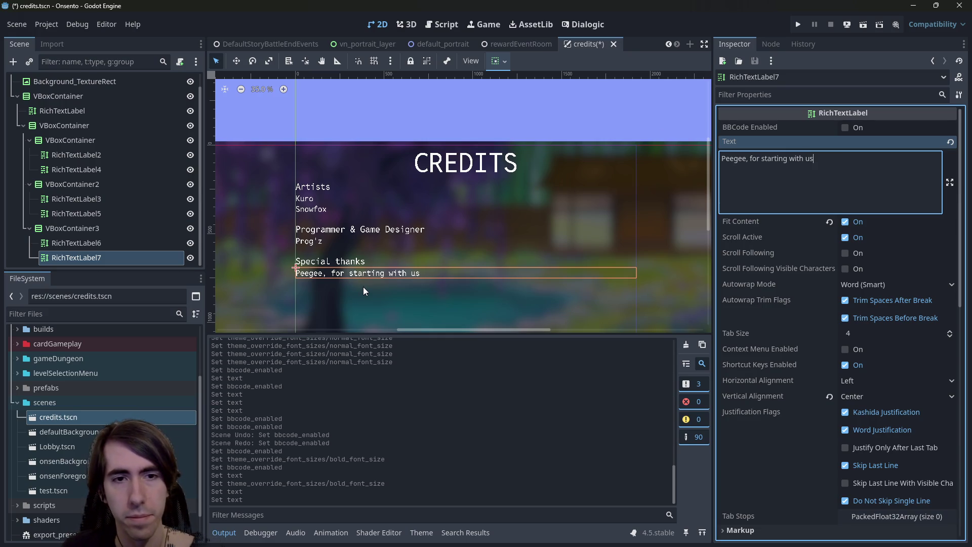
{"action": "left_click_drag", "start_coordinate": [813, 159], "coordinate": [746, 159]}
{"action": "key", "text": "BackSpace"}
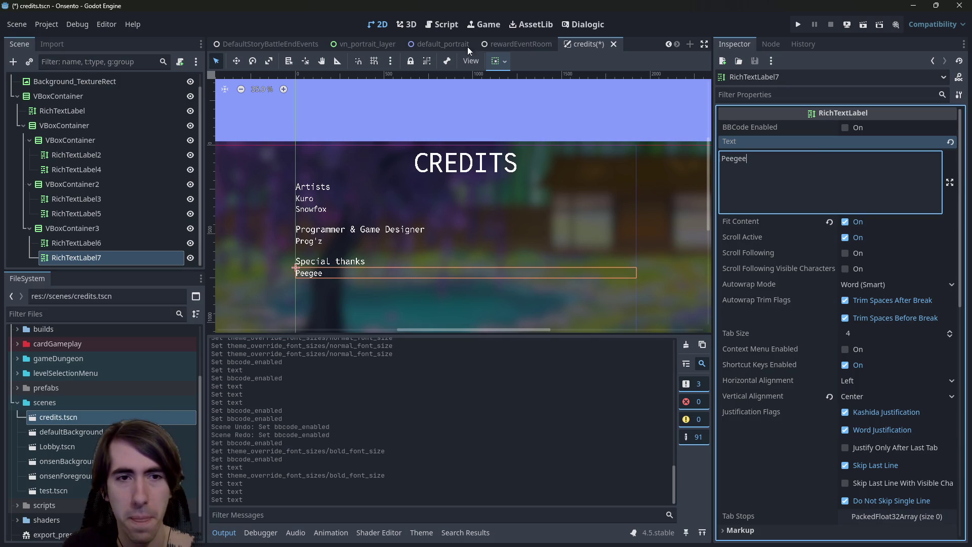
{"action": "scroll", "coordinate": [459, 201], "scroll_direction": "down", "scroll_amount": 1}
{"action": "key", "text": "ctrl+s"}
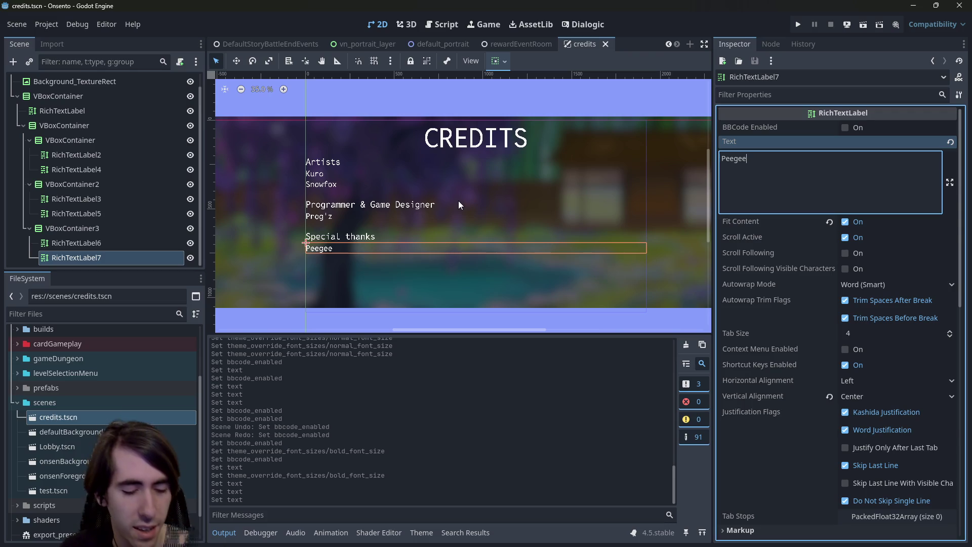
Inspect the Prog'z, Kuro and Snowfox, and CREDITS labels in the viewport.
{"action": "scroll", "coordinate": [346, 261], "scroll_direction": "up", "scroll_amount": 10}
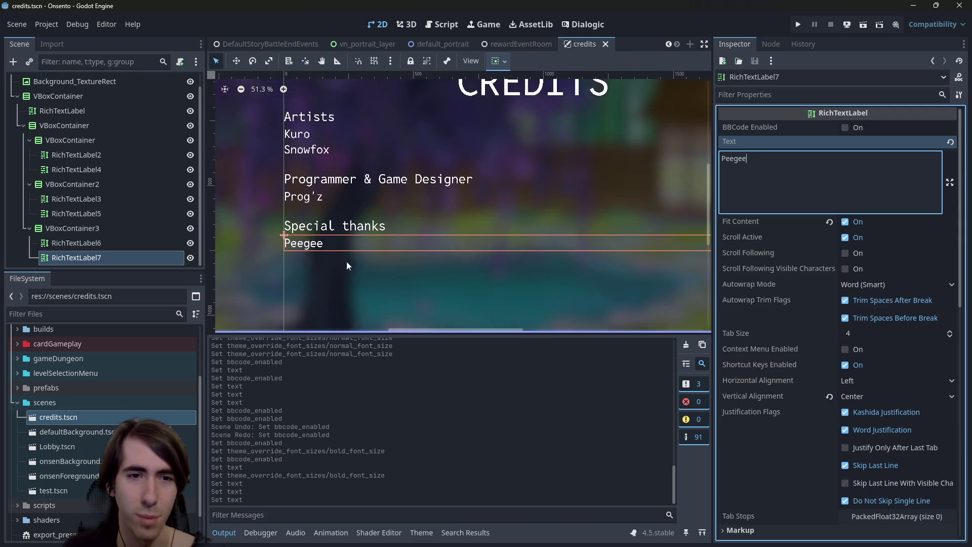
{"action": "scroll", "coordinate": [325, 275], "scroll_direction": "down", "scroll_amount": 1}
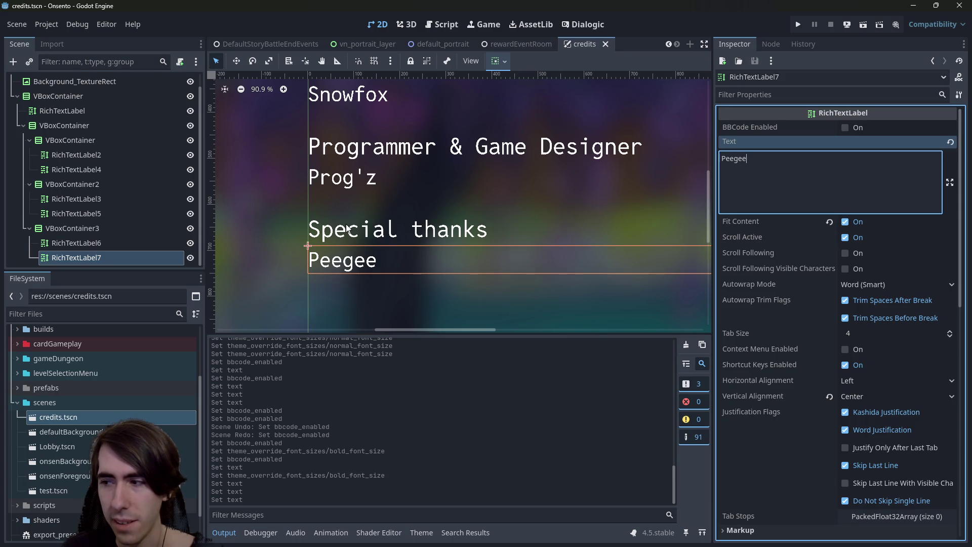
{"action": "scroll", "coordinate": [405, 226], "scroll_direction": "right", "scroll_amount": 1}
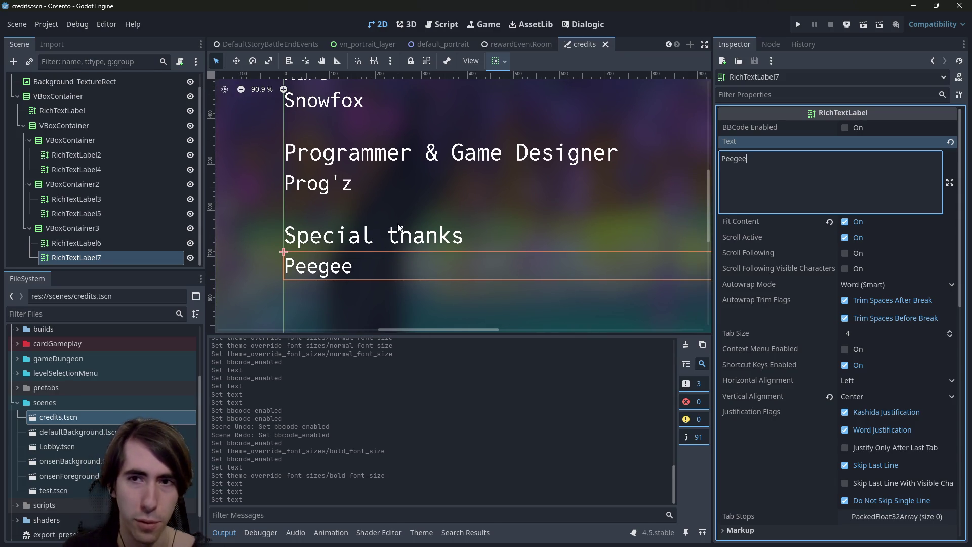
{"action": "scroll", "coordinate": [400, 243], "scroll_direction": "up", "scroll_amount": 1}
{"action": "scroll", "coordinate": [373, 262], "scroll_direction": "down", "scroll_amount": 3}
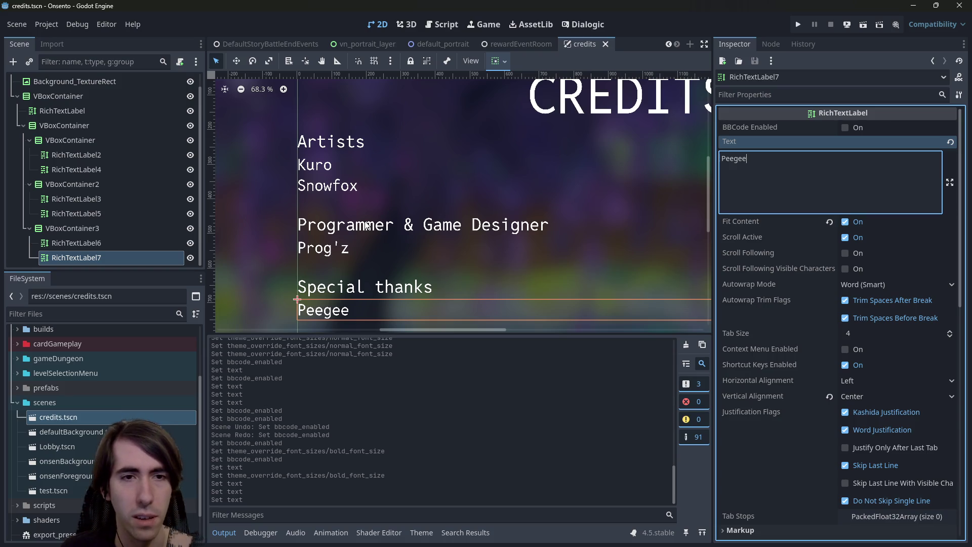
{"action": "scroll", "coordinate": [356, 204], "scroll_direction": "down", "scroll_amount": 3}
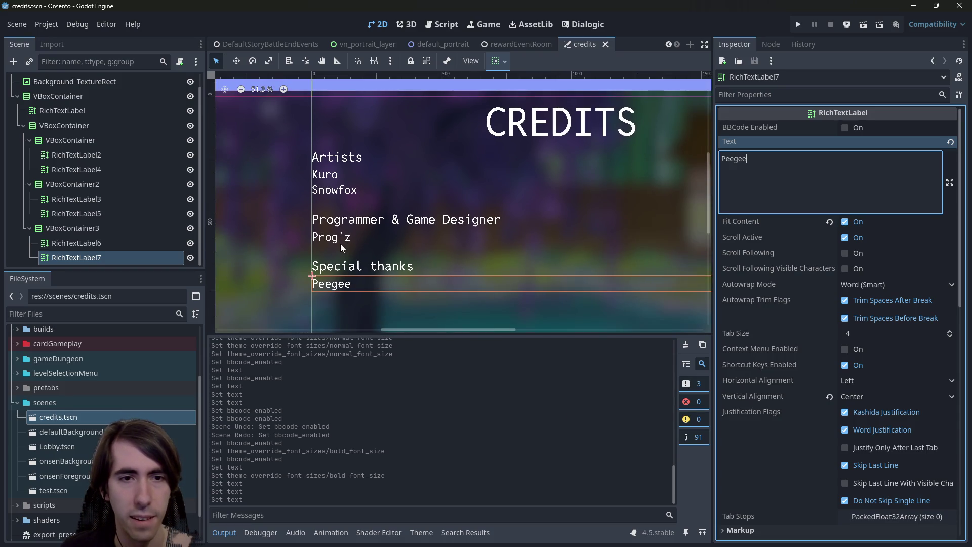
{"action": "left_click", "coordinate": [341, 236]}
{"action": "scroll", "coordinate": [837, 311], "scroll_direction": "up", "scroll_amount": 5}
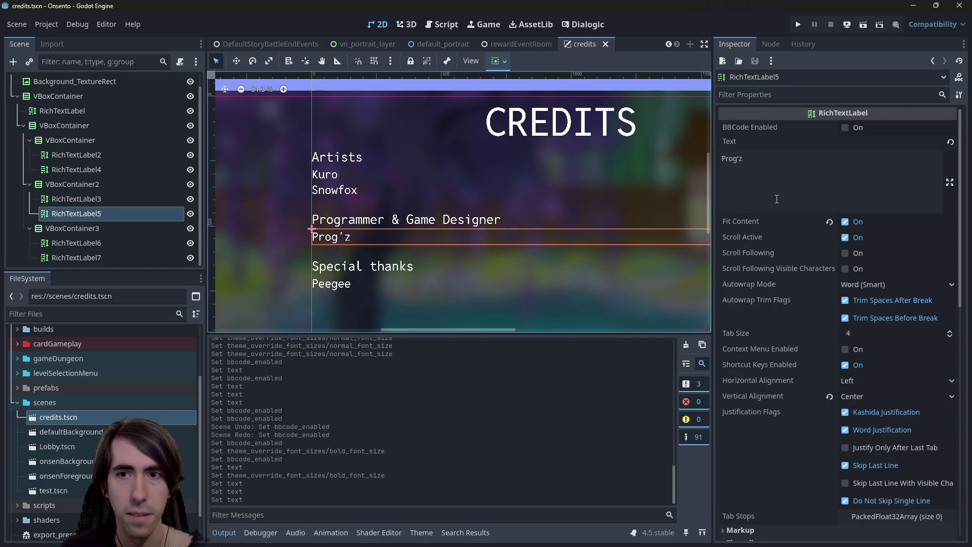
{"action": "left_click", "coordinate": [329, 197]}
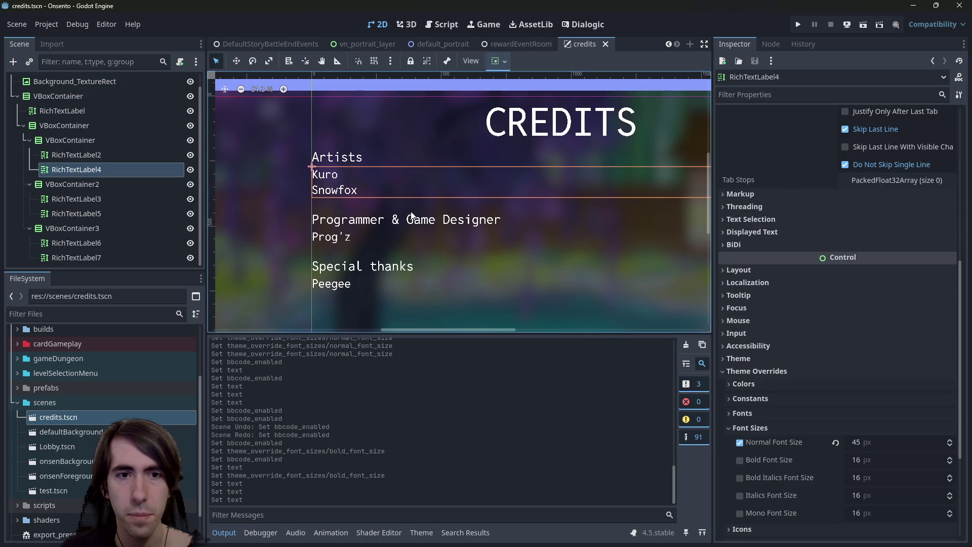
{"action": "scroll", "coordinate": [443, 238], "scroll_direction": "right", "scroll_amount": 2}
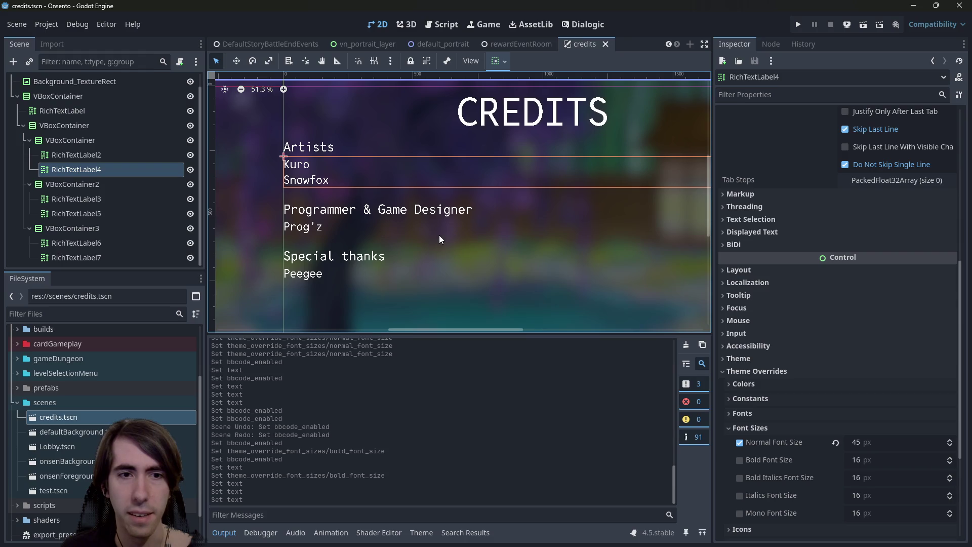
{"action": "scroll", "coordinate": [417, 261], "scroll_direction": "down", "scroll_amount": 1}
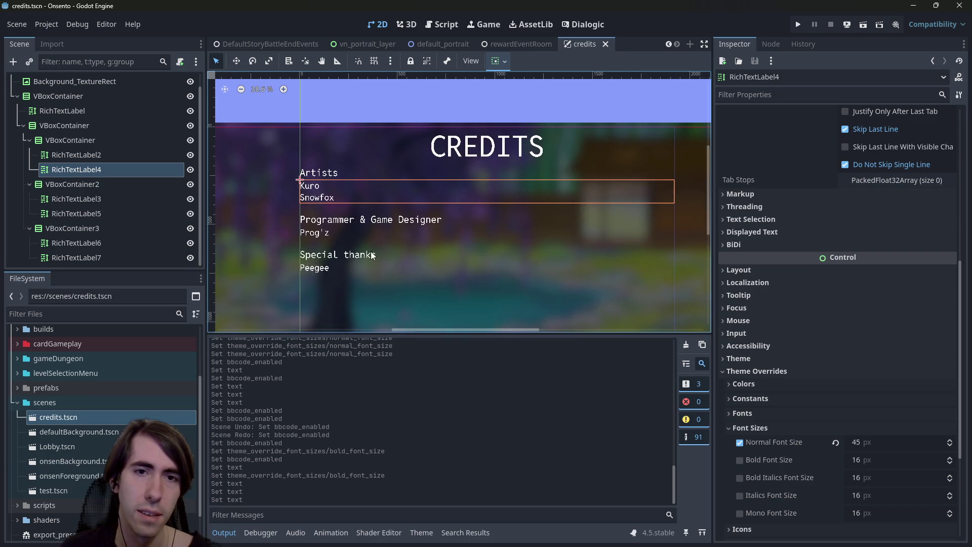
{"action": "left_click", "coordinate": [491, 132]}
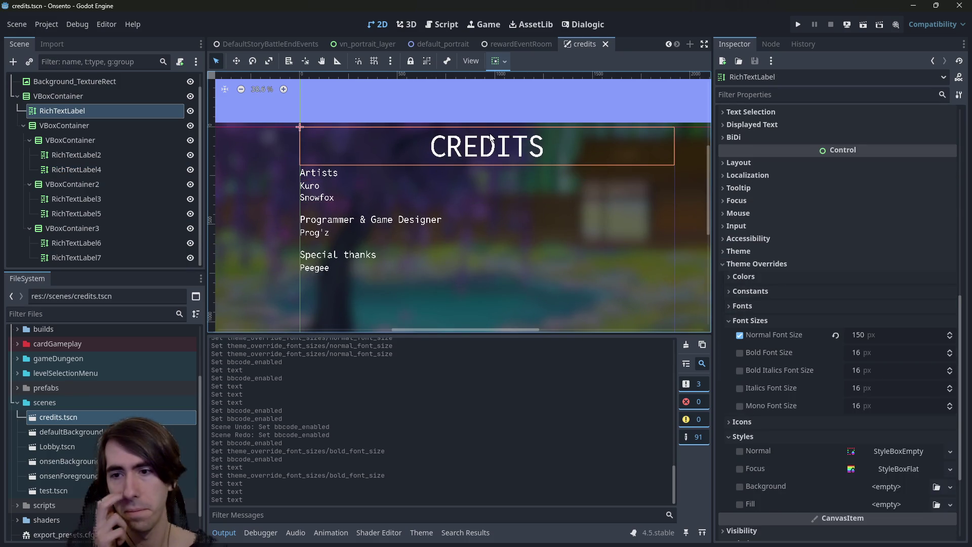
{"action": "scroll", "coordinate": [354, 274], "scroll_direction": "down", "scroll_amount": 2}
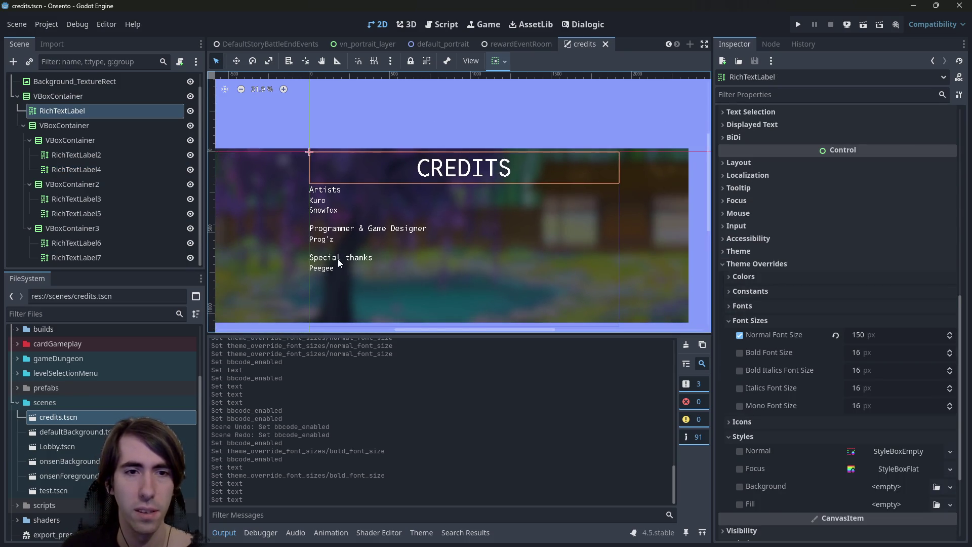
Duplicate the Special thanks section container as VBoxContainer4.
{"action": "left_click", "coordinate": [339, 260]}
{"action": "left_click", "coordinate": [98, 226]}
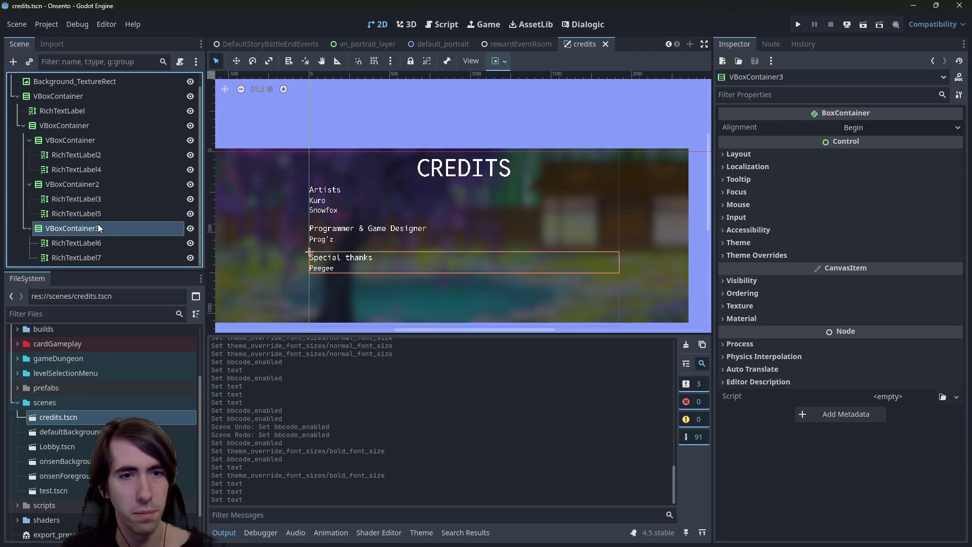
{"action": "key", "text": "ctrl+d"}
{"action": "left_click", "coordinate": [97, 254]}
{"action": "left_click", "coordinate": [97, 234]}
Delete the duplicated section and copy the CREDITS label below the credits list.
{"action": "key", "text": "Delete"}
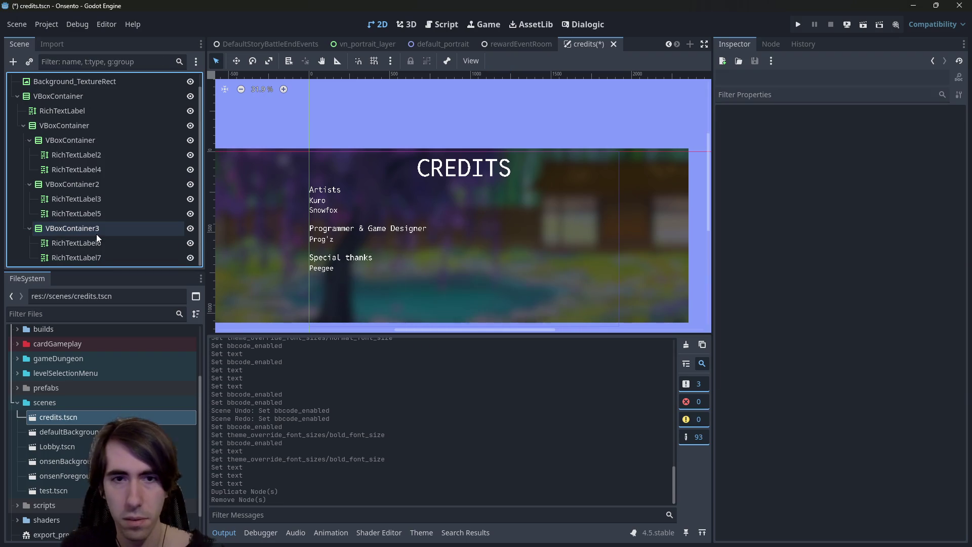
{"action": "left_click", "coordinate": [470, 174]}
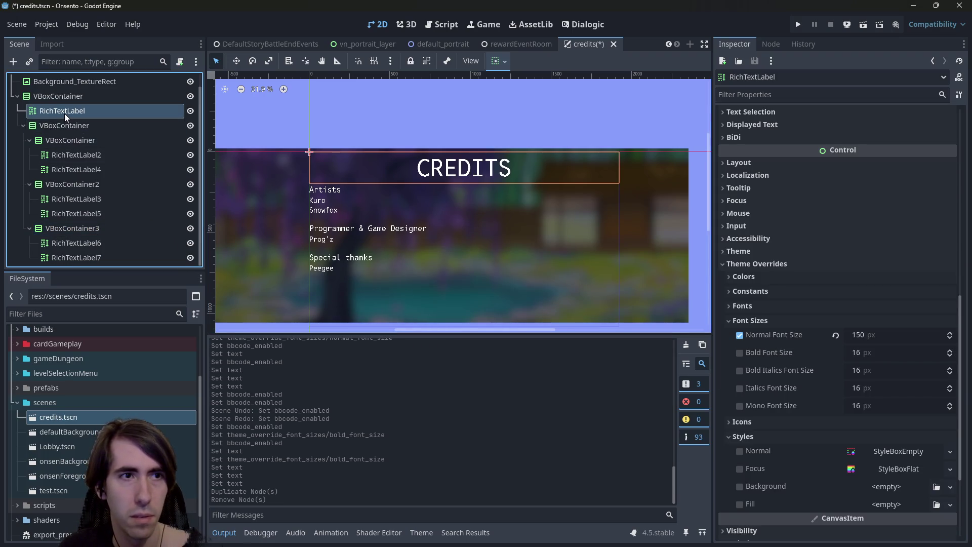
{"action": "key", "text": "ctrl+d"}
{"action": "left_click", "coordinate": [24, 141]}
{"action": "left_click_drag", "start_coordinate": [67, 141], "coordinate": [76, 162]}
Change the copied label's text to 'Join the discord' with a 50 px normal font size.
{"action": "left_click", "coordinate": [871, 167]}
{"action": "key", "text": "ctrl+a"}
{"action": "type", "text": "Join the dsic"}
{"action": "key", "text": "BackSpace"}
{"action": "key", "text": "BackSpace"}
{"action": "key", "text": "BackSpace"}
{"action": "type", "text": "iscord"}
{"action": "scroll", "coordinate": [821, 377], "scroll_direction": "down", "scroll_amount": 6}
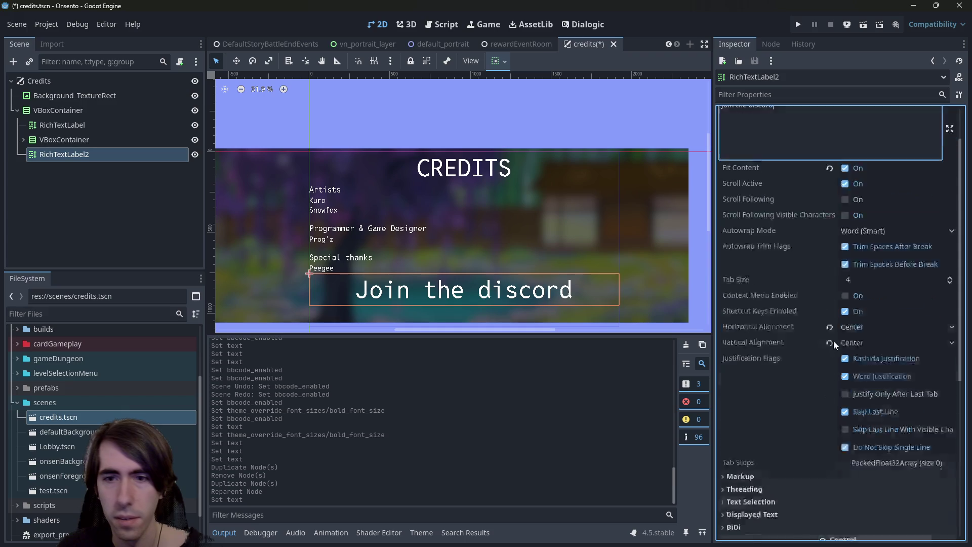
{"action": "left_click", "coordinate": [818, 431]}
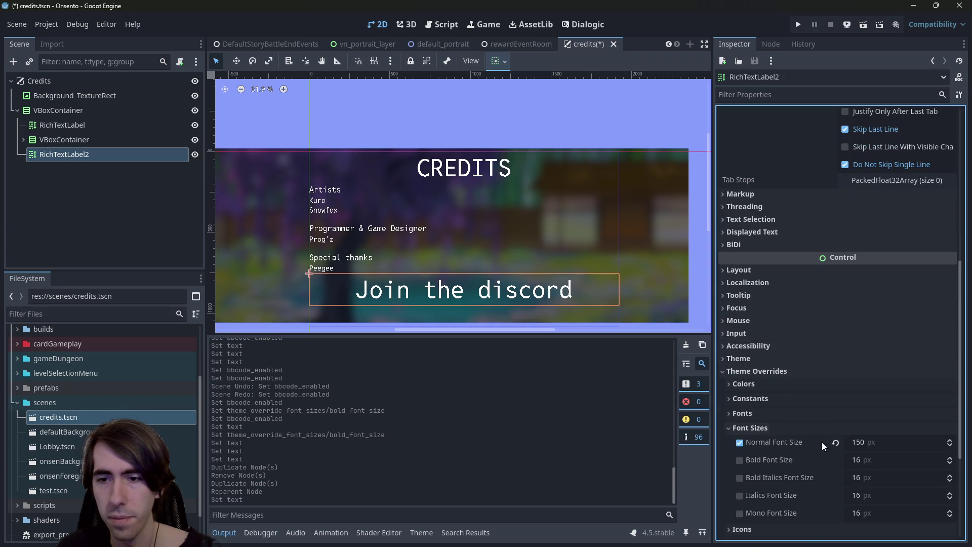
{"action": "left_click", "coordinate": [867, 442]}
{"action": "type", "text": "50"}
{"action": "key", "text": "Return"}
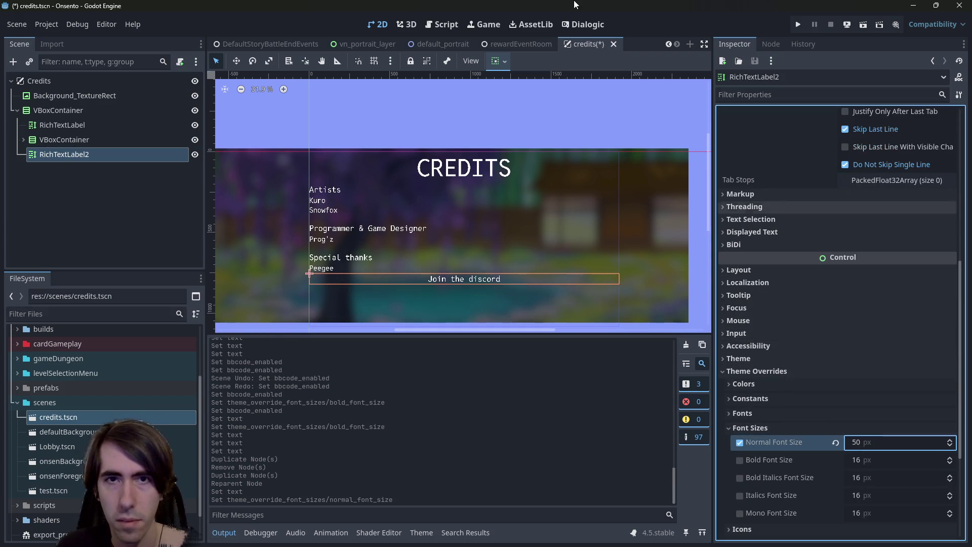
Move the label under the Credits root, anchor it Bottom Wide, and save.
{"action": "left_click", "coordinate": [499, 61]}
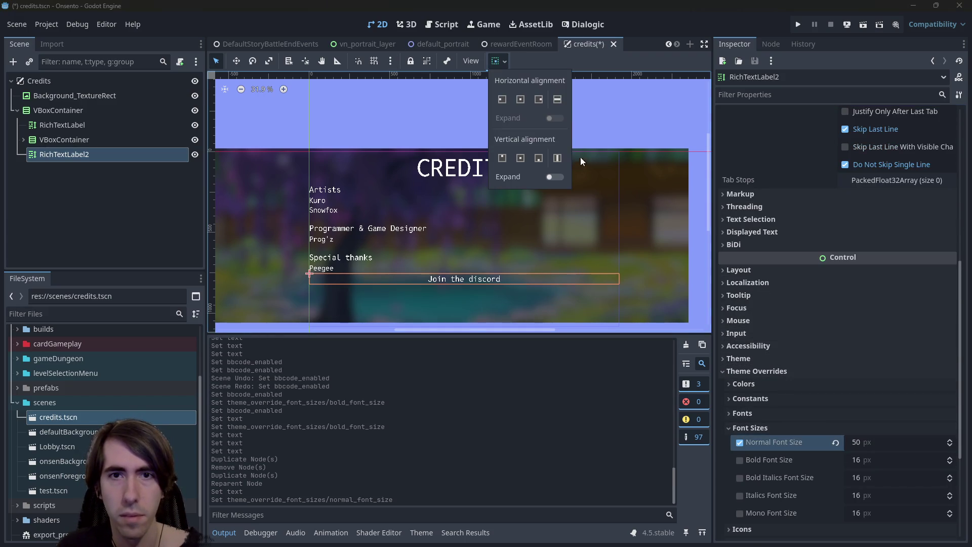
{"action": "left_click", "coordinate": [554, 176]}
{"action": "left_click", "coordinate": [554, 177]}
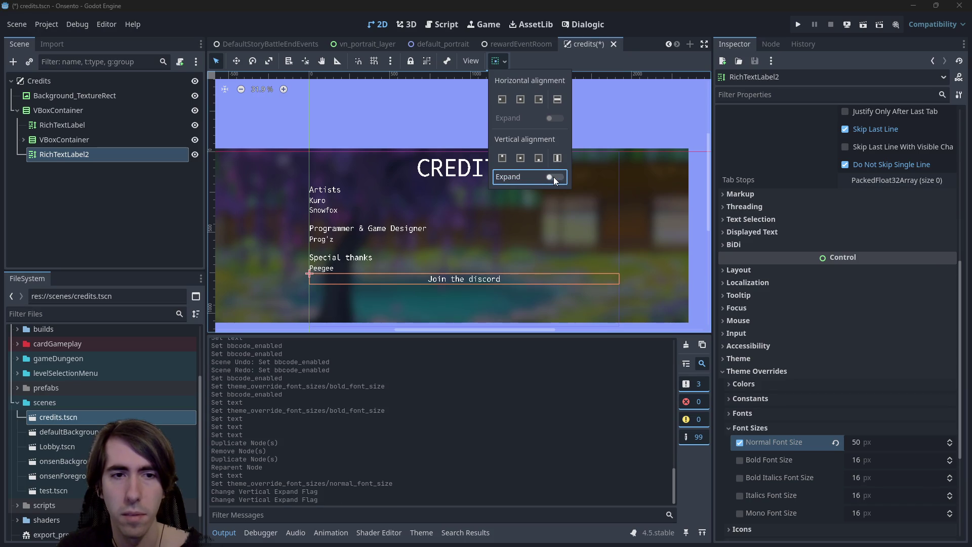
{"action": "mouse_move", "coordinate": [96, 153]}
{"action": "left_mouse_down"}
{"action": "mouse_move", "coordinate": [96, 104]}
{"action": "mouse_move", "coordinate": [58, 133]}
{"action": "left_mouse_up"}
{"action": "left_click", "coordinate": [534, 62]}
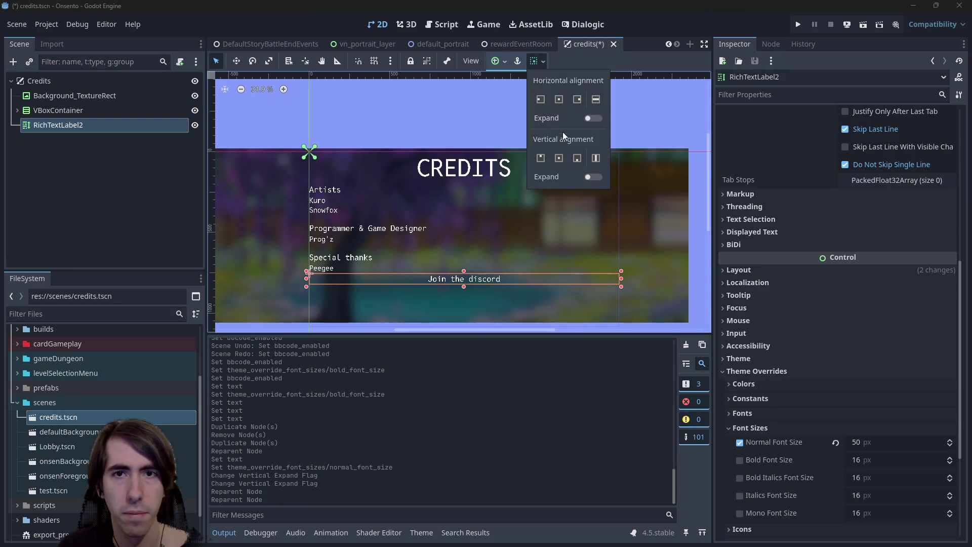
{"action": "left_click", "coordinate": [498, 61]}
{"action": "left_click", "coordinate": [499, 61]}
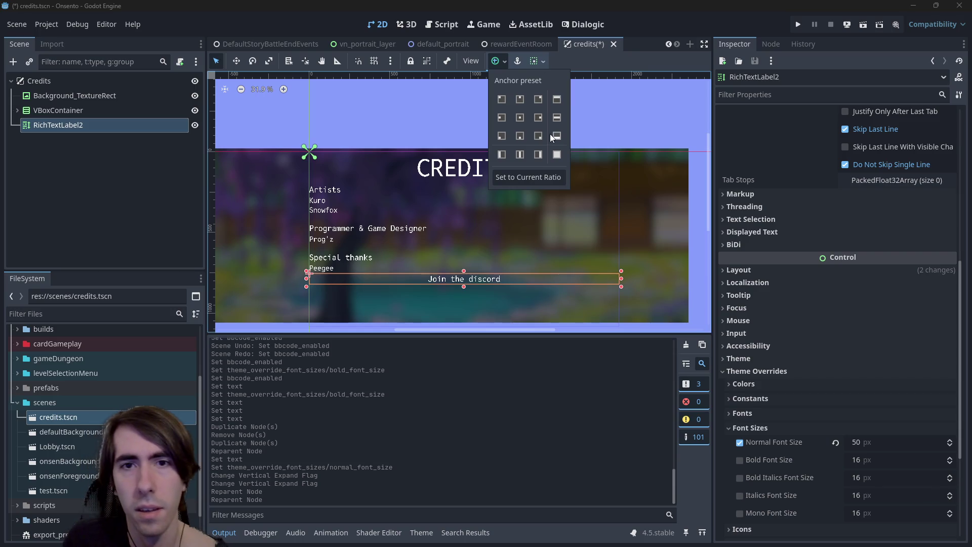
{"action": "left_click", "coordinate": [557, 136]}
{"action": "left_click", "coordinate": [476, 253]}
{"action": "scroll", "coordinate": [480, 239], "scroll_direction": "up", "scroll_amount": 5}
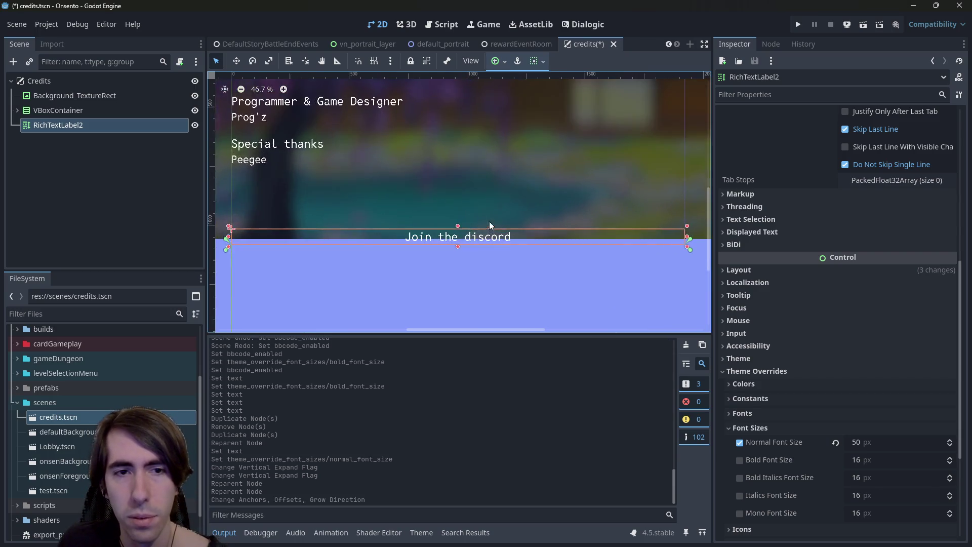
{"action": "scroll", "coordinate": [480, 239], "scroll_direction": "down", "scroll_amount": 4}
{"action": "key", "text": "ctrl+s"}
Reapply the Bottom Wide anchor preset and run the game to test the credits.
{"action": "left_click", "coordinate": [506, 60]}
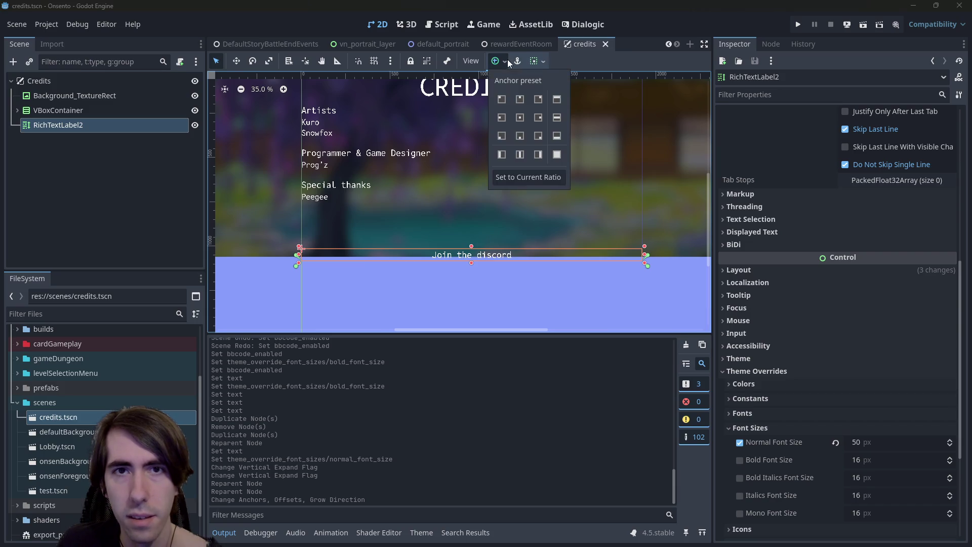
{"action": "left_click", "coordinate": [556, 140]}
{"action": "left_click", "coordinate": [556, 141]}
{"action": "left_click", "coordinate": [556, 141]}
{"action": "left_click", "coordinate": [556, 141]}
{"action": "left_click", "coordinate": [556, 141]}
{"action": "left_click", "coordinate": [519, 156]}
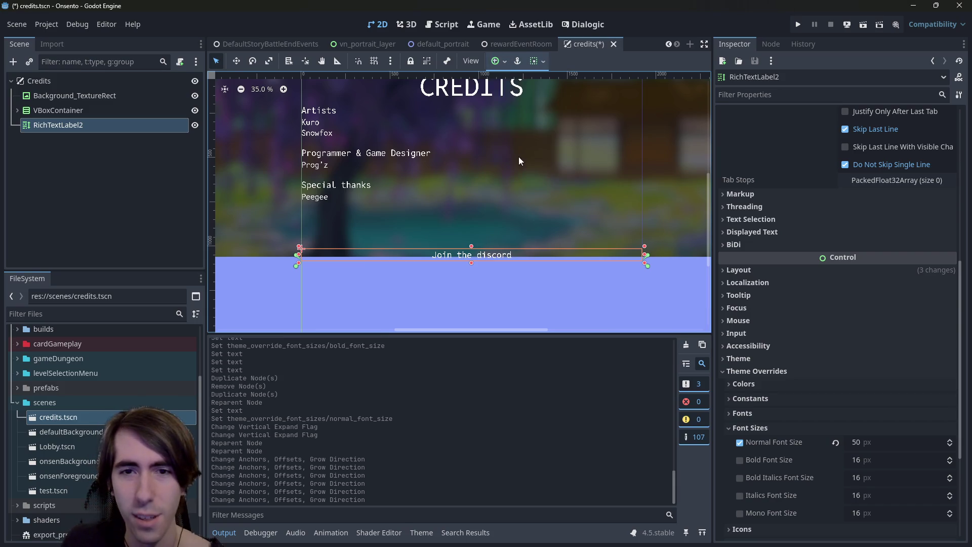
{"action": "scroll", "coordinate": [801, 291], "scroll_direction": "up", "scroll_amount": 5}
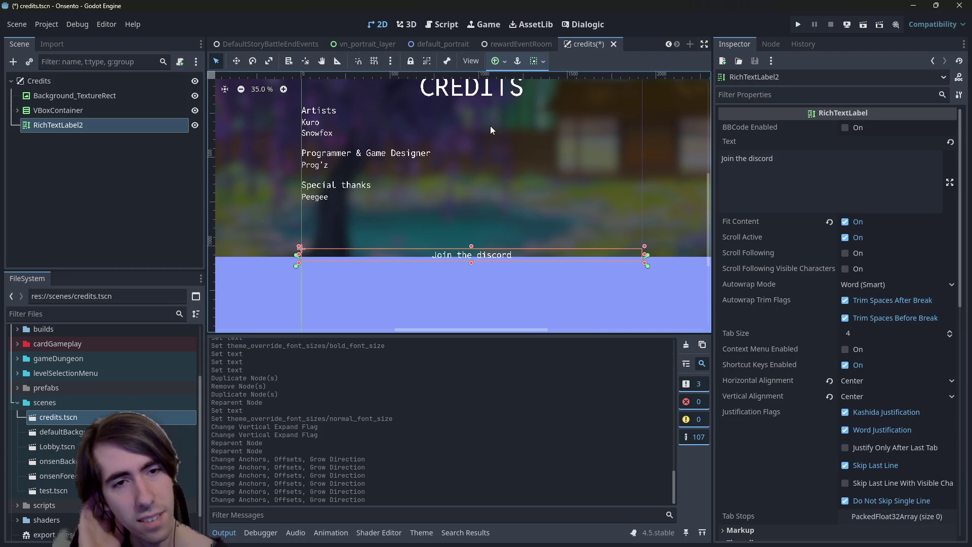
{"action": "left_click", "coordinate": [863, 24]}
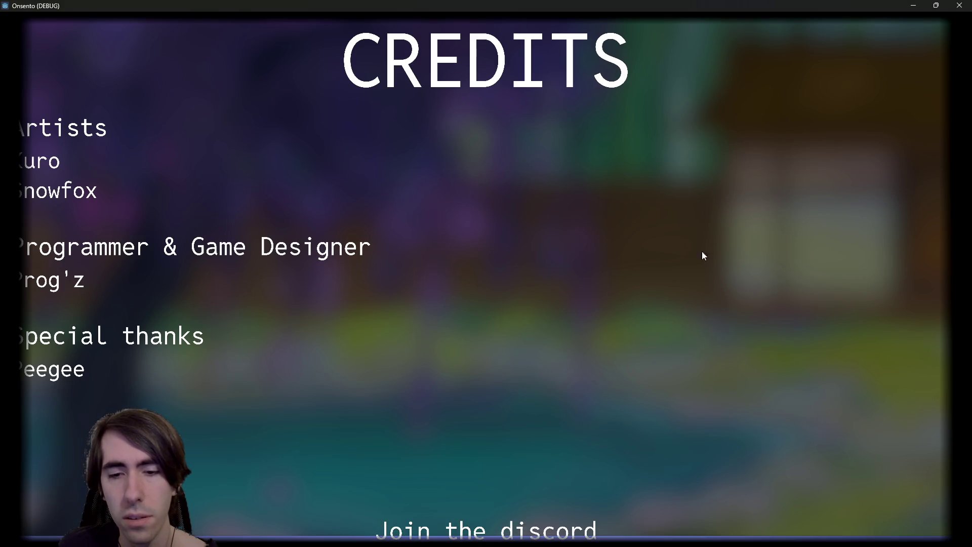
Close the game and try Fill and Expand sizing flags on the background TextureRect.
{"action": "left_click", "coordinate": [960, 5]}
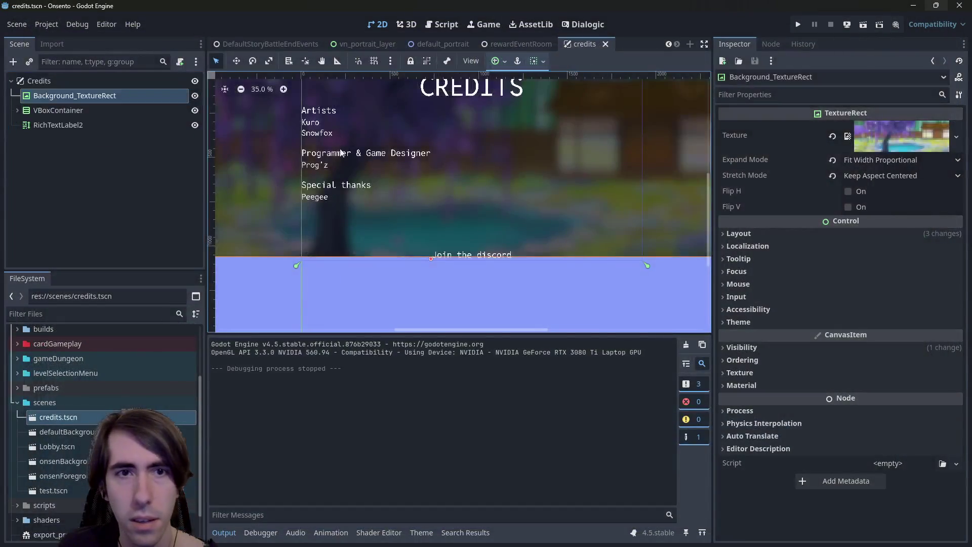
{"action": "left_click", "coordinate": [86, 84]}
{"action": "left_click", "coordinate": [77, 96]}
{"action": "left_click", "coordinate": [542, 60]}
{"action": "left_click", "coordinate": [591, 171]}
{"action": "left_click", "coordinate": [591, 171]}
{"action": "left_click", "coordinate": [595, 160]}
{"action": "left_click", "coordinate": [597, 99]}
{"action": "left_click", "coordinate": [593, 118]}
{"action": "left_click", "coordinate": [593, 118]}
{"action": "left_click", "coordinate": [522, 89]}
Save, then inspect the background's Layout and Transform position properties.
{"action": "key", "text": "ctrl+s"}
{"action": "scroll", "coordinate": [424, 176], "scroll_direction": "up", "scroll_amount": 10}
{"action": "scroll", "coordinate": [607, 158], "scroll_direction": "down", "scroll_amount": 2}
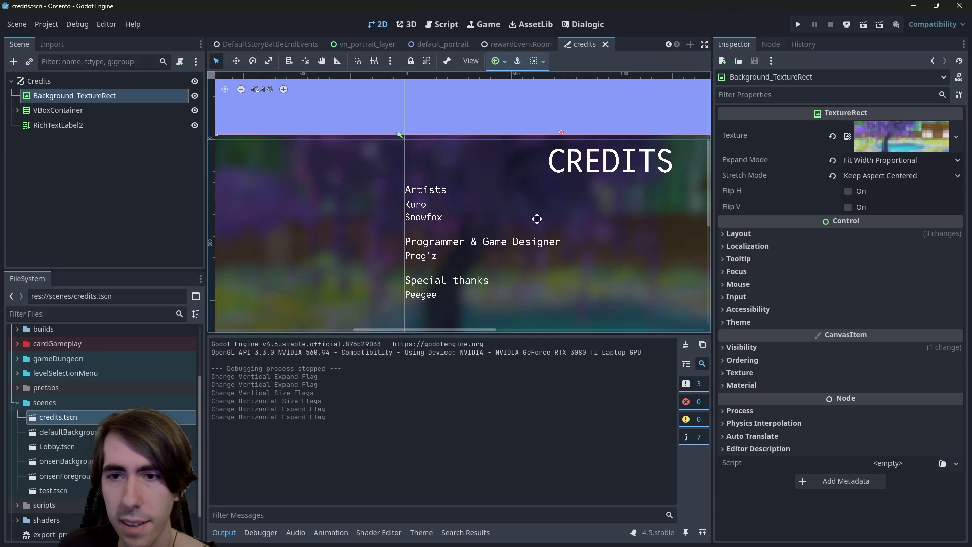
{"action": "left_click", "coordinate": [803, 349]}
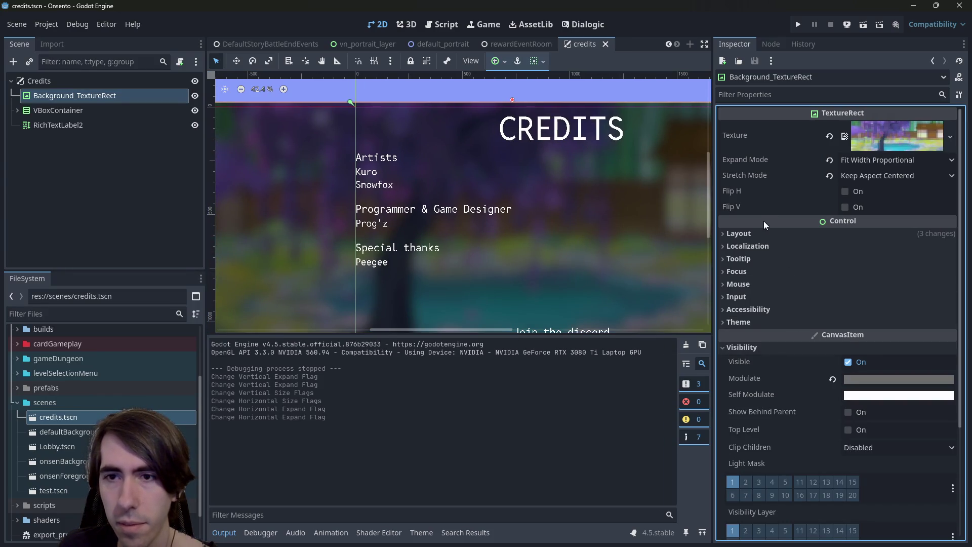
{"action": "left_click", "coordinate": [754, 233]}
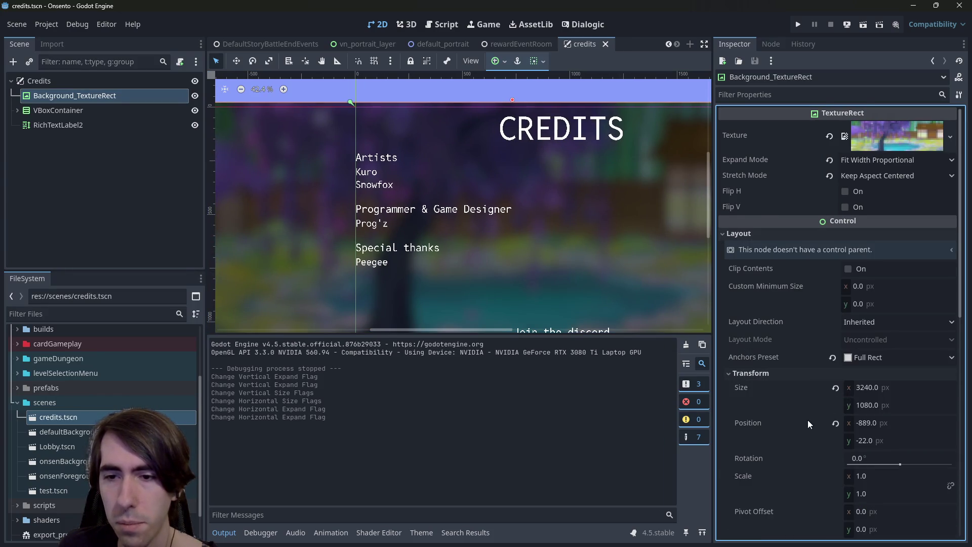
{"action": "scroll", "coordinate": [842, 388], "scroll_direction": "down", "scroll_amount": 2}
{"action": "left_click", "coordinate": [836, 370]}
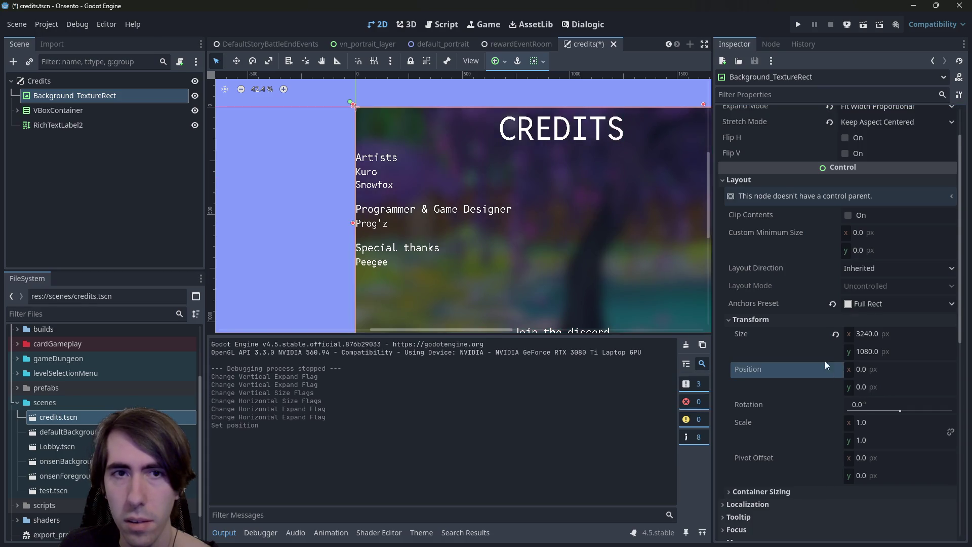
{"action": "scroll", "coordinate": [473, 152], "scroll_direction": "down", "scroll_amount": 3}
{"action": "scroll", "coordinate": [482, 181], "scroll_direction": "up", "scroll_amount": 1}
{"action": "key", "text": "ctrl+z"}
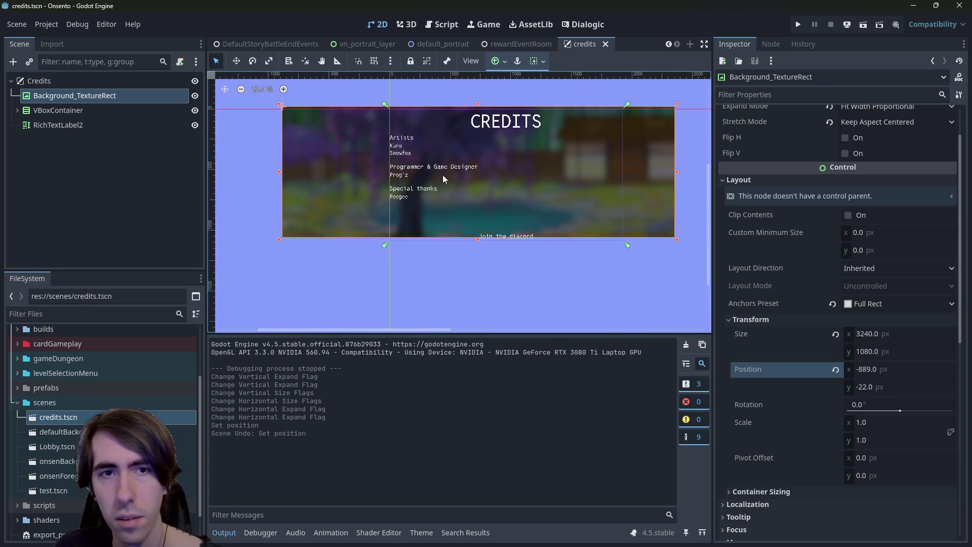
{"action": "scroll", "coordinate": [443, 174], "scroll_direction": "up", "scroll_amount": 1}
Set the background's Position y to 0 and save the scene.
{"action": "left_click", "coordinate": [864, 387]}
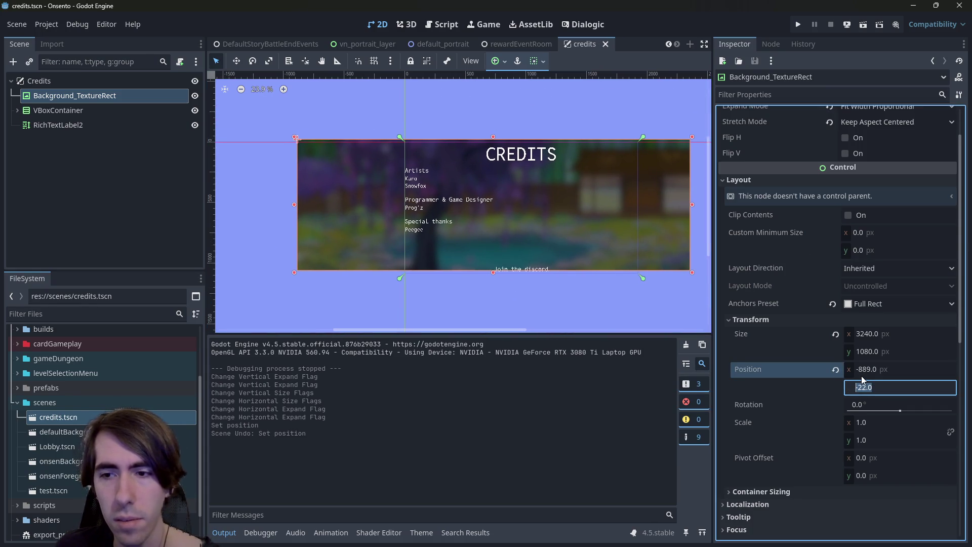
{"action": "type", "text": "0"}
{"action": "key", "text": "Return"}
{"action": "key", "text": "ctrl+s"}
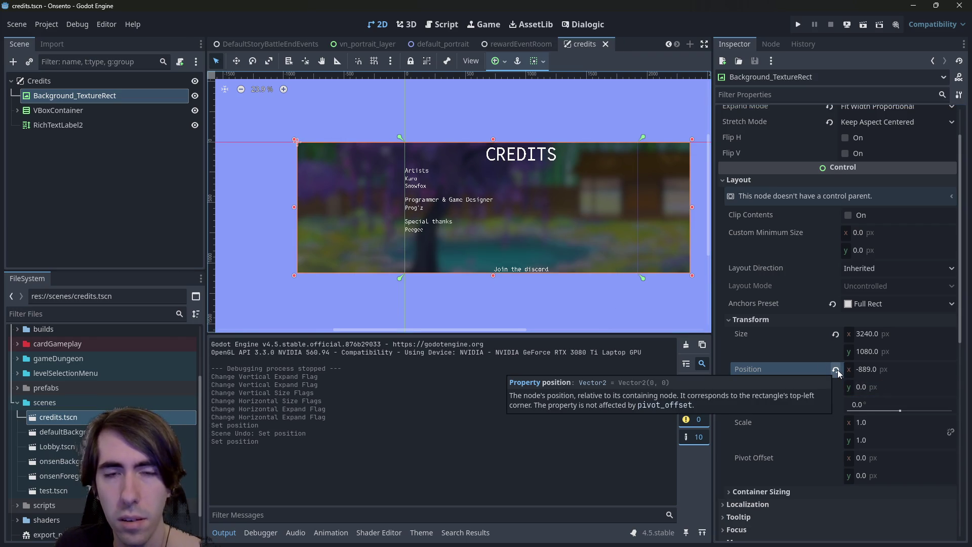
{"action": "left_click", "coordinate": [836, 370]}
{"action": "key", "text": "ctrl+z"}
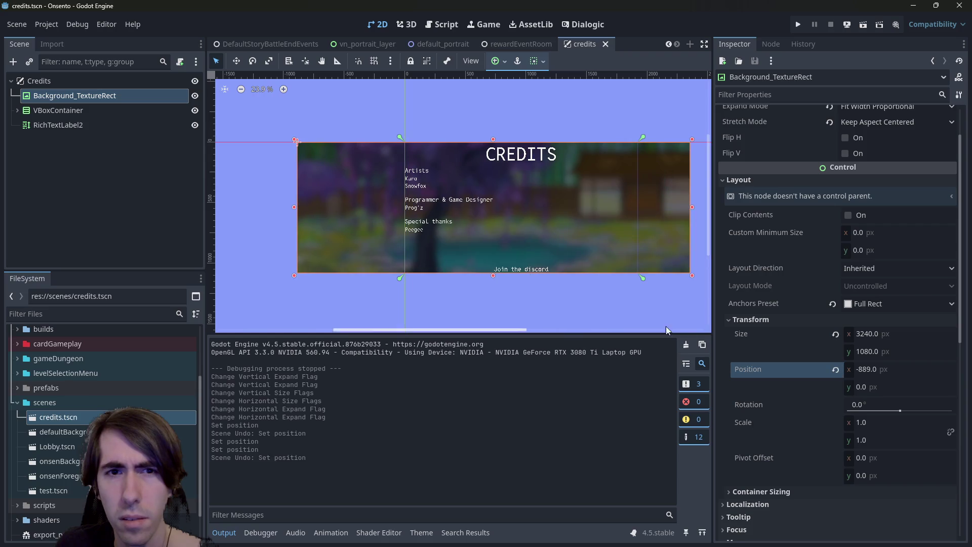
Apply the Full Rect anchor preset to the background and save the scene.
{"action": "left_click", "coordinate": [499, 60]}
{"action": "left_click", "coordinate": [556, 155]}
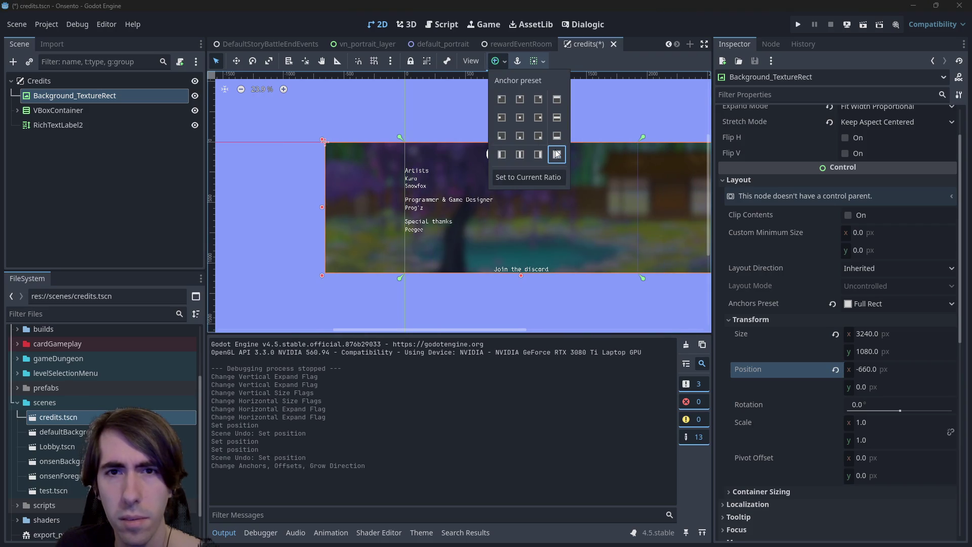
{"action": "left_click", "coordinate": [462, 5]}
{"action": "key", "text": "ctrl+s"}
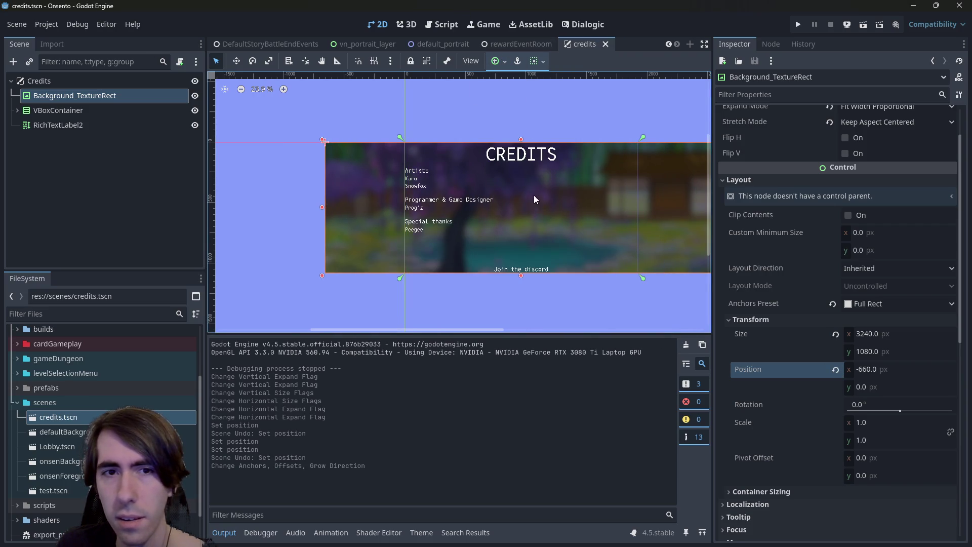
{"action": "scroll", "coordinate": [492, 257], "scroll_direction": "up", "scroll_amount": 5}
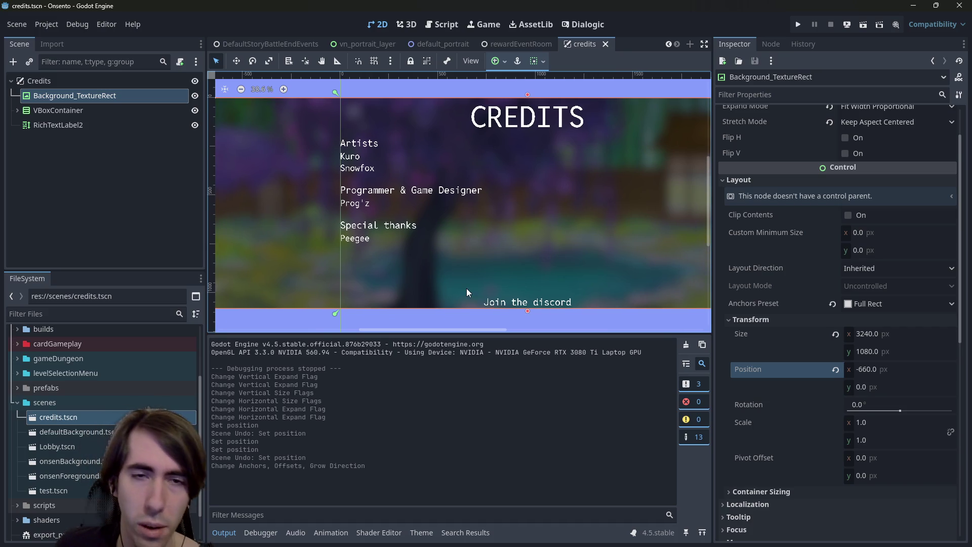
{"action": "scroll", "coordinate": [459, 273], "scroll_direction": "left", "scroll_amount": 1}
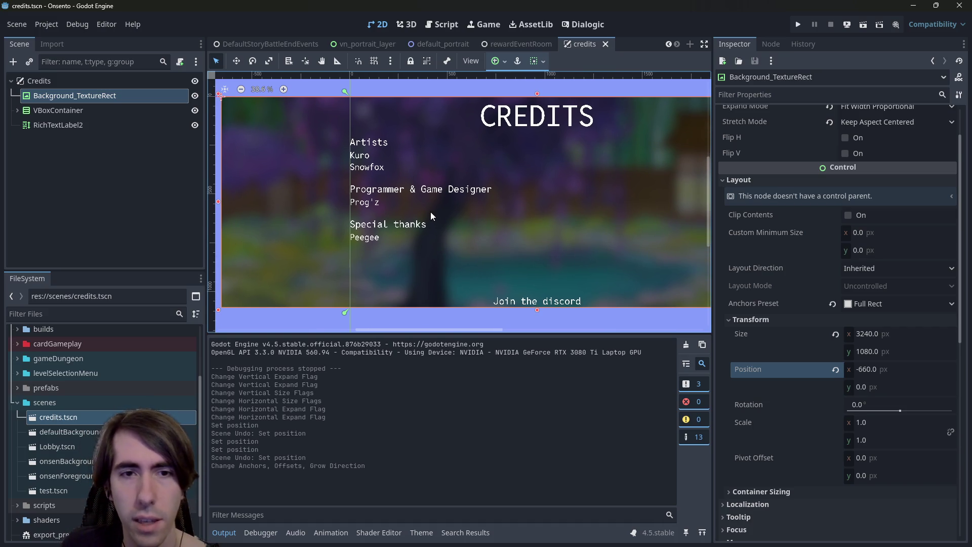
{"action": "left_click", "coordinate": [515, 301]}
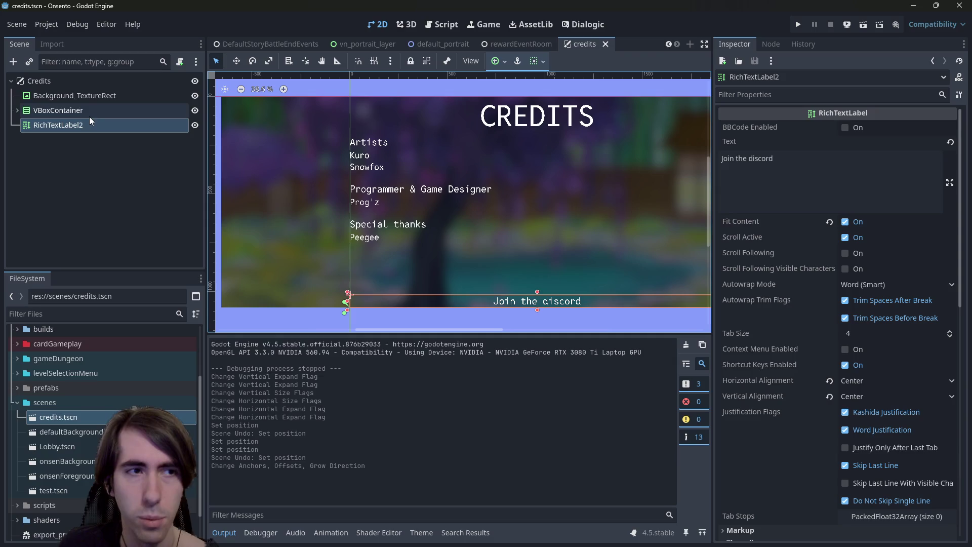
{"action": "key", "text": "ctrl+s"}
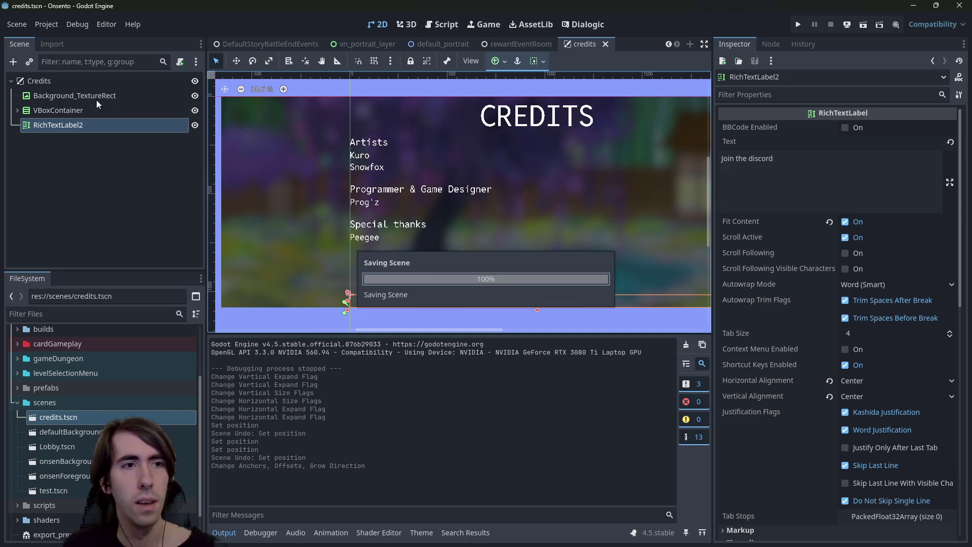
Try adding a Button under Credits holding the discord label, then undo and redo the changes.
{"action": "right_click", "coordinate": [59, 82]}
{"action": "left_click", "coordinate": [74, 87]}
{"action": "type", "text": "button"}
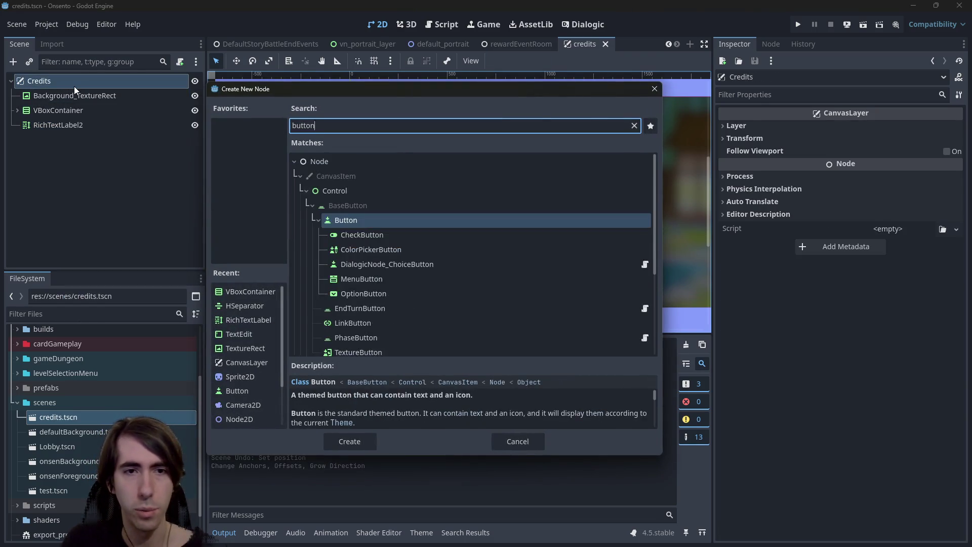
{"action": "key", "text": "Return"}
{"action": "left_click_drag", "start_coordinate": [100, 132], "coordinate": [86, 140]}
{"action": "key", "text": "ctrl+z"}
{"action": "key", "text": "ctrl+z"}
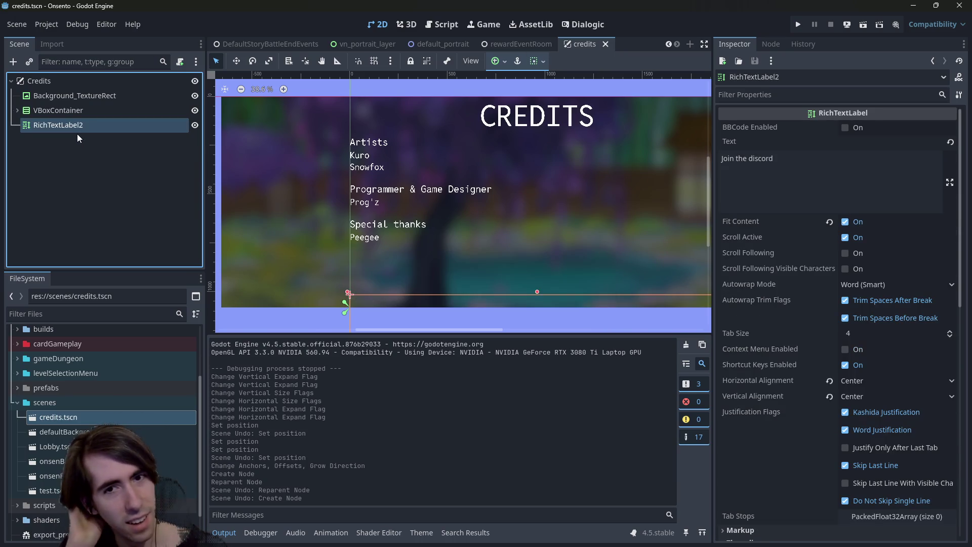
{"action": "scroll", "coordinate": [278, 235], "scroll_direction": "down", "scroll_amount": 2}
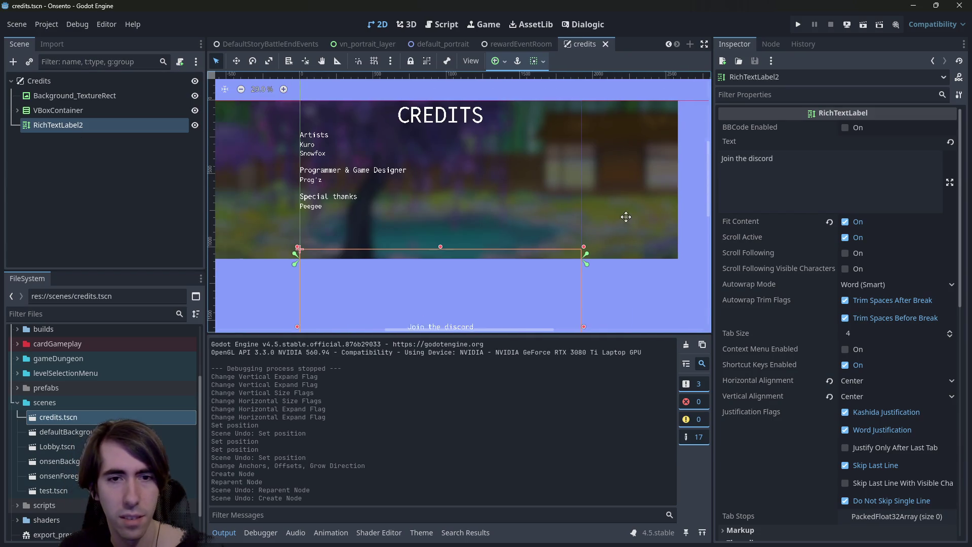
{"action": "key", "text": "ctrl+z"}
{"action": "key", "text": "ctrl+shift+z"}
{"action": "key", "text": "ctrl+shift+z"}
{"action": "key", "text": "ctrl+z"}
{"action": "key", "text": "ctrl+shift+z"}
{"action": "key", "text": "ctrl+z"}
Recreate the Button under Credits, anchor it Bottom Wide, and nest the Join the discord label inside.
{"action": "left_click", "coordinate": [109, 84]}
{"action": "key", "text": "ctrl+a"}
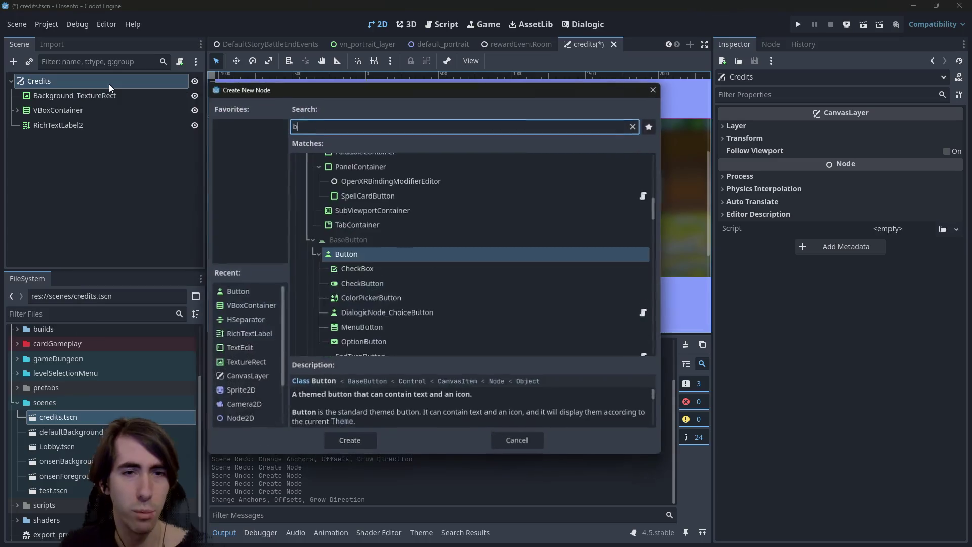
{"action": "type", "text": "button"}
{"action": "key", "text": "Return"}
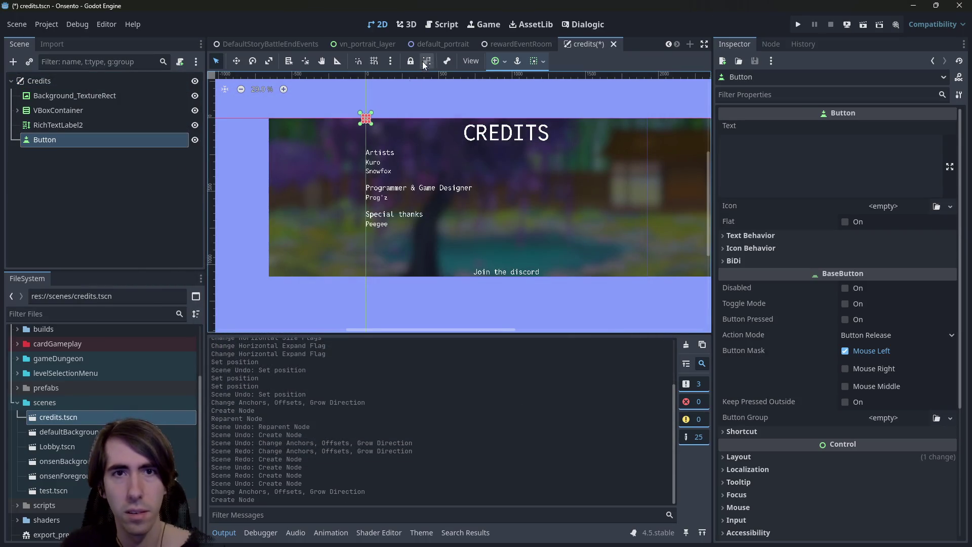
{"action": "left_click", "coordinate": [504, 61]}
{"action": "left_click", "coordinate": [556, 136]}
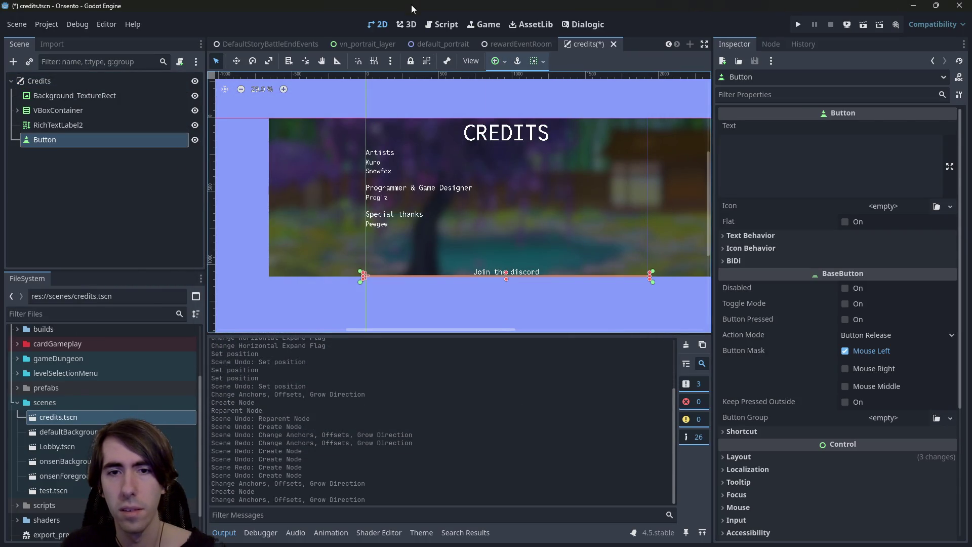
{"action": "left_click_drag", "start_coordinate": [83, 128], "coordinate": [84, 141]}
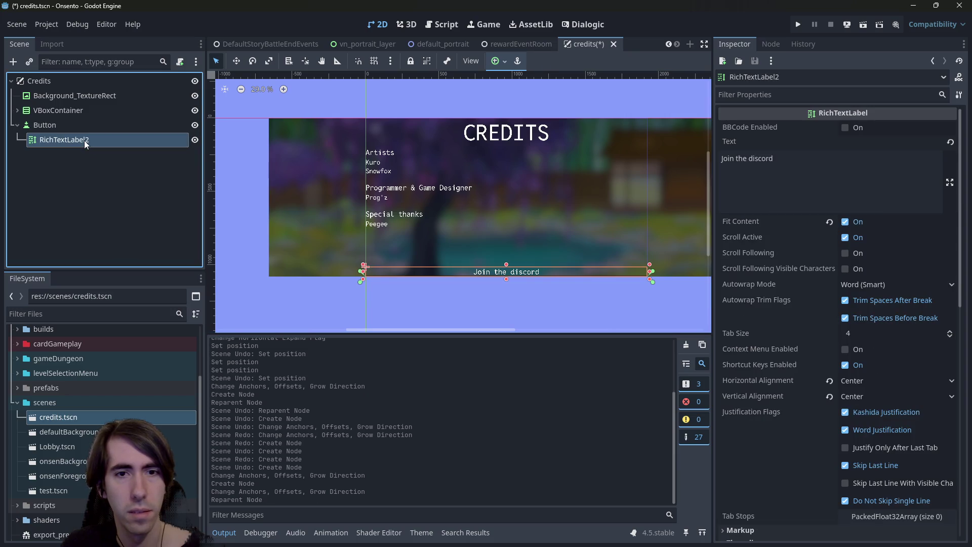
Inspect the Button node and its theme overrides alongside the Join the discord label.
{"action": "left_click", "coordinate": [76, 128]}
{"action": "left_click", "coordinate": [83, 138]}
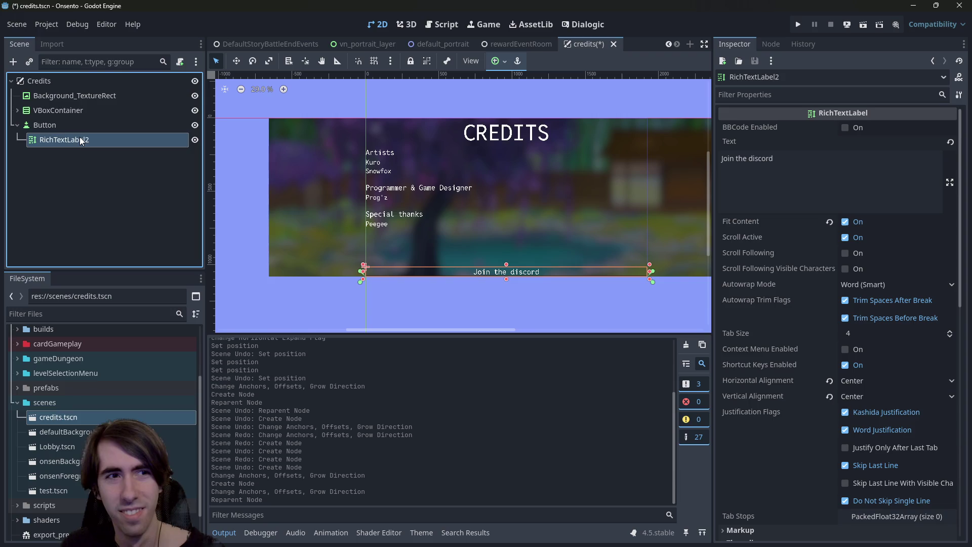
{"action": "left_click", "coordinate": [80, 138]}
{"action": "left_click", "coordinate": [58, 129]}
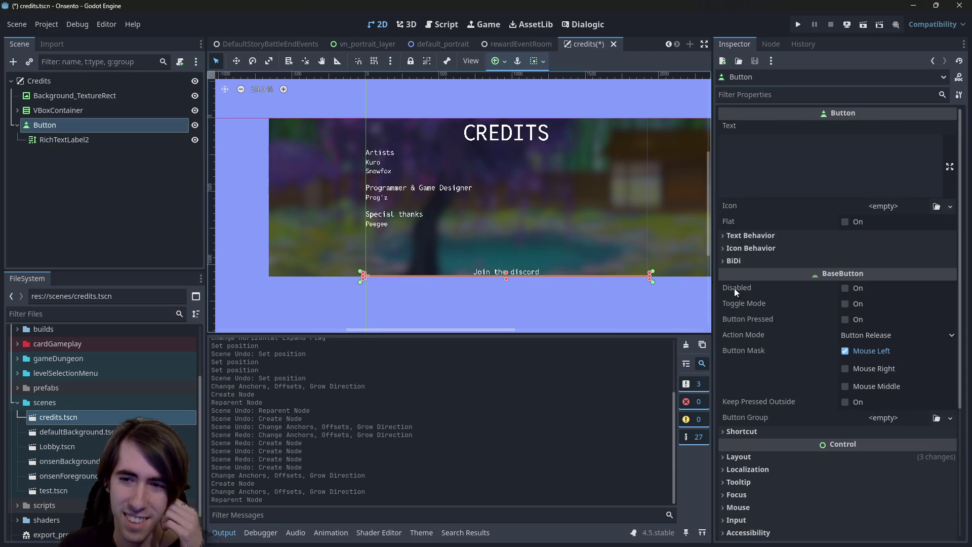
{"action": "scroll", "coordinate": [812, 359], "scroll_direction": "down", "scroll_amount": 3}
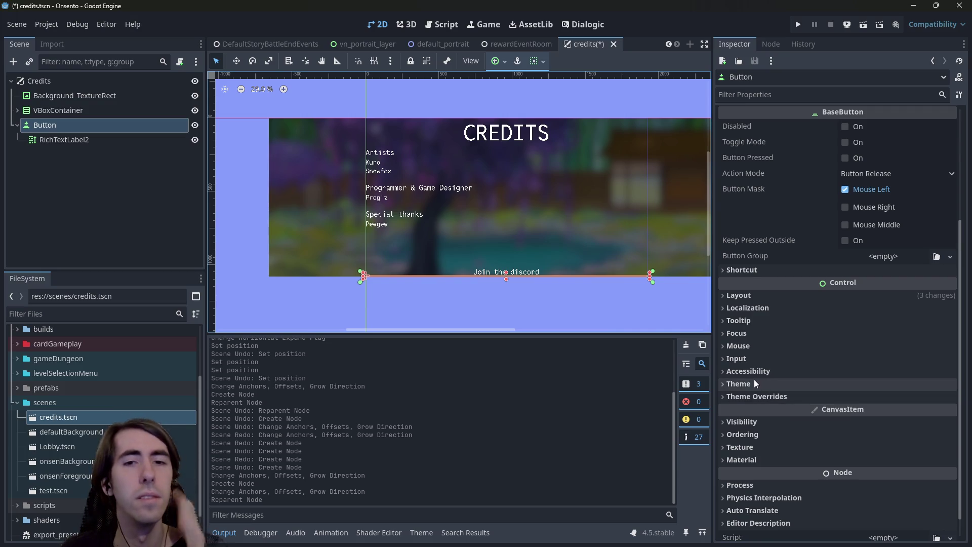
{"action": "left_click", "coordinate": [785, 397]}
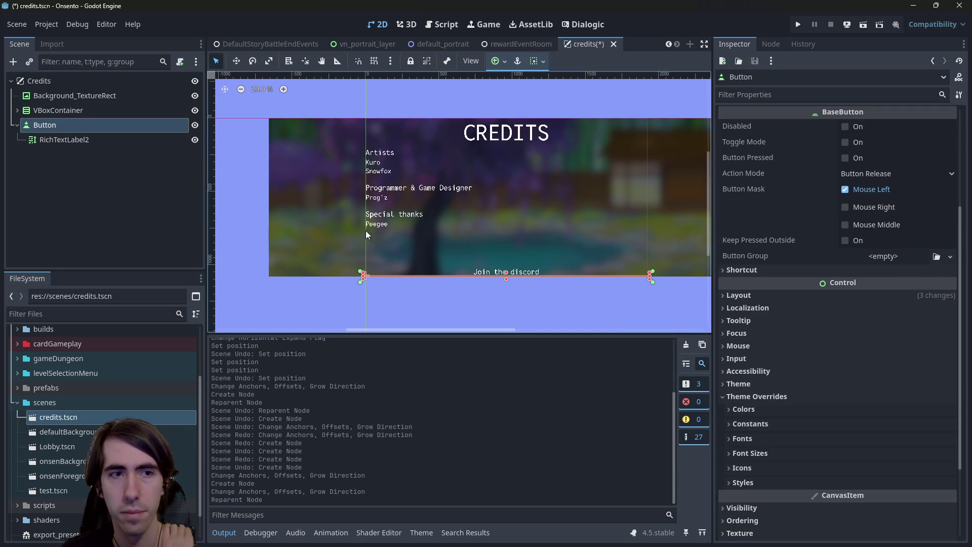
Move the Join the discord label back under Credits and delete the Button node.
{"action": "left_click", "coordinate": [95, 141]}
{"action": "left_click", "coordinate": [79, 126]}
{"action": "left_click", "coordinate": [92, 139]}
{"action": "left_click", "coordinate": [87, 127]}
{"action": "left_click_drag", "start_coordinate": [87, 137], "coordinate": [63, 119]}
{"action": "left_click", "coordinate": [72, 137]}
{"action": "key", "text": "Delete"}
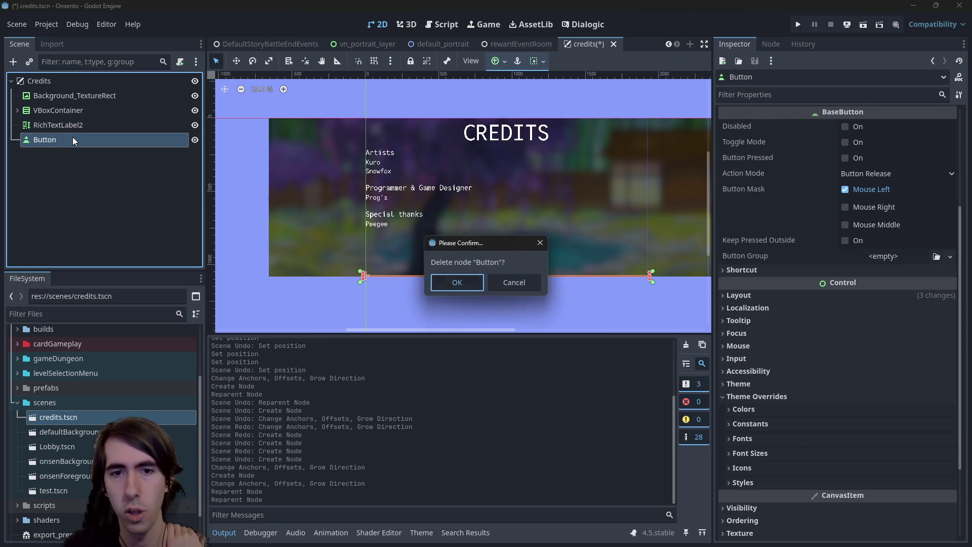
{"action": "key", "text": "Return"}
Save the credits scene and run it to preview the result.
{"action": "scroll", "coordinate": [467, 283], "scroll_direction": "up", "scroll_amount": 5}
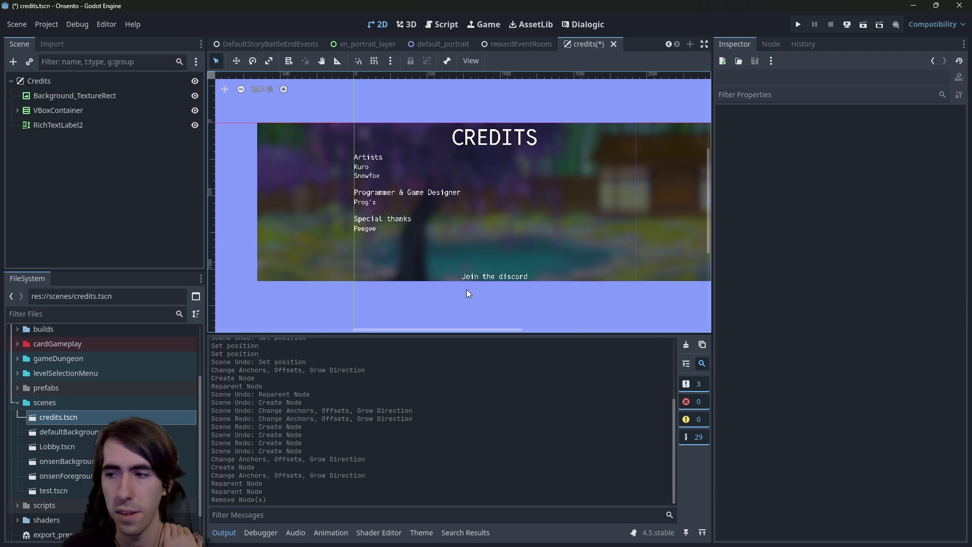
{"action": "left_click_drag", "start_coordinate": [482, 269], "coordinate": [487, 291]}
{"action": "key", "text": "ctrl+s"}
{"action": "scroll", "coordinate": [389, 222], "scroll_direction": "up", "scroll_amount": 2}
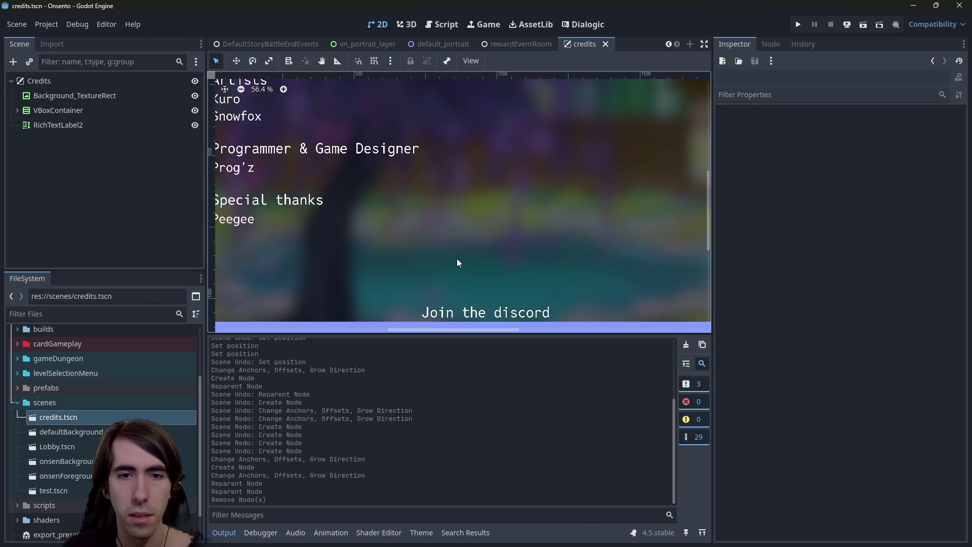
{"action": "scroll", "coordinate": [633, 117], "scroll_direction": "right", "scroll_amount": 2}
{"action": "scroll", "coordinate": [569, 226], "scroll_direction": "down", "scroll_amount": 2}
{"action": "left_click", "coordinate": [863, 24]}
Close the running Onsento debug window and return to the Credits node in the editor.
{"action": "scroll", "coordinate": [557, 219], "scroll_direction": "right", "scroll_amount": 2}
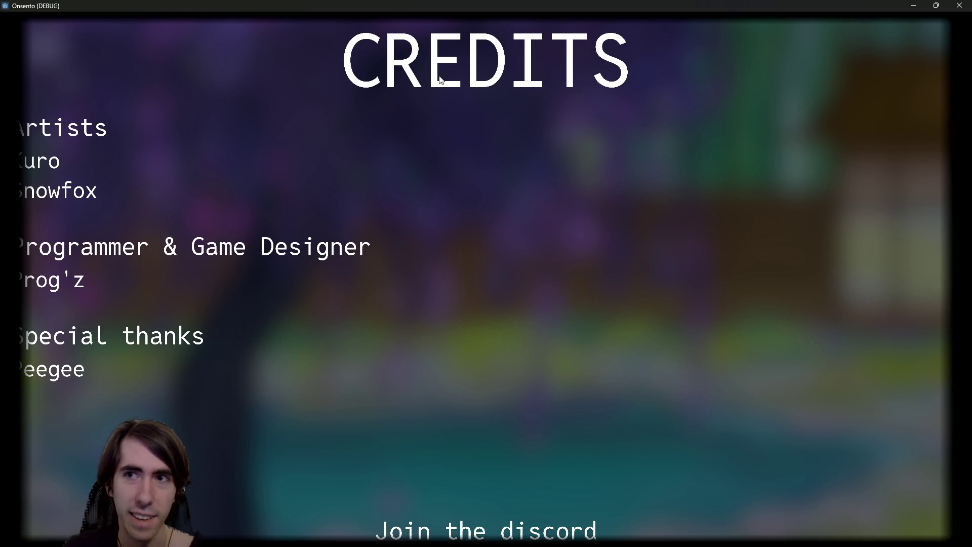
{"action": "left_click", "coordinate": [960, 6]}
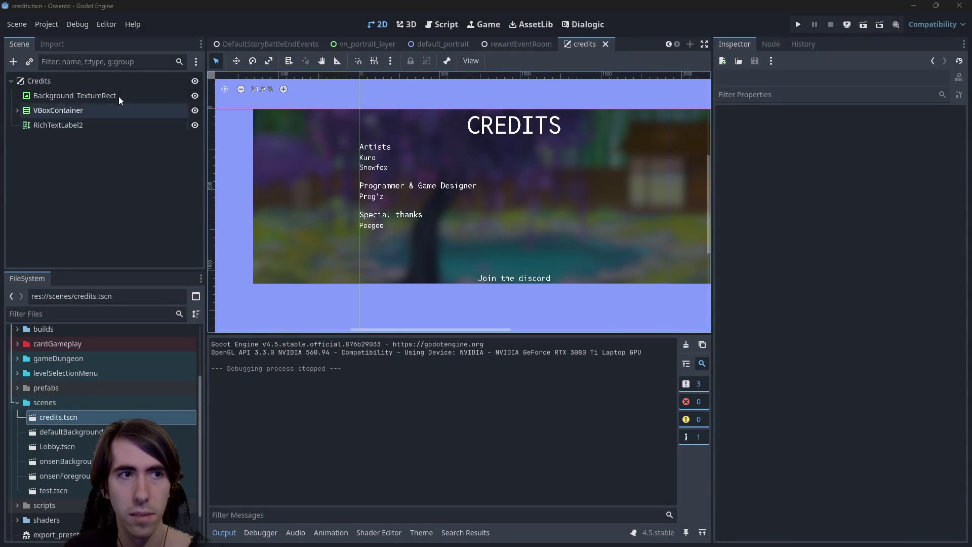
{"action": "right_click", "coordinate": [87, 77]}
Add a MarginContainer under Credits with the Full Rect anchor preset.
{"action": "left_click", "coordinate": [103, 85]}
{"action": "type", "text": "margin"}
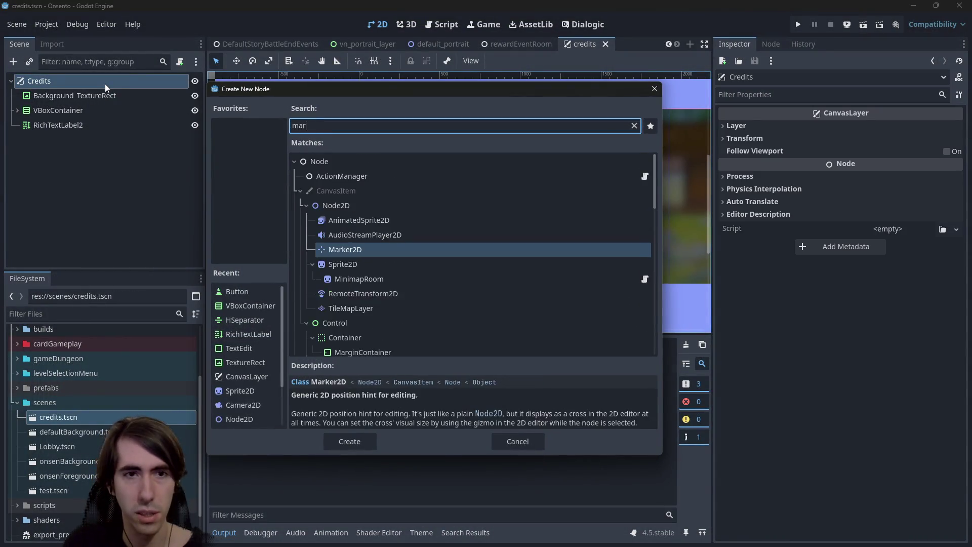
{"action": "key", "text": "Return"}
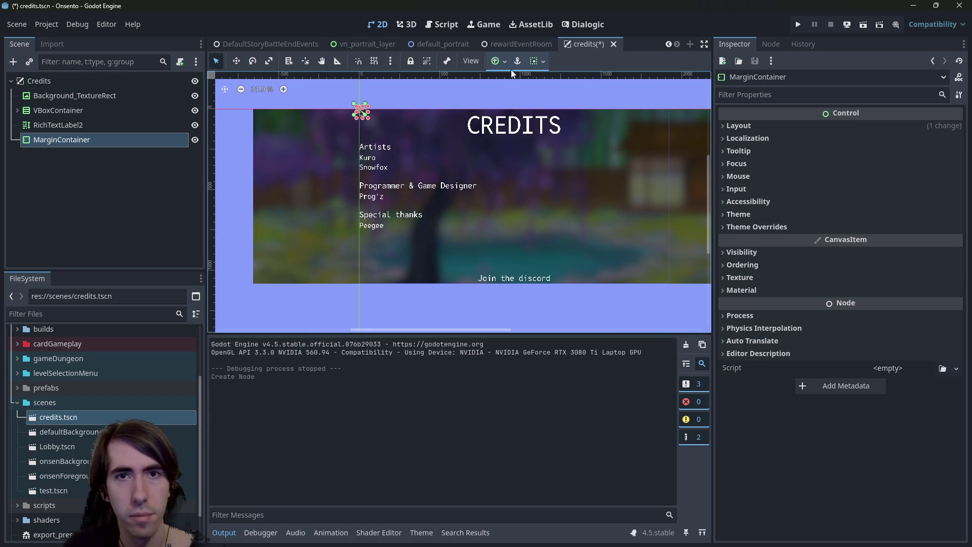
{"action": "left_click", "coordinate": [498, 62]}
{"action": "left_click", "coordinate": [558, 157]}
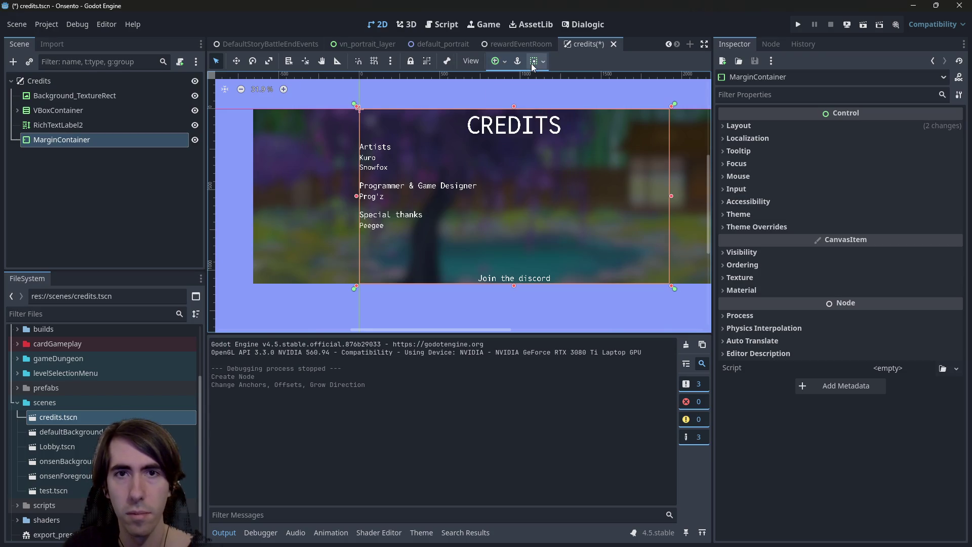
Set the MarginContainer's left and right margin overrides to 150.
{"action": "left_click", "coordinate": [770, 228]}
{"action": "left_click", "coordinate": [784, 240]}
{"action": "left_click", "coordinate": [871, 254]}
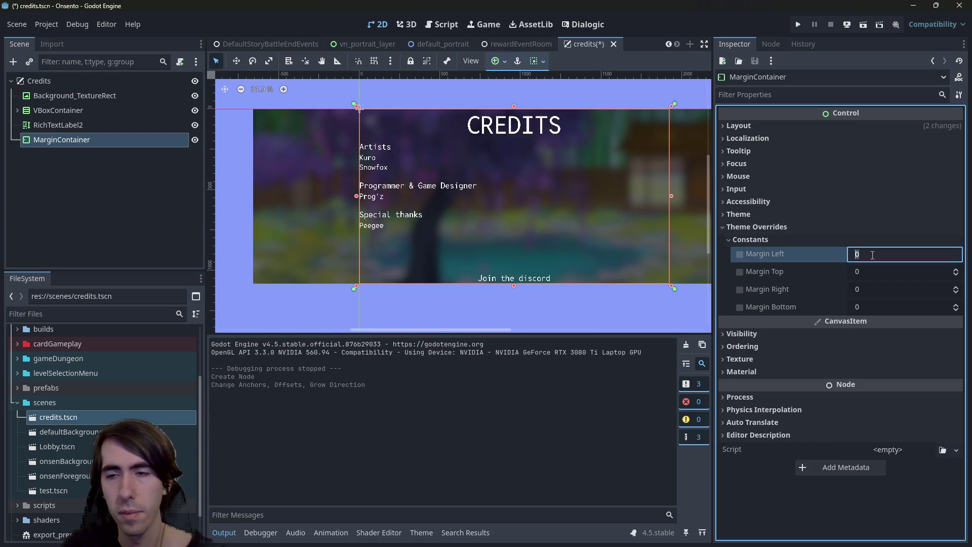
{"action": "type", "text": "50"}
{"action": "key", "text": "Tab"}
{"action": "key", "text": "Tab"}
{"action": "type", "text": "50"}
{"action": "key", "text": "Return"}
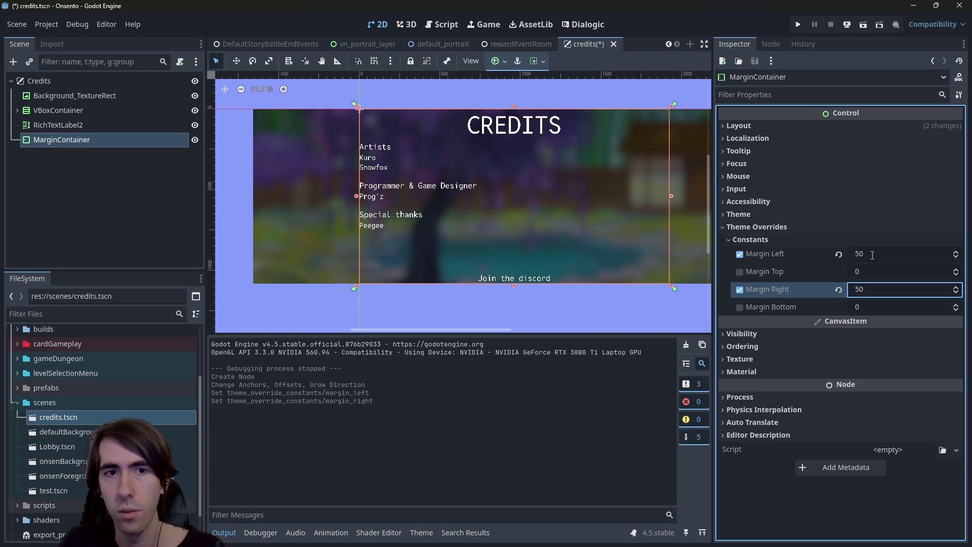
{"action": "left_click", "coordinate": [871, 259]}
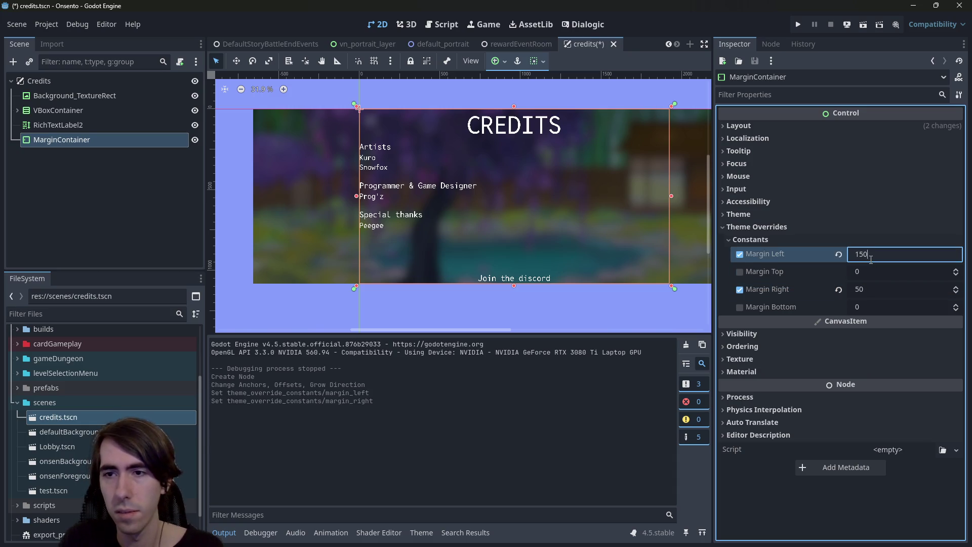
{"action": "key", "text": "Tab"}
{"action": "key", "text": "Tab"}
{"action": "key", "text": "Return"}
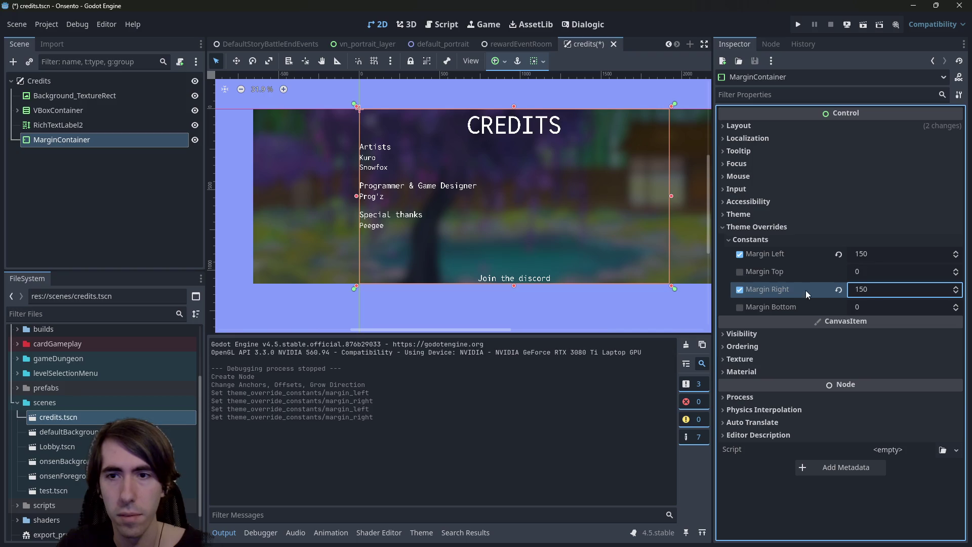
Set the top and bottom margins to 50 and save the scene.
{"action": "left_click", "coordinate": [860, 271]}
{"action": "type", "text": "2"}
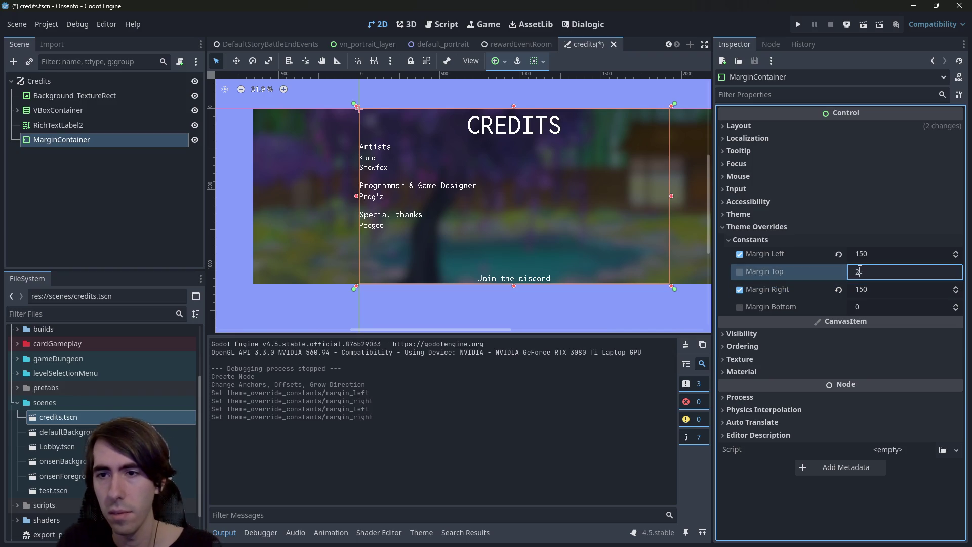
{"action": "key", "text": "Return"}
{"action": "left_click", "coordinate": [860, 307]}
{"action": "type", "text": "50"}
{"action": "key", "text": "Return"}
{"action": "key", "text": "ctrl+s"}
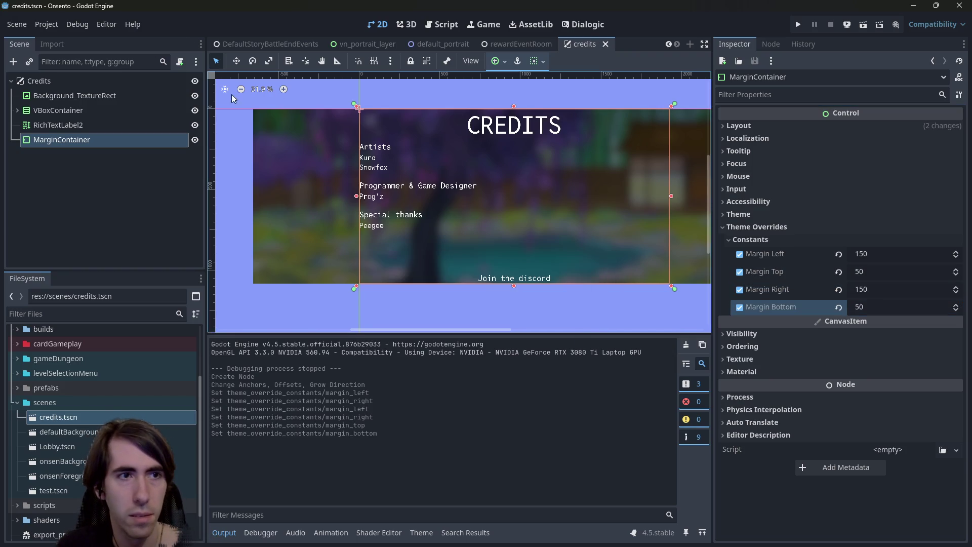
Move Background_TextureRect, VBoxContainer and RichTextLabel2 into the MarginContainer.
{"action": "left_click", "coordinate": [51, 100]}
{"action": "left_click", "coordinate": [72, 130], "text": "shift"}
{"action": "left_click_drag", "start_coordinate": [70, 102], "coordinate": [68, 137]}
{"action": "scroll", "coordinate": [427, 254], "scroll_direction": "down", "scroll_amount": 2}
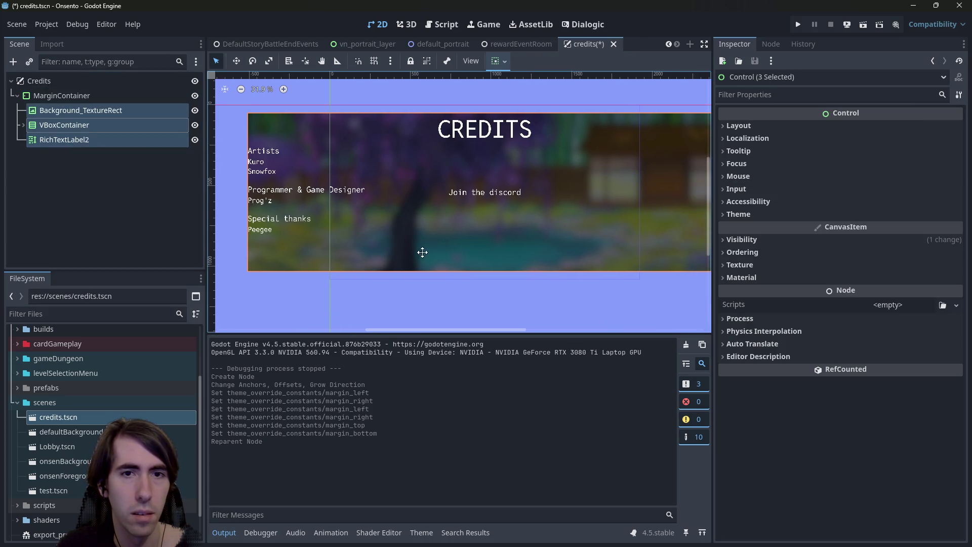
Check the MarginContainer's anchors and undo moving the three nodes into it.
{"action": "scroll", "coordinate": [426, 254], "scroll_direction": "up", "scroll_amount": 1}
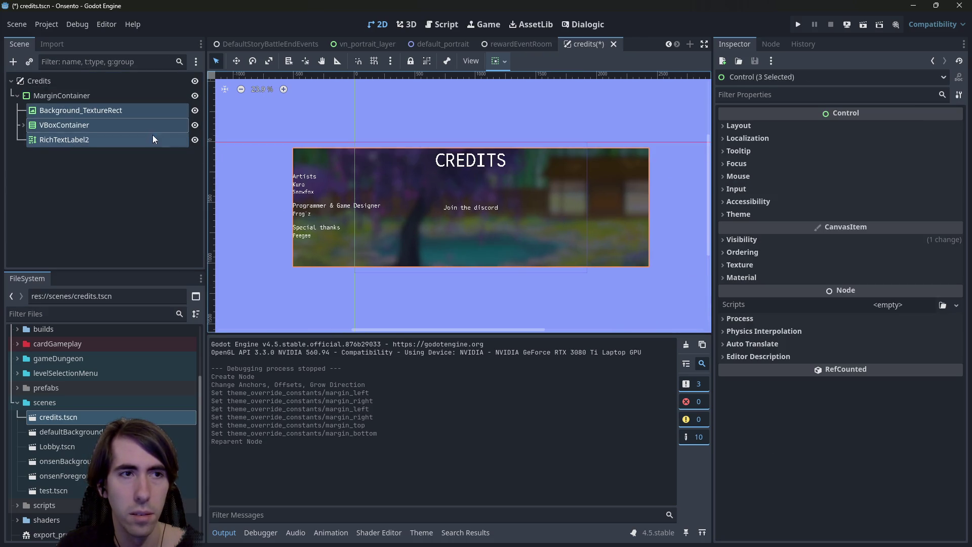
{"action": "left_click", "coordinate": [111, 102]}
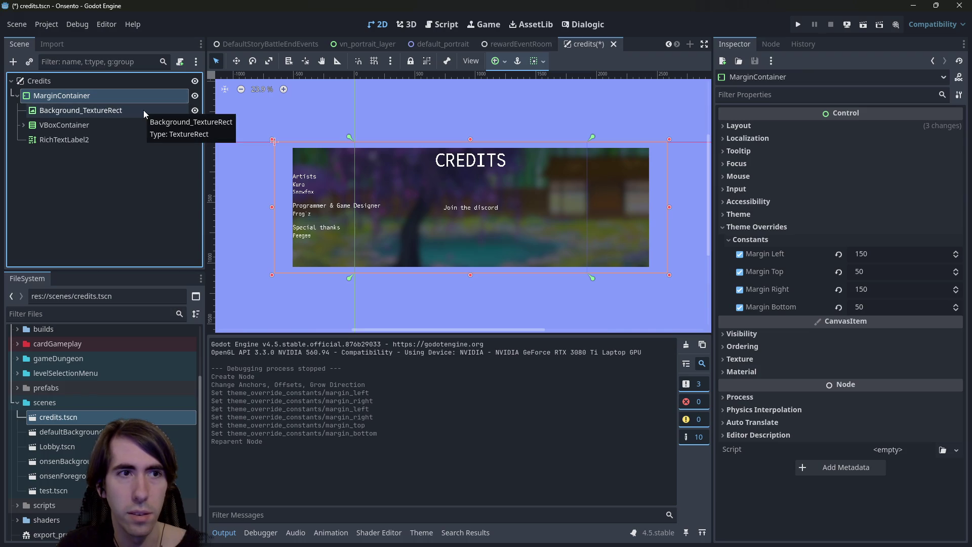
{"action": "left_click", "coordinate": [536, 61]}
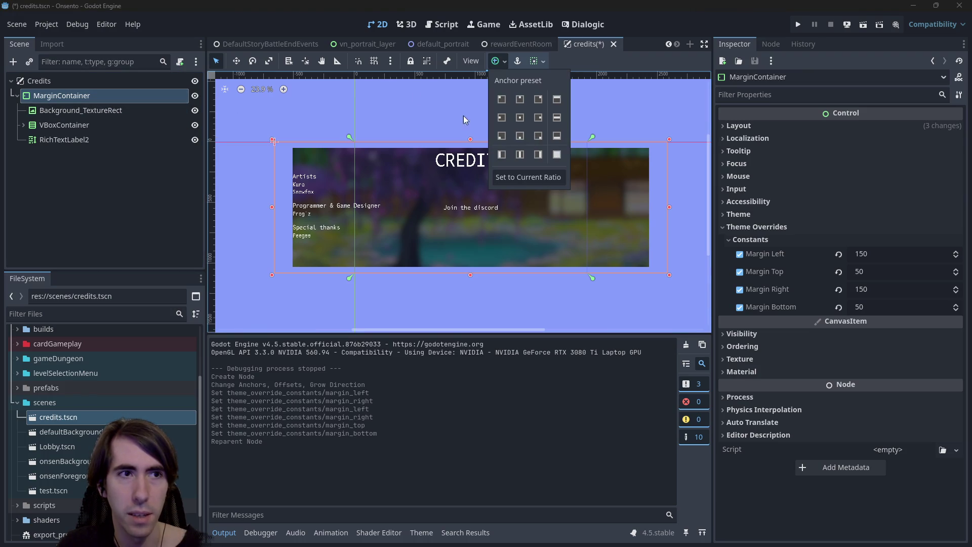
{"action": "left_click", "coordinate": [557, 151]}
{"action": "key", "text": "ctrl+z"}
Nest only VBoxContainer and RichTextLabel2 in the MarginContainer and run the scene with F6.
{"action": "left_click", "coordinate": [74, 125]}
{"action": "left_click", "coordinate": [73, 110], "text": "shift"}
{"action": "left_click_drag", "start_coordinate": [73, 110], "coordinate": [78, 140]}
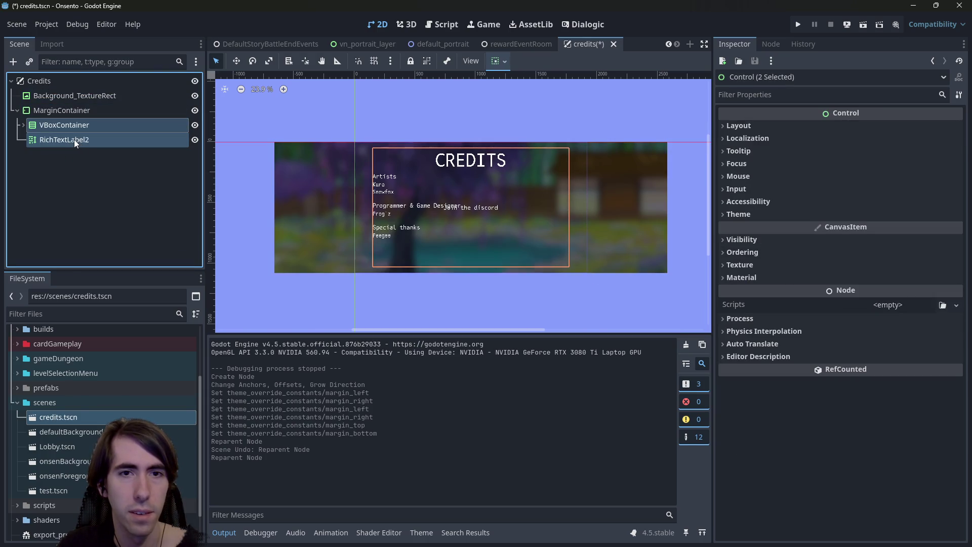
{"action": "scroll", "coordinate": [355, 233], "scroll_direction": "up", "scroll_amount": 4}
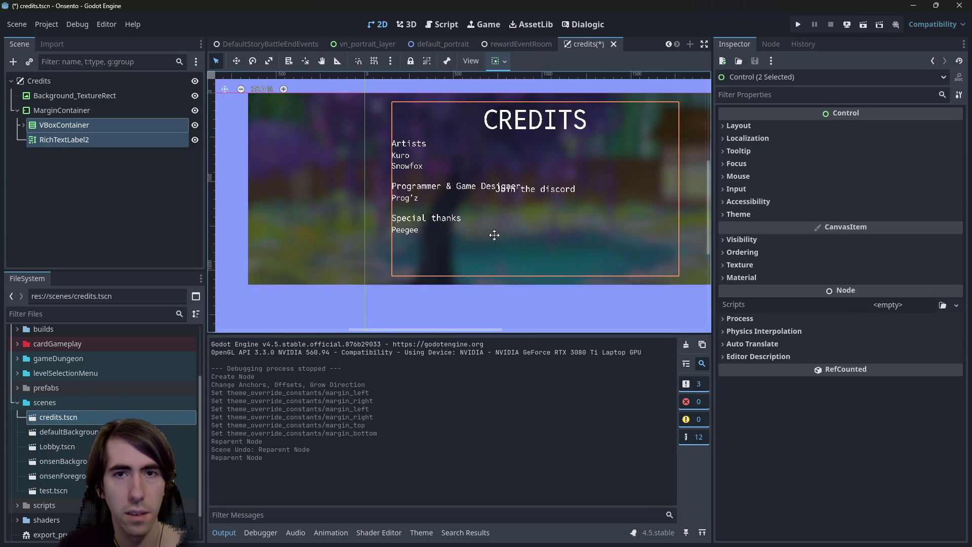
{"action": "key", "text": "F6"}
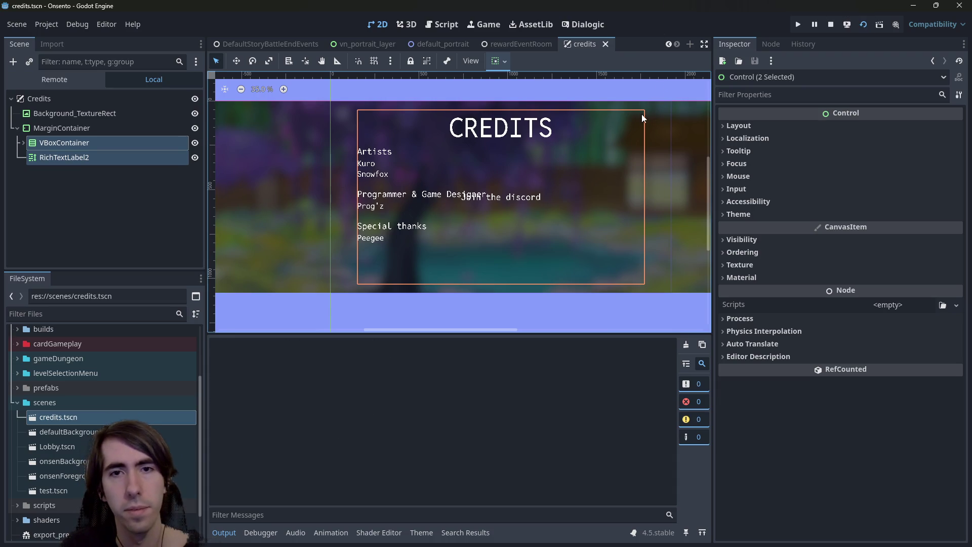
{"action": "left_click", "coordinate": [650, 88]}
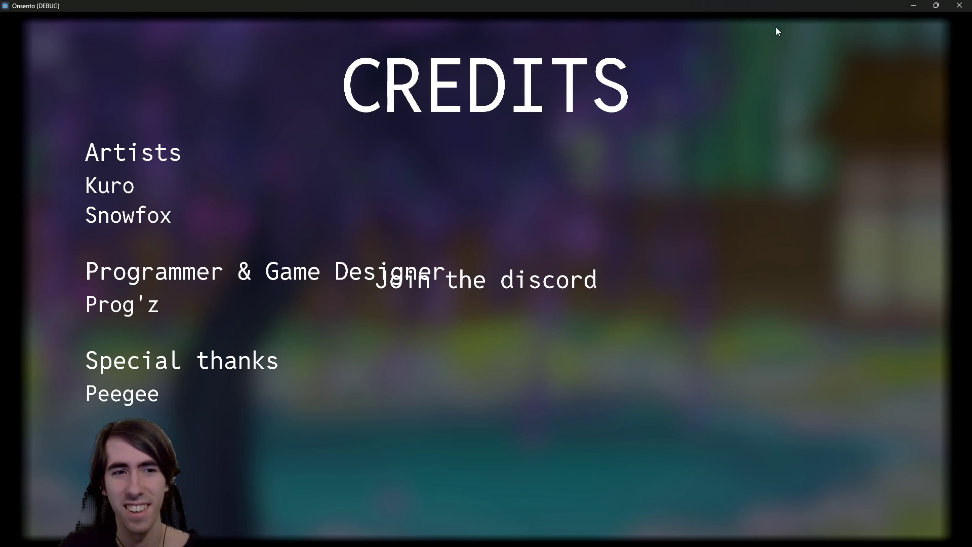
Close the Onsento debug window showing the inset credits list.
{"action": "left_click", "coordinate": [959, 5]}
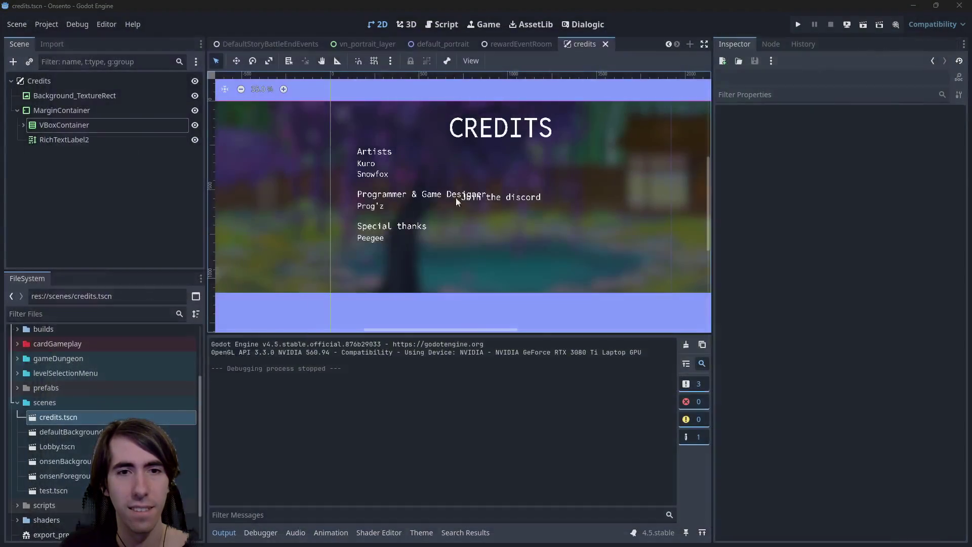
Select RichTextLabel2 and look at its anchor presets.
{"action": "left_click", "coordinate": [503, 199]}
{"action": "left_click", "coordinate": [65, 124]}
{"action": "left_click", "coordinate": [75, 138]}
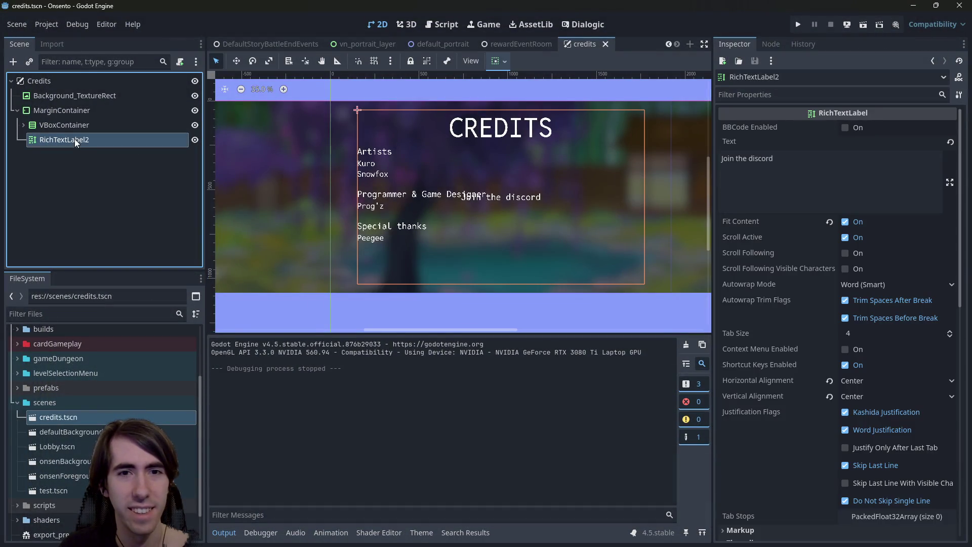
{"action": "left_click", "coordinate": [496, 62]}
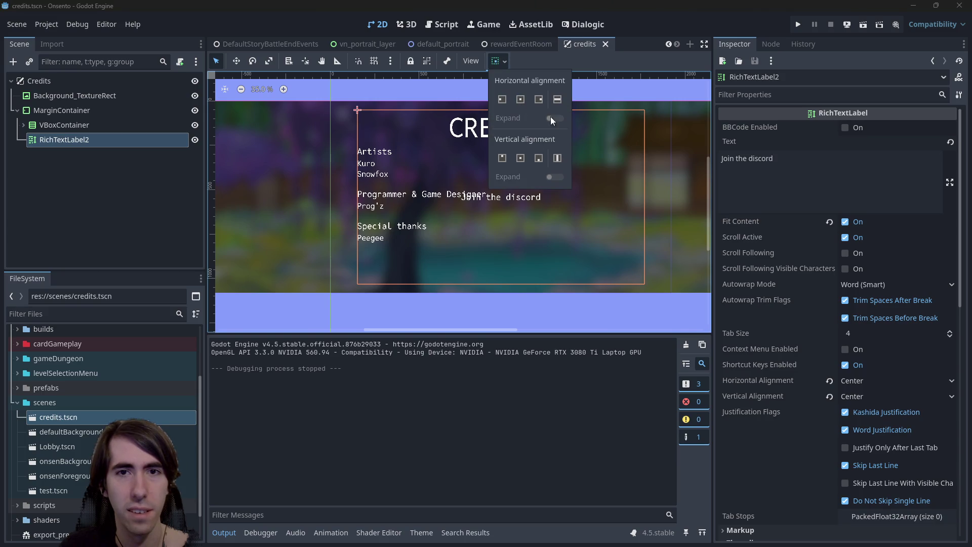
Add a Control node as a child of MarginContainer.
{"action": "right_click", "coordinate": [120, 111]}
{"action": "left_click", "coordinate": [152, 118]}
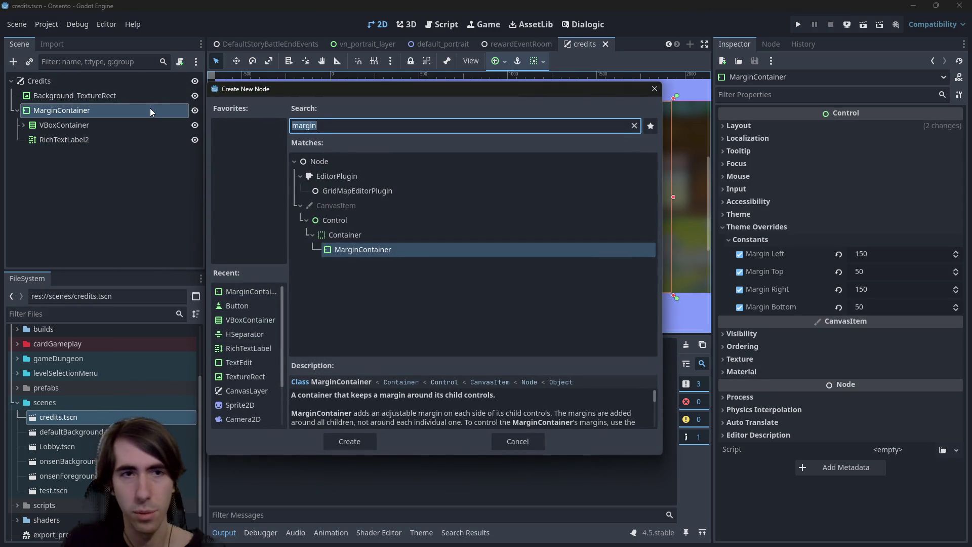
{"action": "type", "text": "panel"}
{"action": "key", "text": "ctrl+BackSpace"}
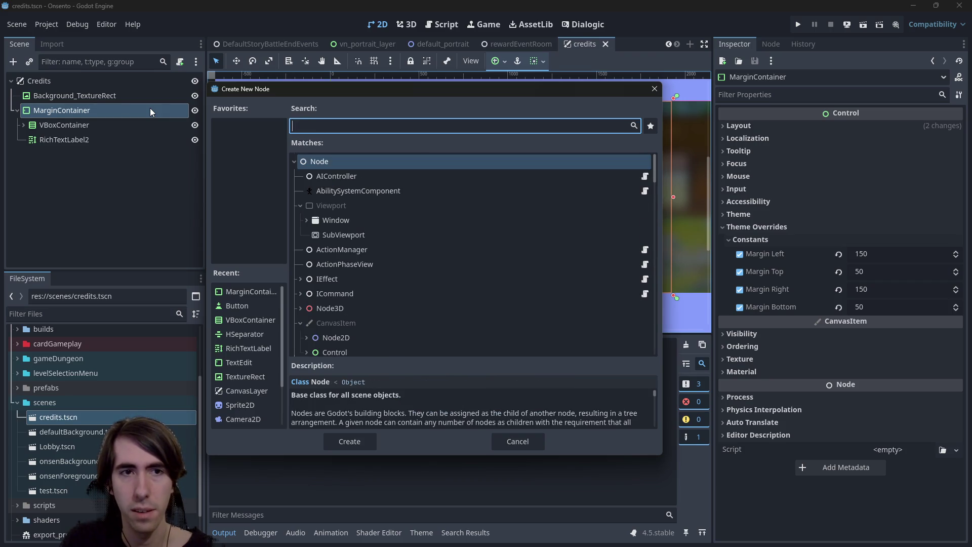
{"action": "type", "text": "con"}
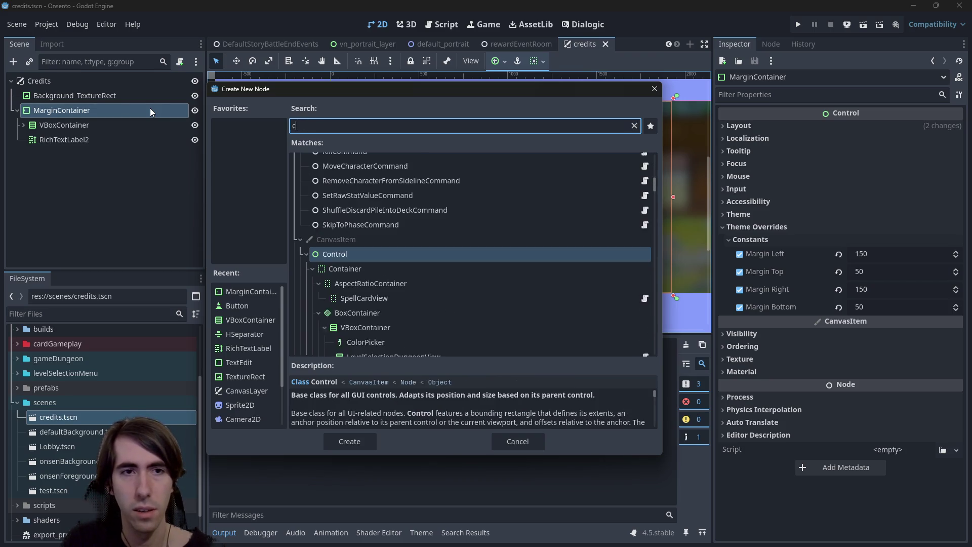
{"action": "key", "text": "Return"}
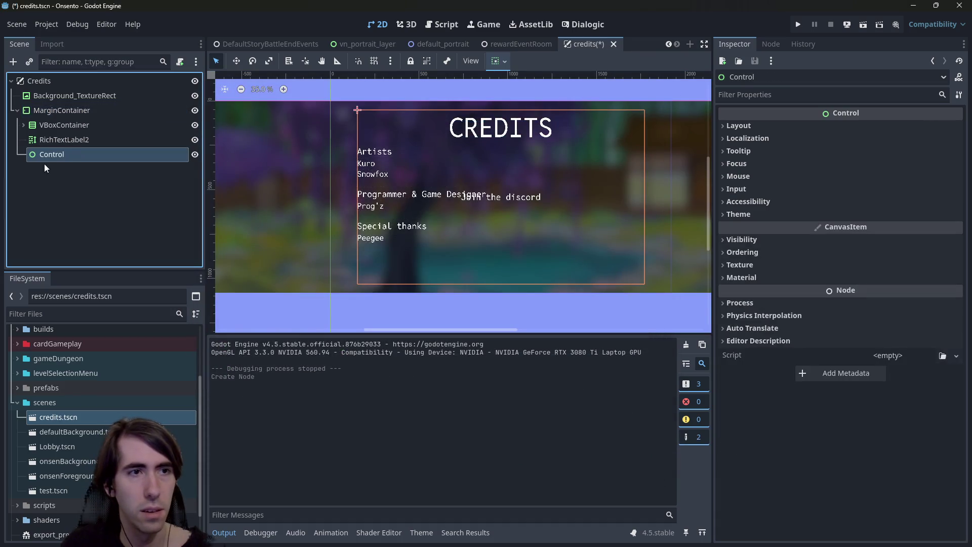
Move VBoxContainer and RichTextLabel2 under the new Control node.
{"action": "left_click", "coordinate": [499, 65]}
{"action": "left_click", "coordinate": [104, 124]}
{"action": "left_click", "coordinate": [103, 134]}
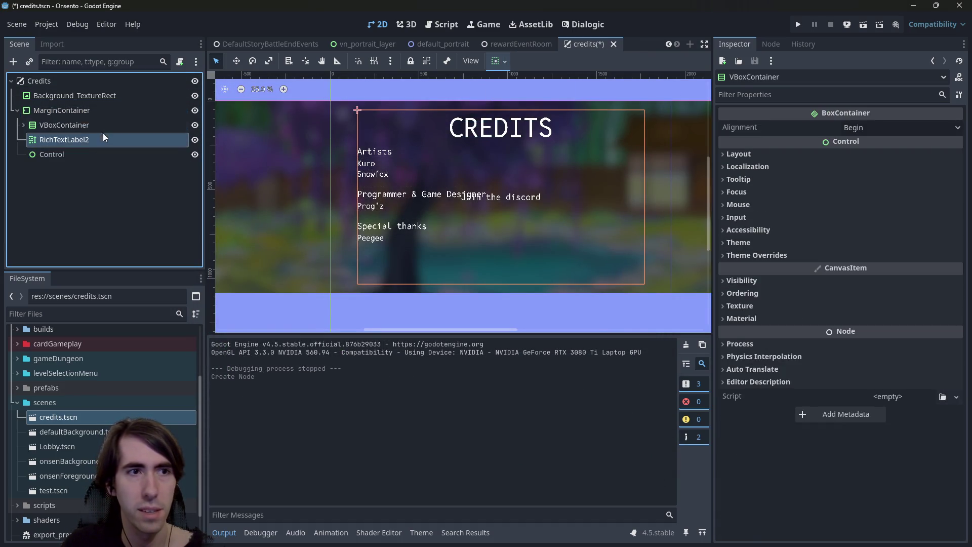
{"action": "left_click", "coordinate": [92, 123], "text": "shift"}
{"action": "left_click_drag", "start_coordinate": [92, 123], "coordinate": [89, 154]}
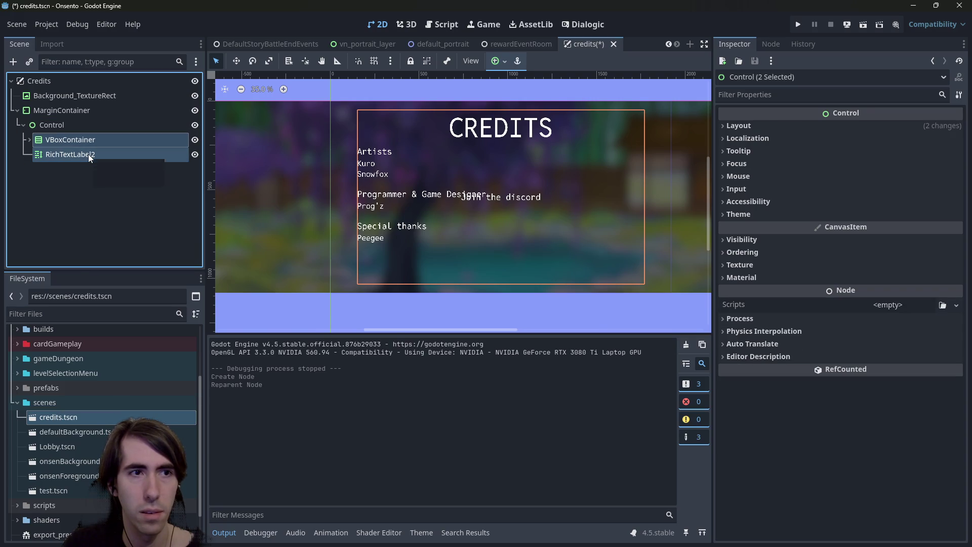
Anchor the Join the discord label Bottom Wide and save the scene.
{"action": "left_click", "coordinate": [88, 154]}
{"action": "left_click", "coordinate": [99, 139]}
{"action": "left_click", "coordinate": [92, 155]}
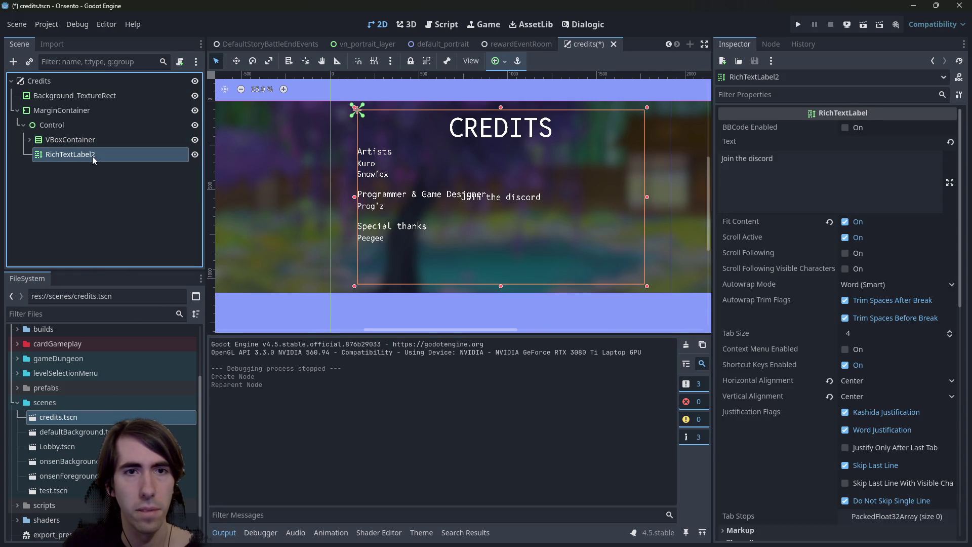
{"action": "left_click", "coordinate": [498, 61]}
{"action": "left_click", "coordinate": [557, 135]}
{"action": "key", "text": "ctrl+s"}
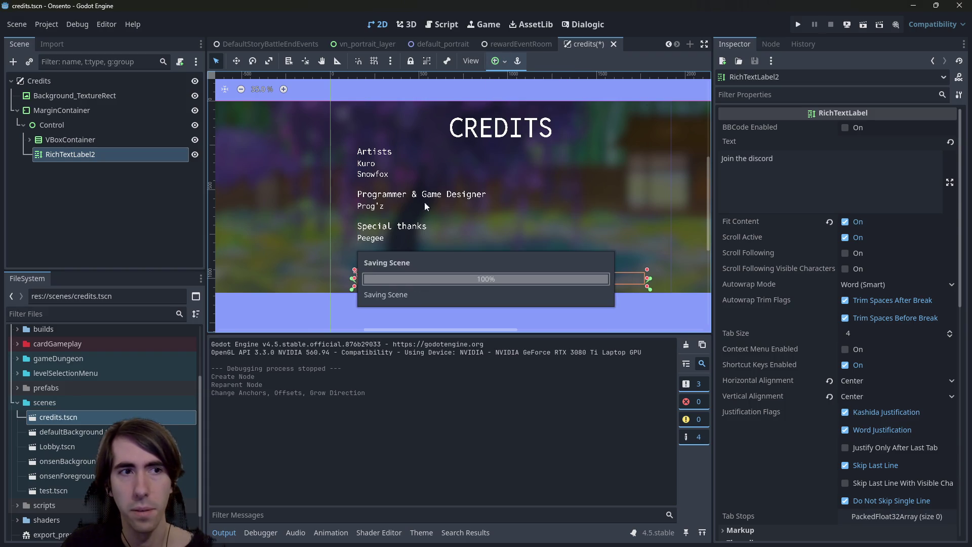
{"action": "scroll", "coordinate": [463, 257], "scroll_direction": "up", "scroll_amount": 2}
{"action": "left_click", "coordinate": [448, 321]}
{"action": "scroll", "coordinate": [442, 266], "scroll_direction": "up", "scroll_amount": 2}
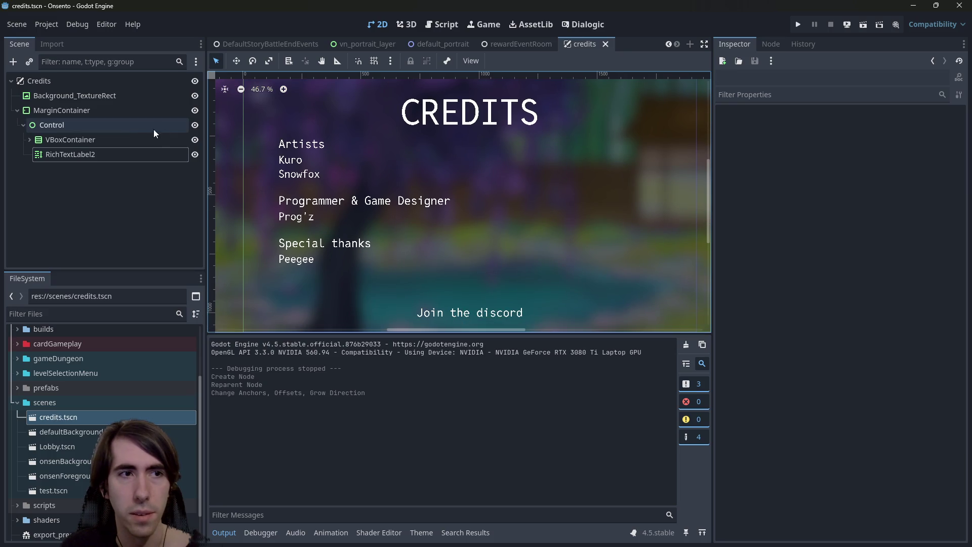
Anchor the VBoxContainer to Center Left and save the scene.
{"action": "left_click", "coordinate": [120, 137]}
{"action": "scroll", "coordinate": [361, 241], "scroll_direction": "down", "scroll_amount": 3}
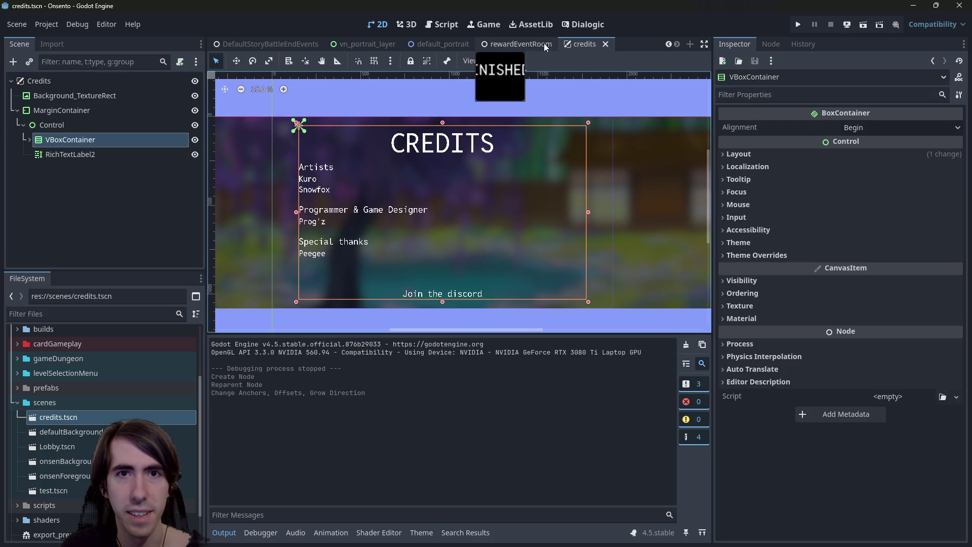
{"action": "left_click", "coordinate": [497, 60]}
{"action": "left_click", "coordinate": [501, 119]}
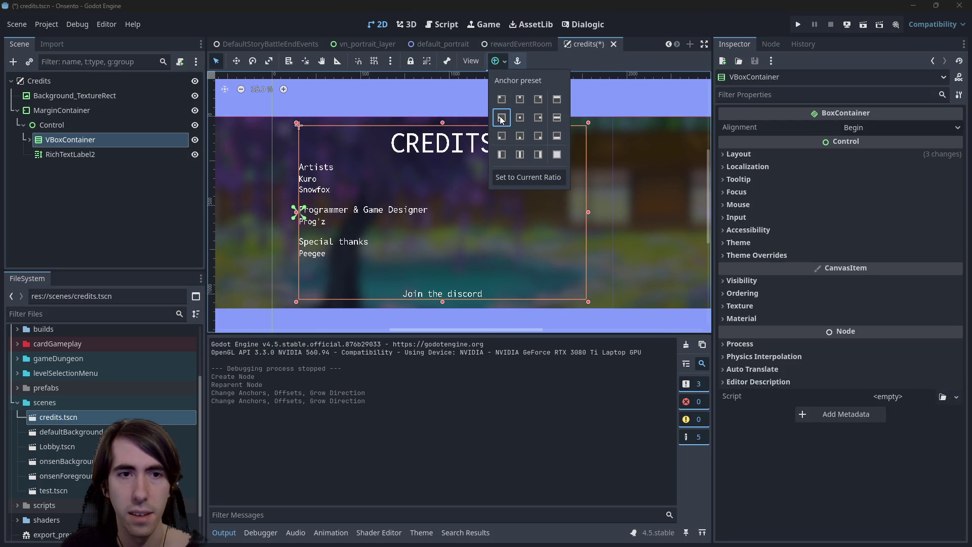
{"action": "key", "text": "ctrl+s"}
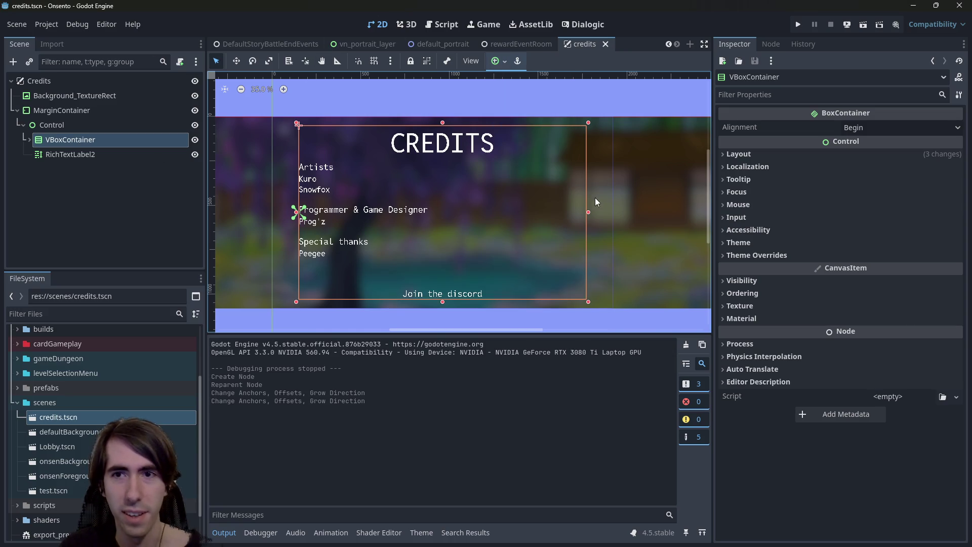
Try the Center anchor on the credits list, then restore Center Left.
{"action": "left_click", "coordinate": [29, 139]}
{"action": "left_click", "coordinate": [70, 127]}
{"action": "left_click", "coordinate": [68, 140]}
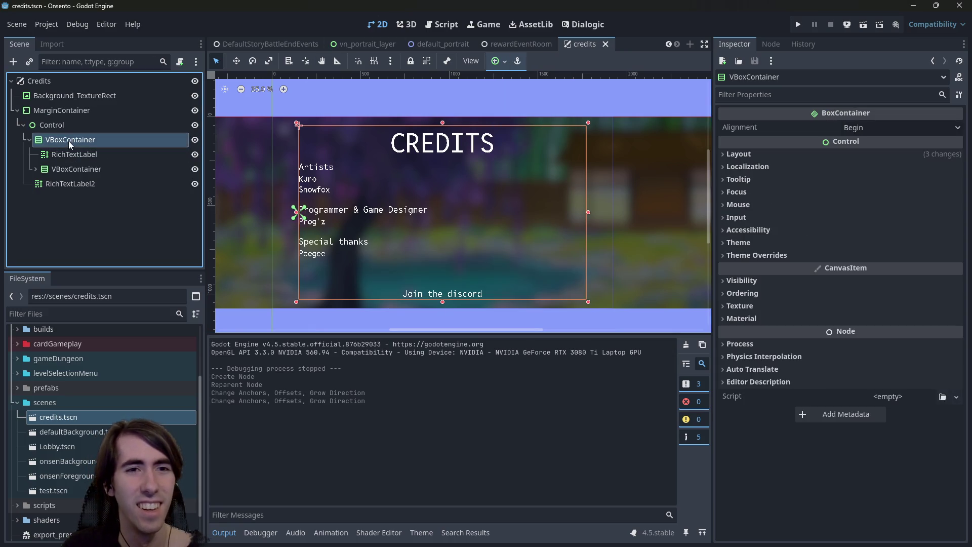
{"action": "left_click", "coordinate": [497, 61]}
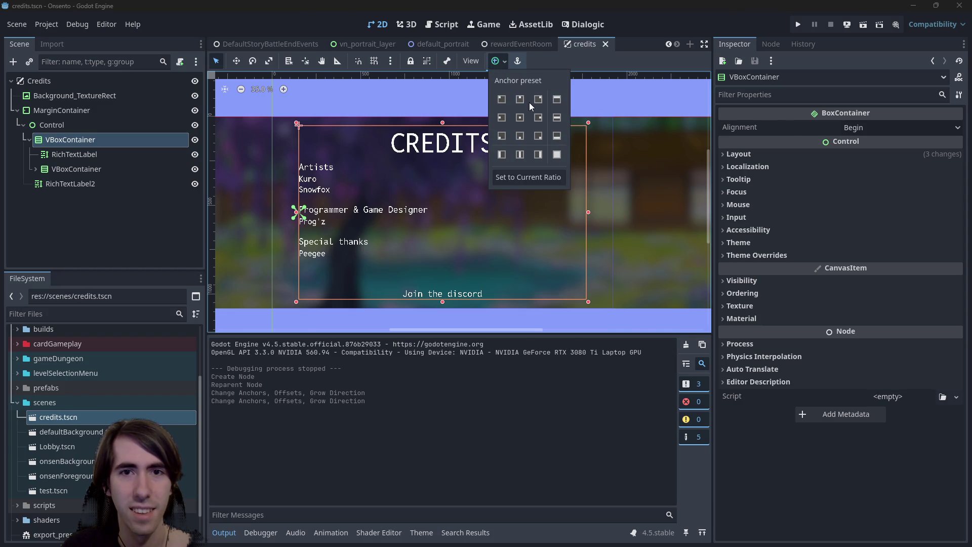
{"action": "left_click", "coordinate": [498, 62]}
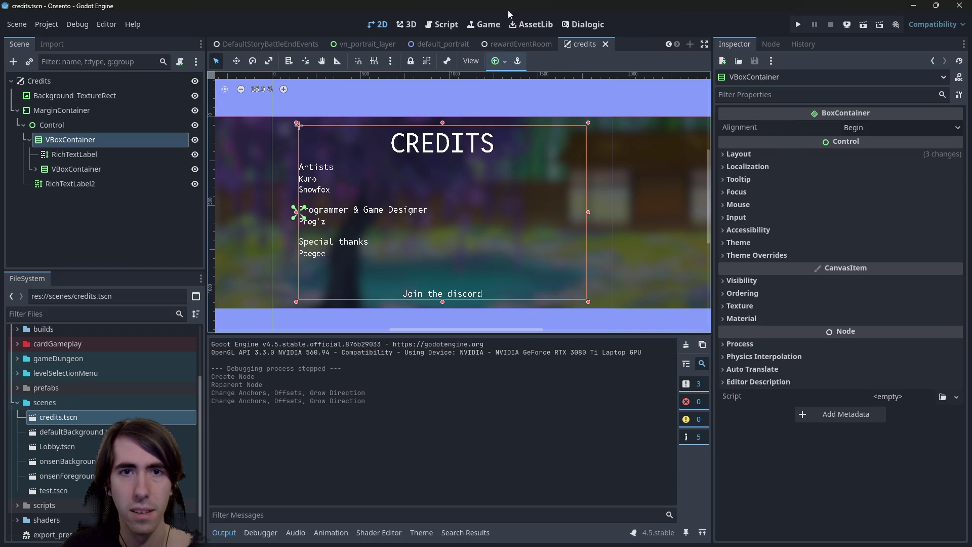
{"action": "left_click", "coordinate": [498, 61]}
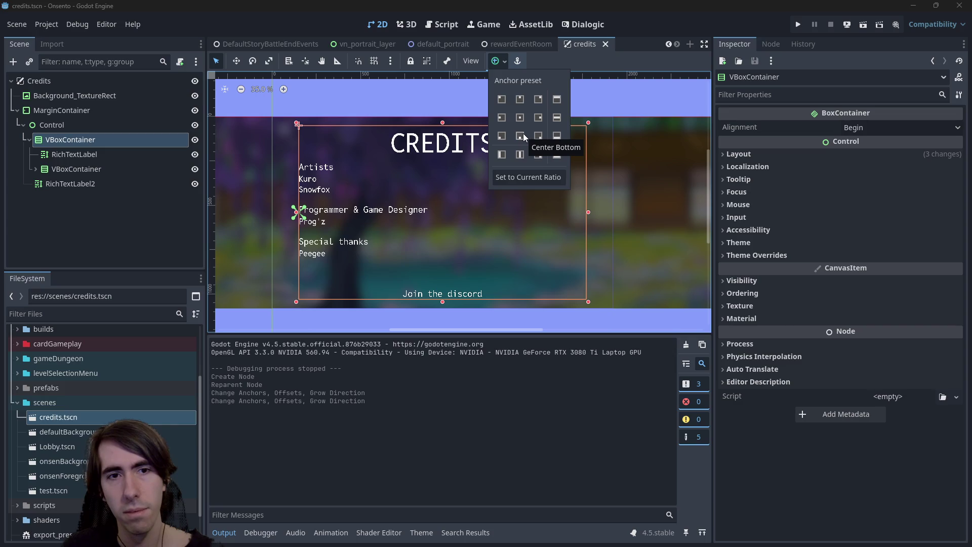
{"action": "left_click", "coordinate": [518, 119]}
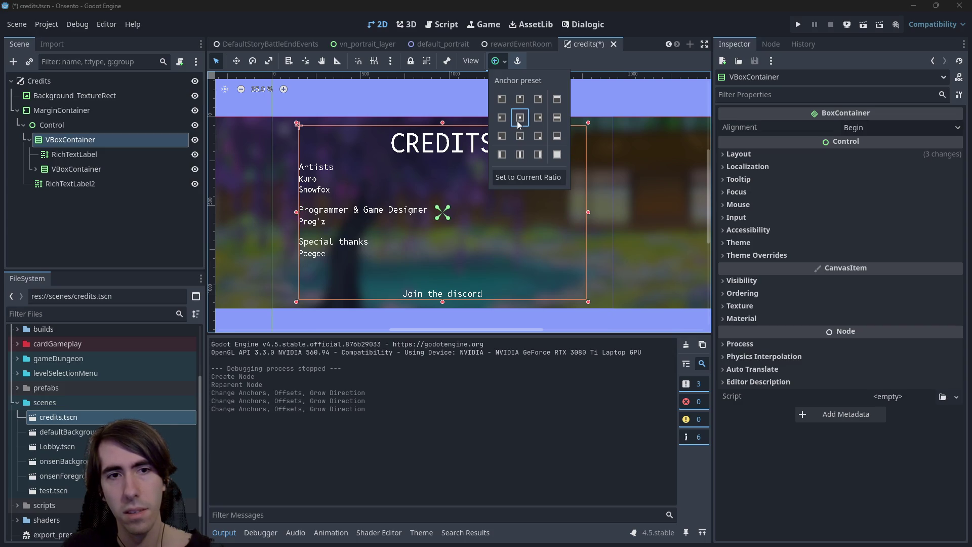
{"action": "left_click", "coordinate": [502, 118]}
{"action": "left_click", "coordinate": [502, 118]}
{"action": "left_click", "coordinate": [501, 117]}
{"action": "left_click", "coordinate": [502, 118]}
{"action": "left_click", "coordinate": [501, 117]}
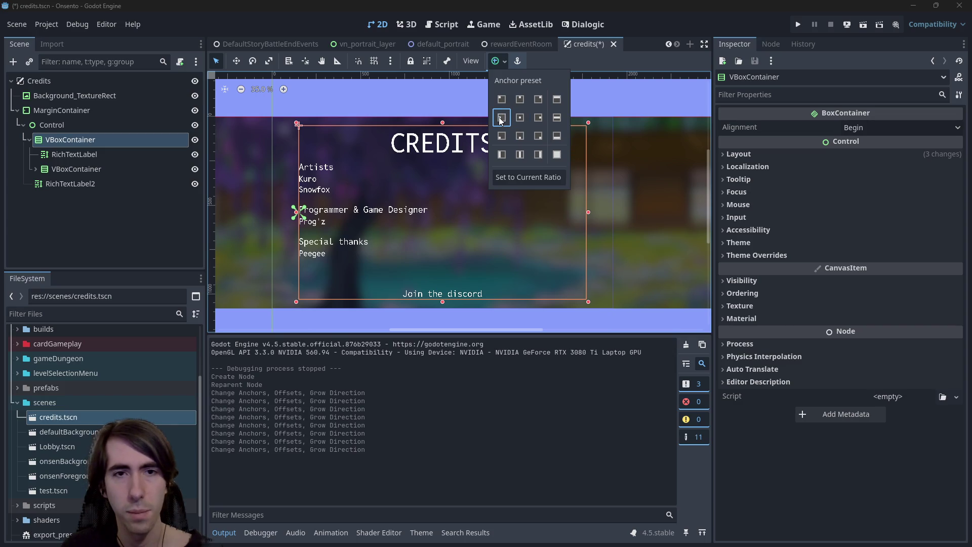
{"action": "left_click", "coordinate": [87, 150]}
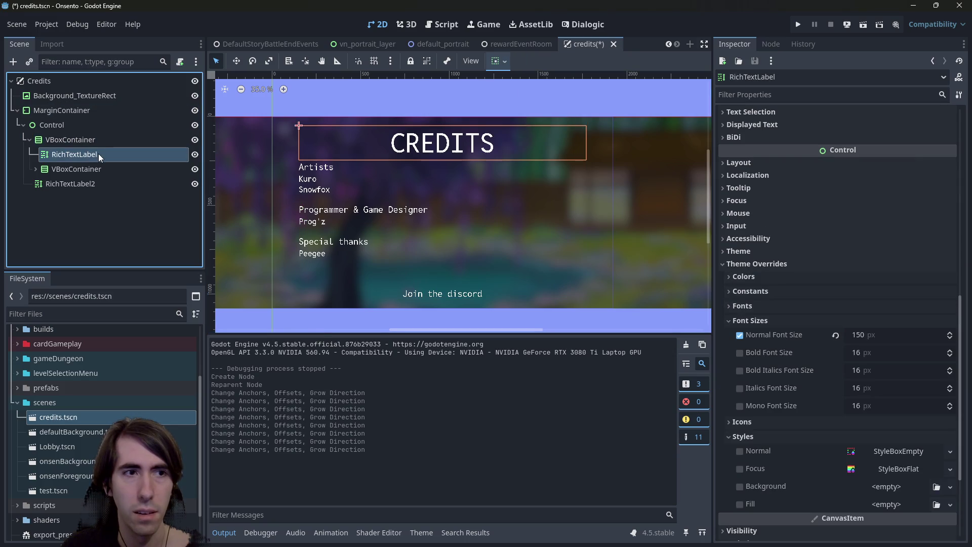
Move the CREDITS title above the list container, give it Top Wide anchors, and save.
{"action": "left_click_drag", "start_coordinate": [98, 153], "coordinate": [74, 134]}
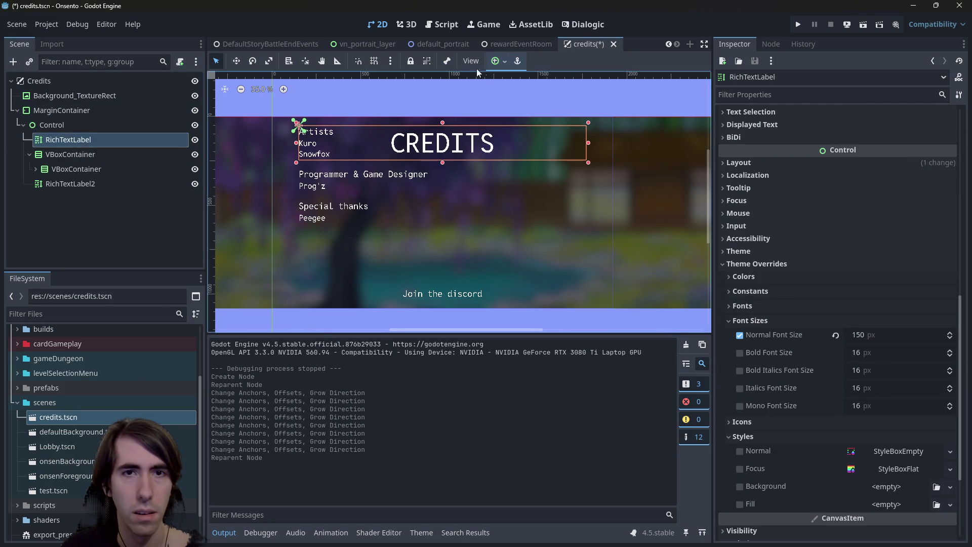
{"action": "left_click", "coordinate": [498, 61]}
{"action": "left_click", "coordinate": [556, 99]}
{"action": "key", "text": "Escape"}
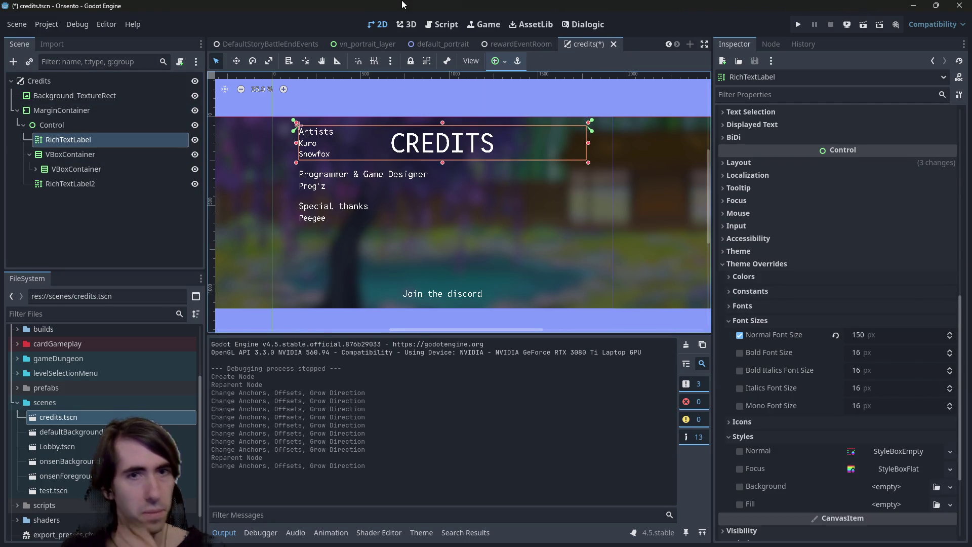
{"action": "key", "text": "ctrl+s"}
Try the centre and centre-left anchor presets on the credits list container.
{"action": "left_click", "coordinate": [76, 155]}
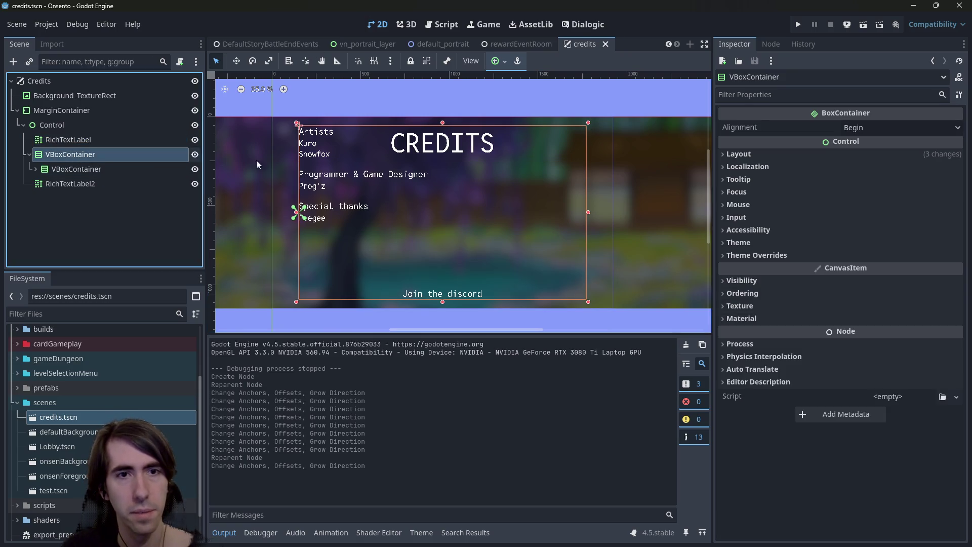
{"action": "left_click", "coordinate": [503, 62]}
{"action": "left_click", "coordinate": [502, 118]}
{"action": "left_click", "coordinate": [502, 117]}
{"action": "left_click", "coordinate": [502, 117]}
{"action": "left_click", "coordinate": [538, 117]}
{"action": "left_click", "coordinate": [517, 119]}
{"action": "left_click", "coordinate": [517, 121]}
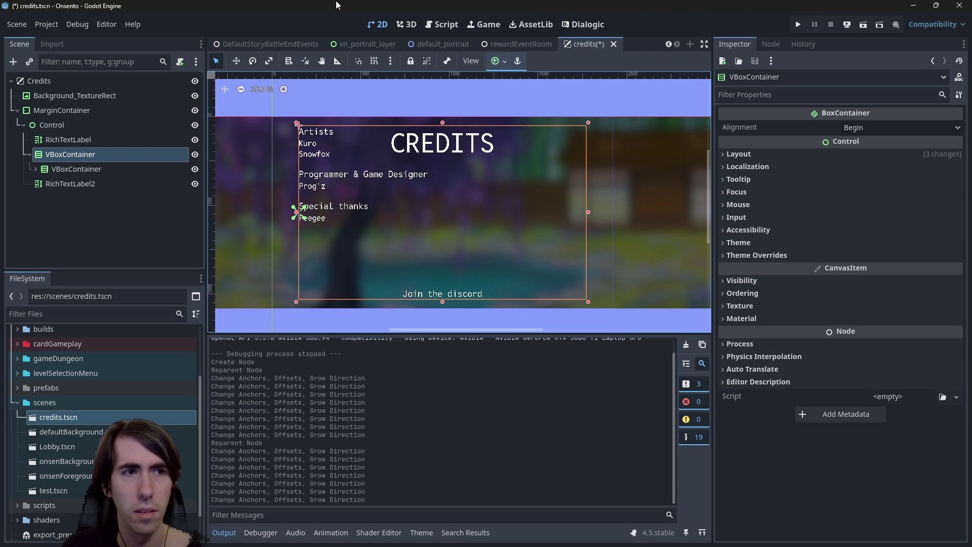
Anchor the credits list container with the Bottom Left preset.
{"action": "left_click", "coordinate": [106, 126]}
{"action": "left_click", "coordinate": [84, 143]}
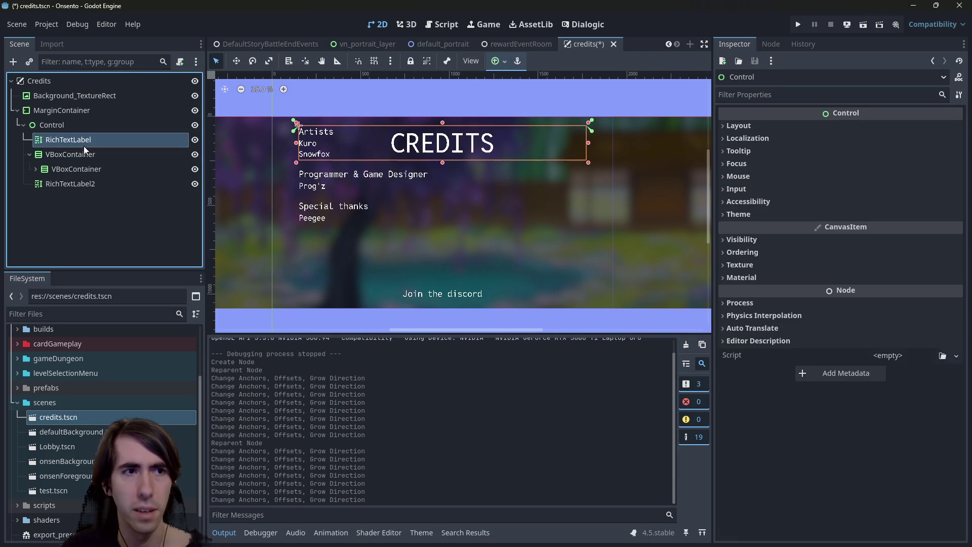
{"action": "key", "text": "ctrl+s"}
{"action": "left_click", "coordinate": [84, 156]}
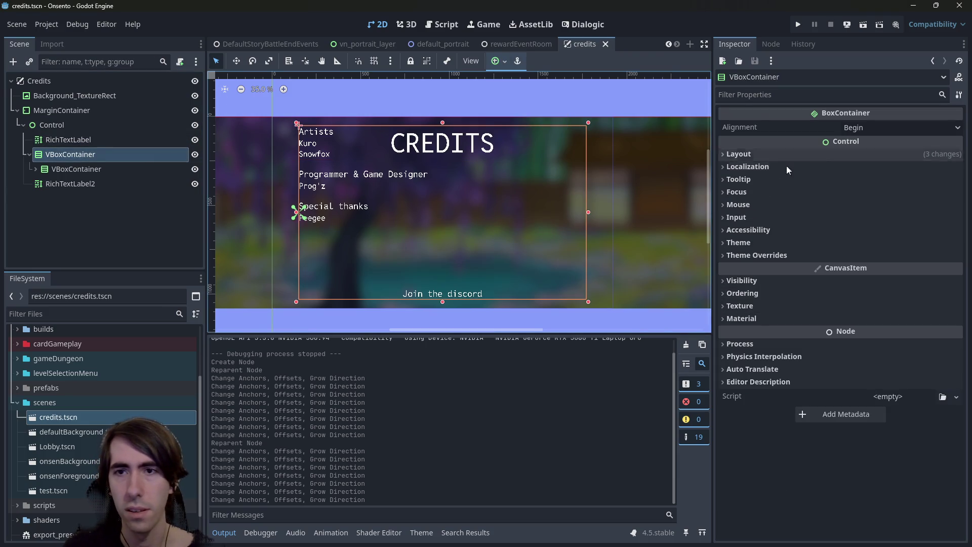
{"action": "left_click", "coordinate": [496, 61]}
{"action": "left_click", "coordinate": [501, 145]}
Toggle vertical expand on the nested section container, leave it off, and save.
{"action": "left_click", "coordinate": [108, 169]}
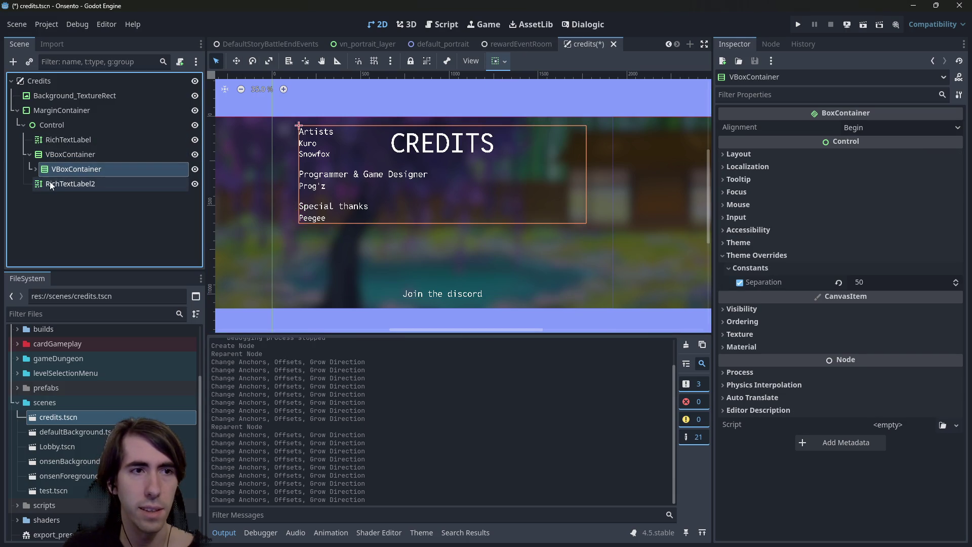
{"action": "left_click", "coordinate": [35, 168]}
{"action": "left_click", "coordinate": [499, 62]}
{"action": "left_click", "coordinate": [555, 177]}
{"action": "left_click", "coordinate": [555, 176]}
{"action": "key", "text": "ctrl+s"}
Review the outer credits list container's anchor and layout settings.
{"action": "left_click", "coordinate": [79, 181]}
{"action": "left_click", "coordinate": [82, 169]}
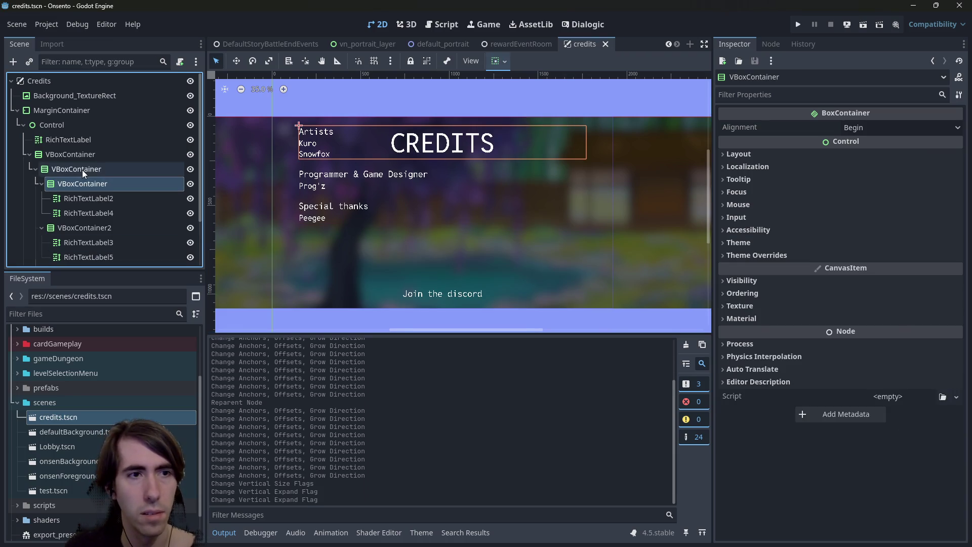
{"action": "left_click", "coordinate": [75, 156]}
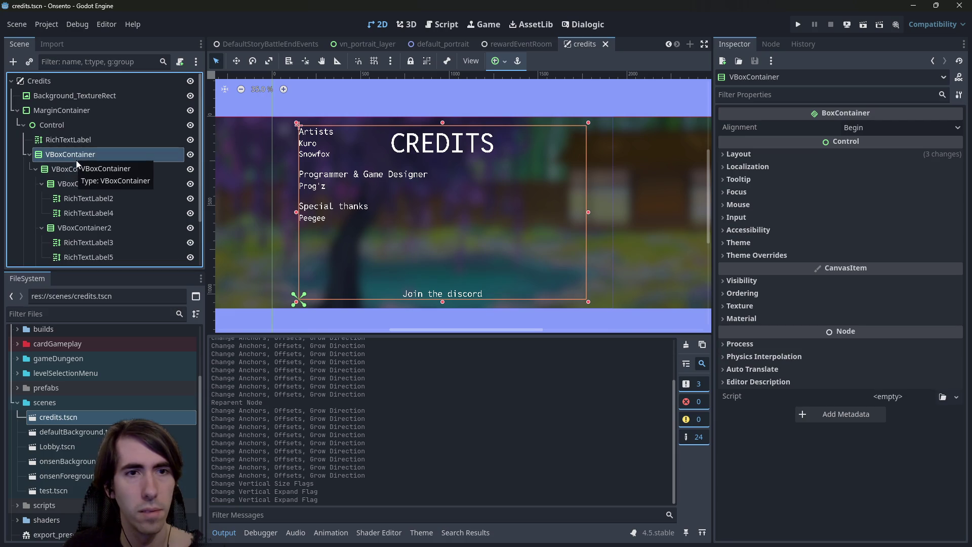
{"action": "left_click", "coordinate": [499, 61]}
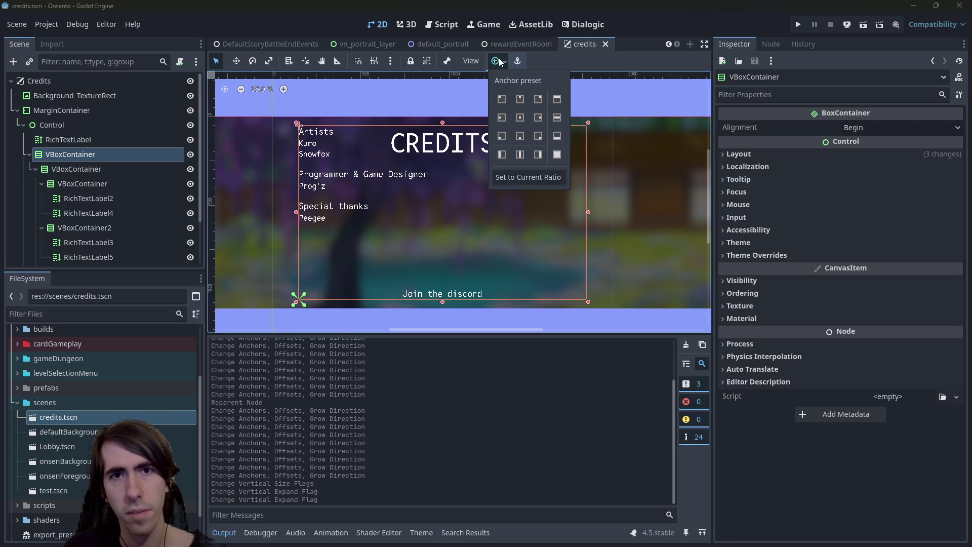
{"action": "left_click", "coordinate": [797, 153]}
{"action": "left_click", "coordinate": [797, 153]}
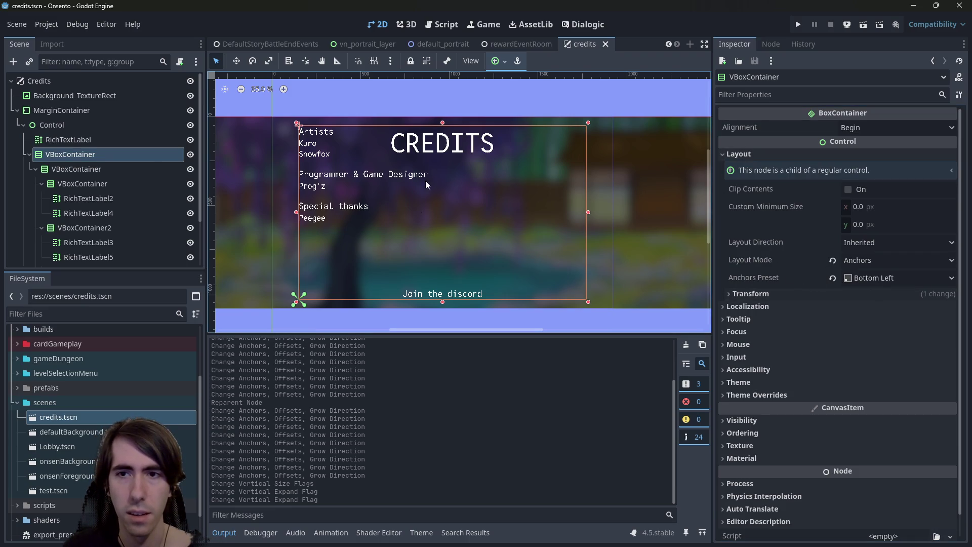
{"action": "right_click", "coordinate": [90, 122]}
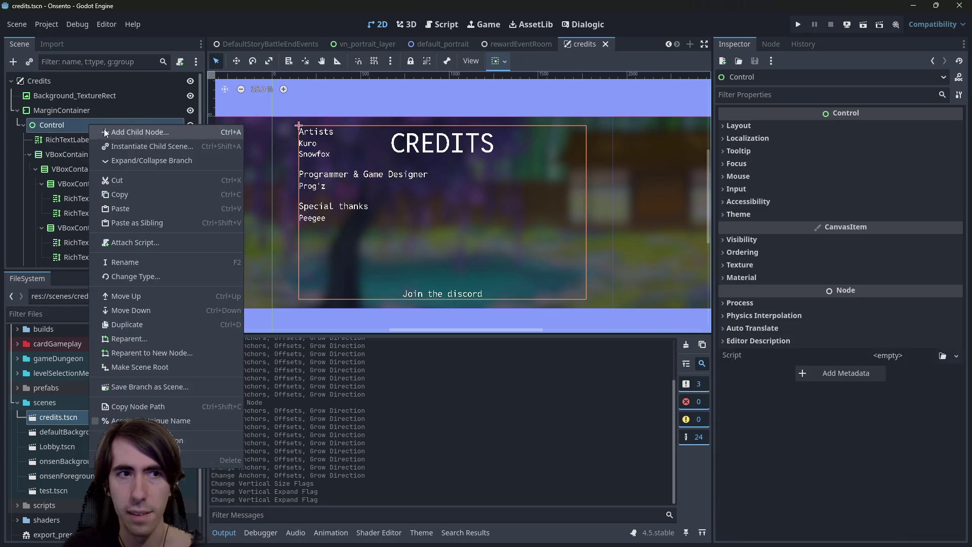
Add a PanelContainer below the CREDITS title with Full Rect anchors.
{"action": "left_click", "coordinate": [106, 127]}
{"action": "type", "text": "panel"}
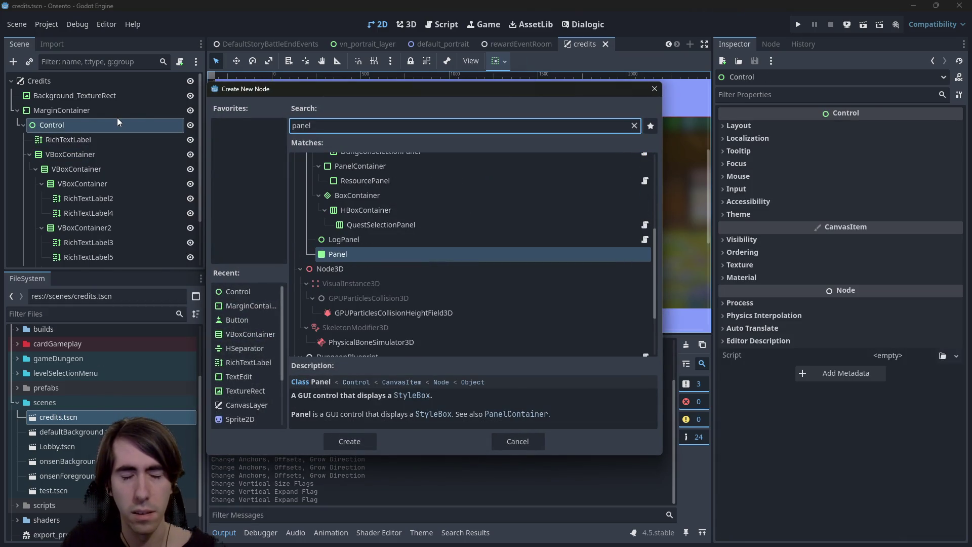
{"action": "type", "text": "con"}
{"action": "key", "text": "Return"}
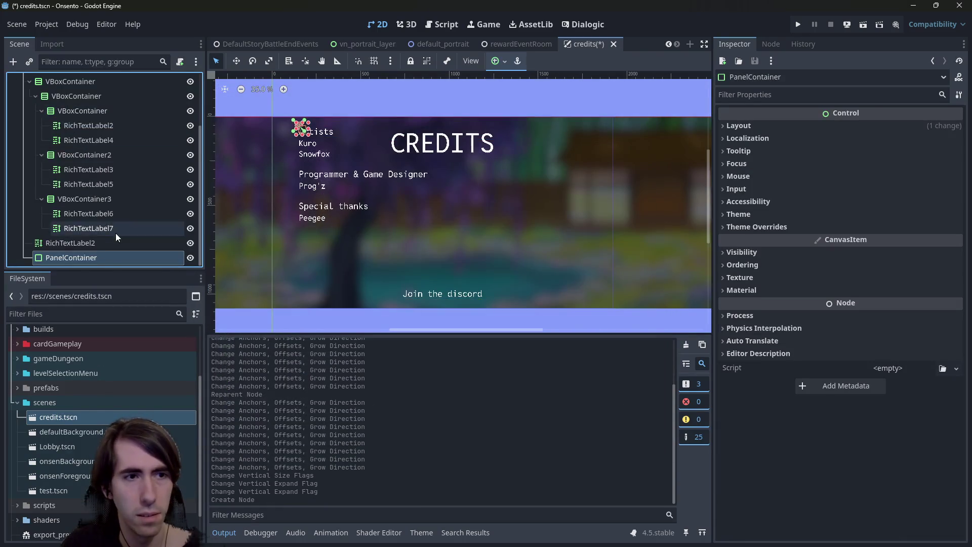
{"action": "left_click_drag", "start_coordinate": [90, 256], "coordinate": [89, 122]}
{"action": "left_click_drag", "start_coordinate": [70, 136], "coordinate": [73, 133]}
{"action": "left_click", "coordinate": [499, 61]}
{"action": "left_click", "coordinate": [557, 154]}
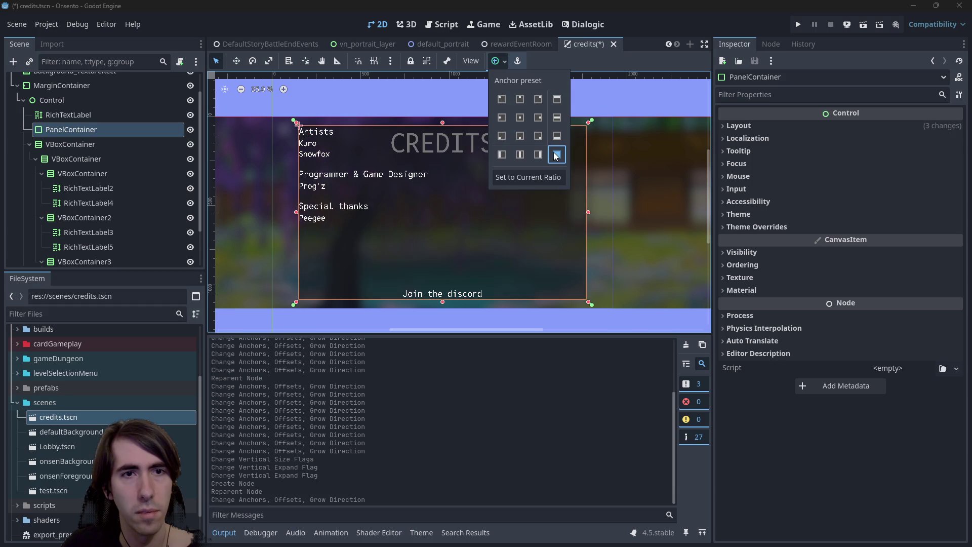
Place the credits list inside the PanelContainer, filling horizontally and centred vertically, then save.
{"action": "left_click", "coordinate": [85, 145]}
{"action": "left_click_drag", "start_coordinate": [100, 141], "coordinate": [87, 129]}
{"action": "left_click", "coordinate": [496, 60]}
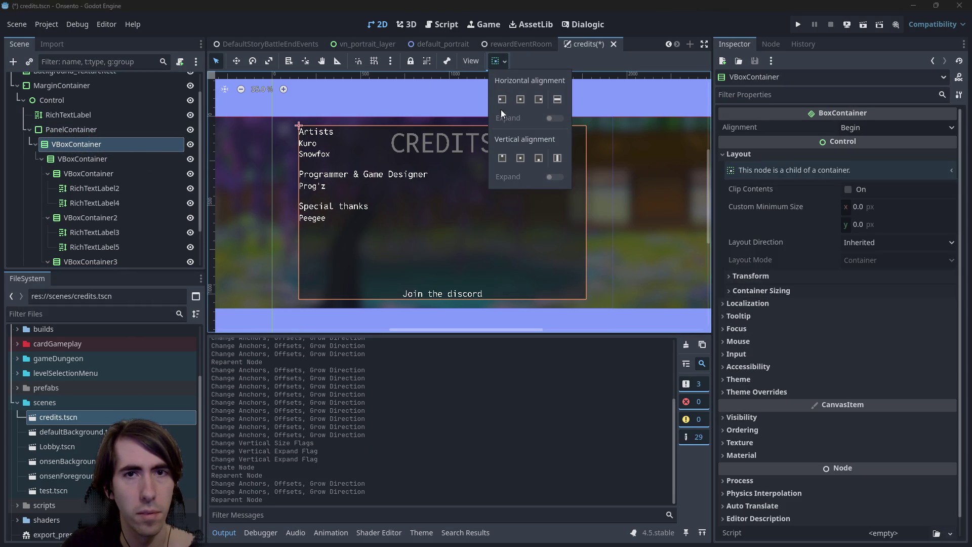
{"action": "left_click", "coordinate": [502, 100]}
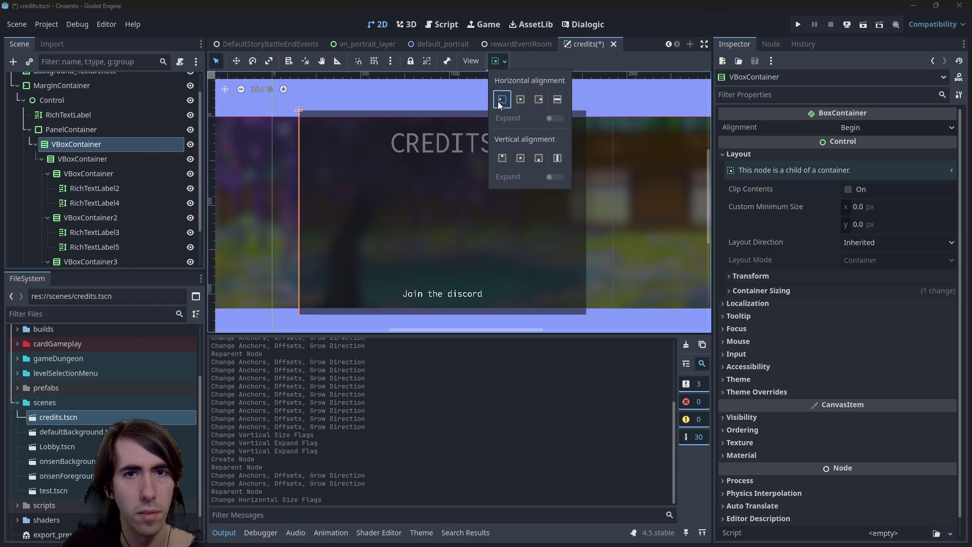
{"action": "left_click", "coordinate": [495, 62]}
{"action": "left_click", "coordinate": [557, 100]}
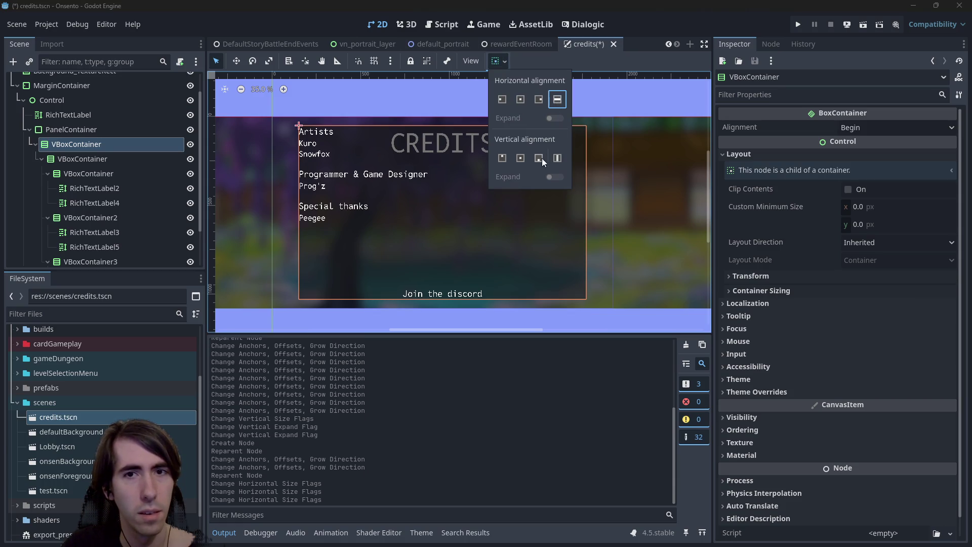
{"action": "left_click", "coordinate": [523, 159]}
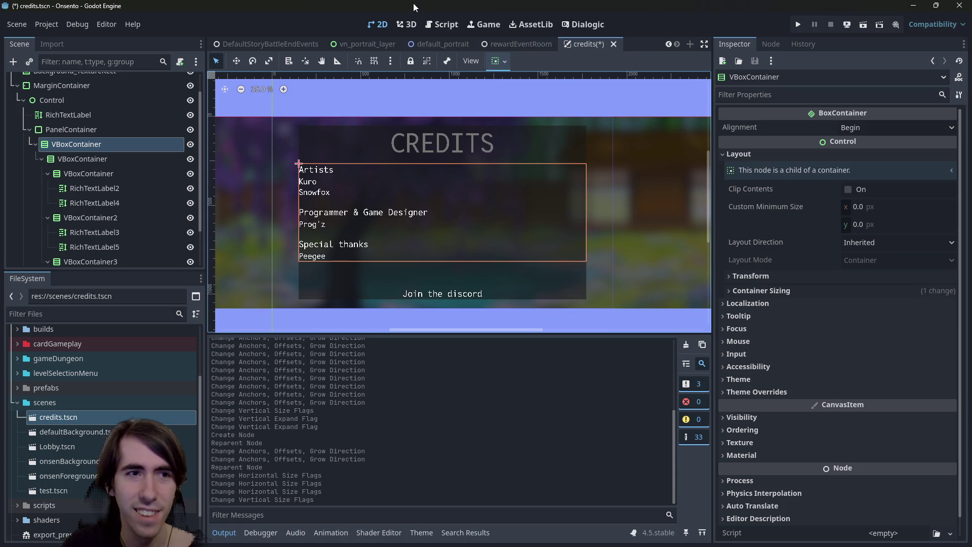
{"action": "key", "text": "ctrl+s"}
Move the VBoxContainer back out of the PanelContainer directly under Control.
{"action": "left_click", "coordinate": [84, 140]}
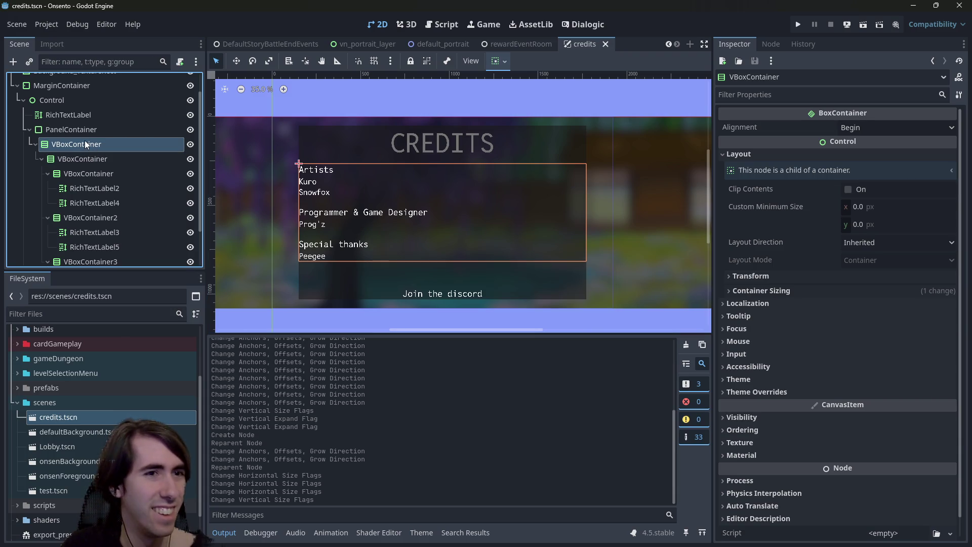
{"action": "key", "text": "Up"}
{"action": "key", "text": "Up"}
{"action": "left_click", "coordinate": [75, 135]}
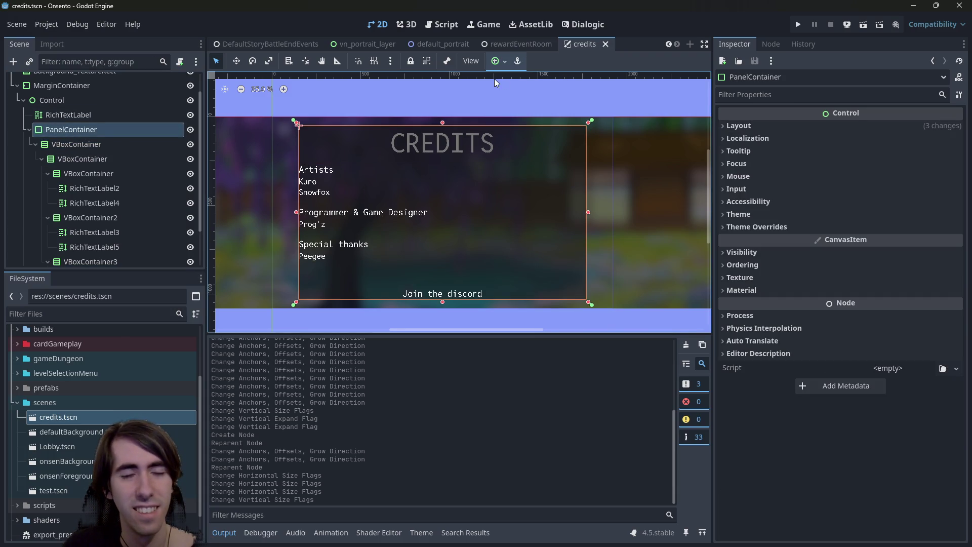
{"action": "left_click_drag", "start_coordinate": [97, 145], "coordinate": [92, 122]}
{"action": "left_click", "coordinate": [80, 116]}
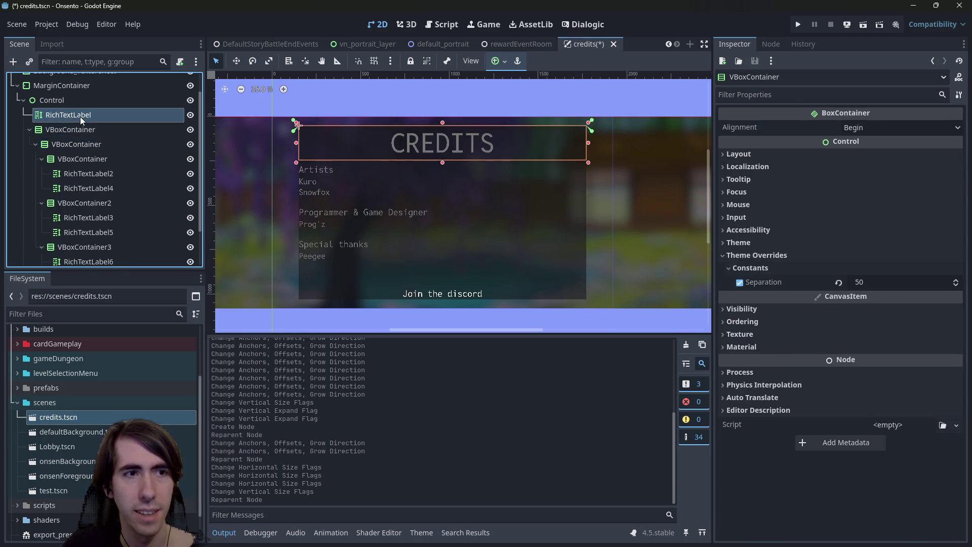
Delete the empty PanelContainer node.
{"action": "left_click", "coordinate": [46, 133]}
{"action": "scroll", "coordinate": [51, 147], "scroll_direction": "down", "scroll_amount": 3}
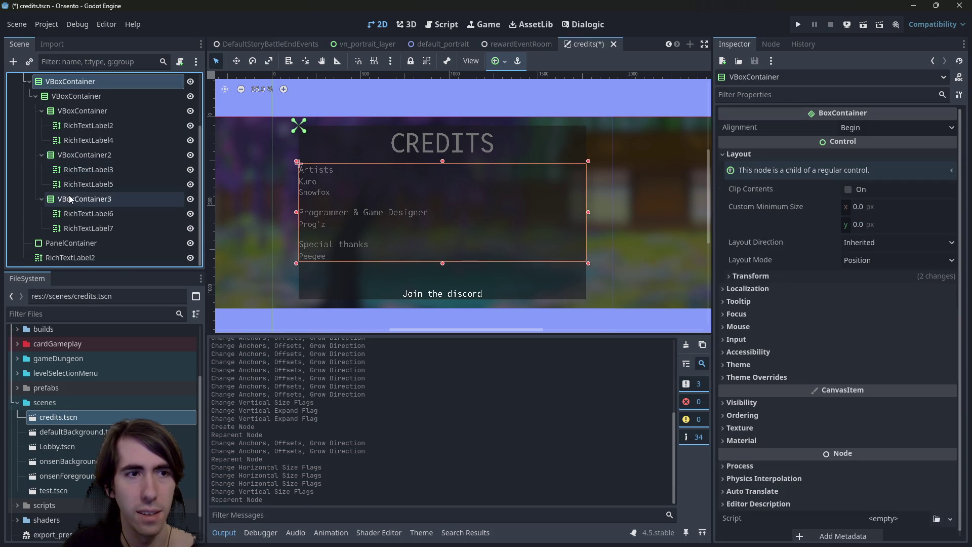
{"action": "left_click", "coordinate": [74, 245]}
{"action": "key", "text": "Delete"}
{"action": "key", "text": "Return"}
Anchor the credits list VBoxContainer to Center Left and save the scene.
{"action": "scroll", "coordinate": [94, 205], "scroll_direction": "up", "scroll_amount": 4}
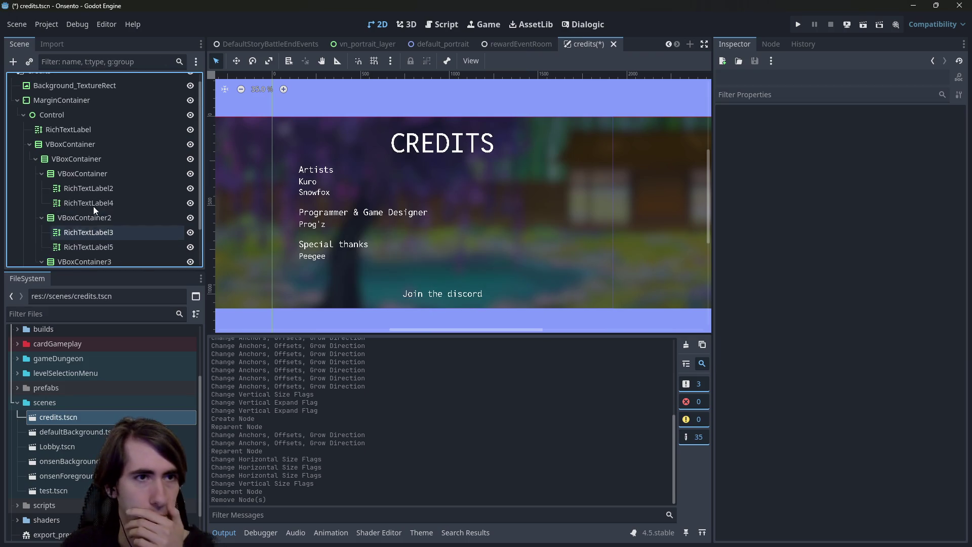
{"action": "left_click", "coordinate": [82, 145]}
{"action": "key", "text": "ctrl+s"}
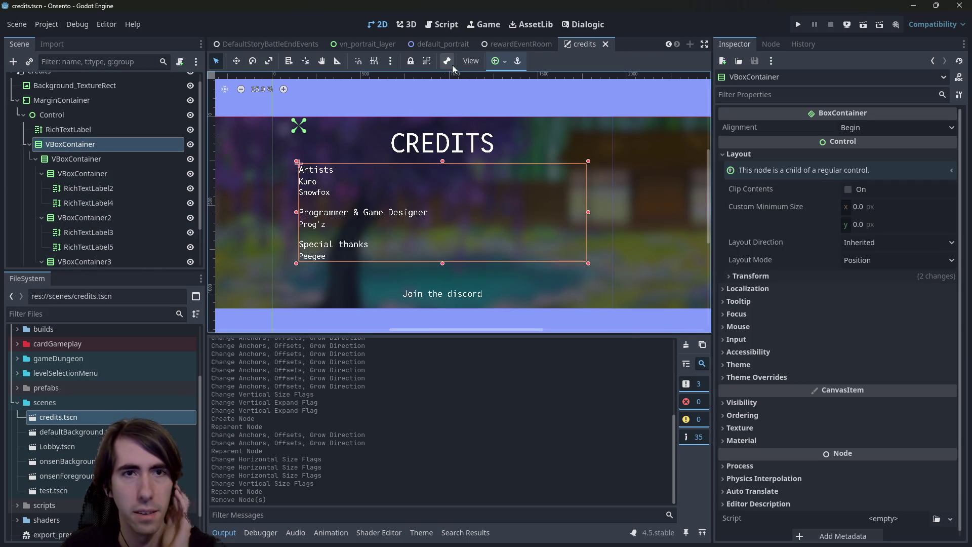
{"action": "left_click", "coordinate": [496, 61]}
{"action": "left_click", "coordinate": [502, 118]}
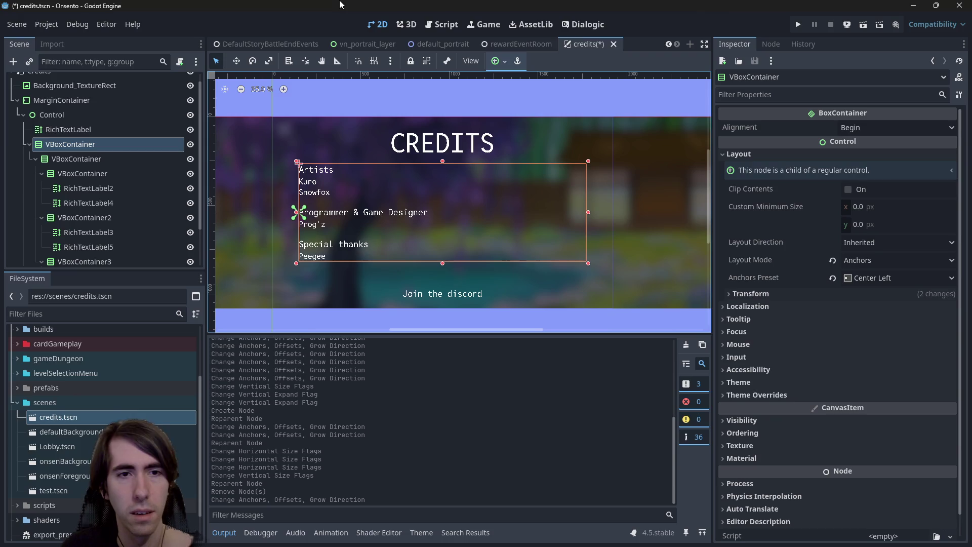
{"action": "key", "text": "ctrl+s"}
{"action": "left_click", "coordinate": [496, 61]}
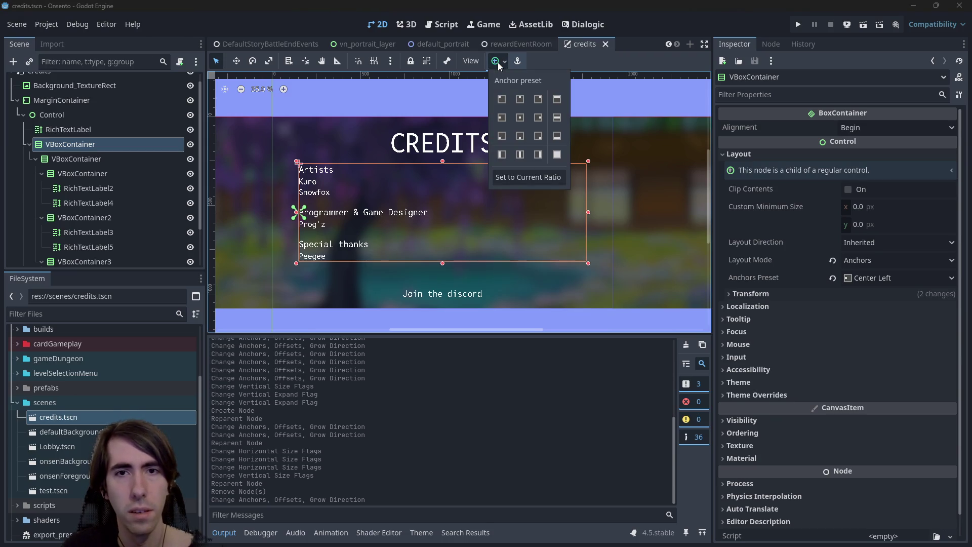
{"action": "left_click", "coordinate": [498, 62]}
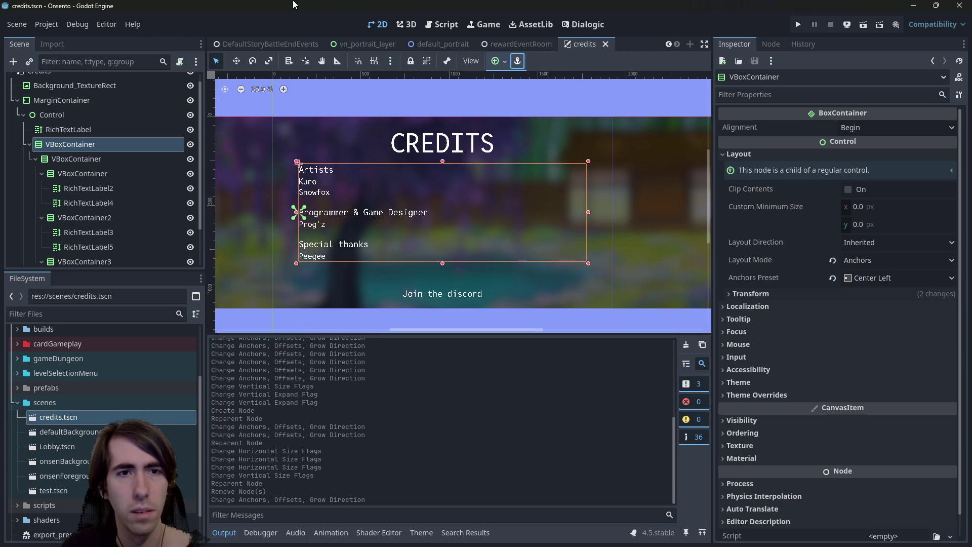
{"action": "key", "text": "ctrl+s"}
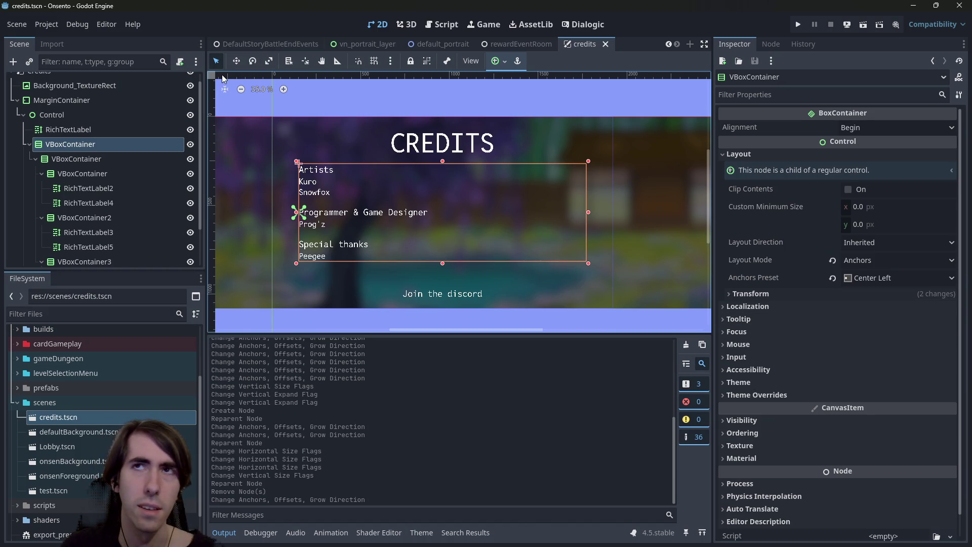
{"action": "right_click", "coordinate": [80, 117]}
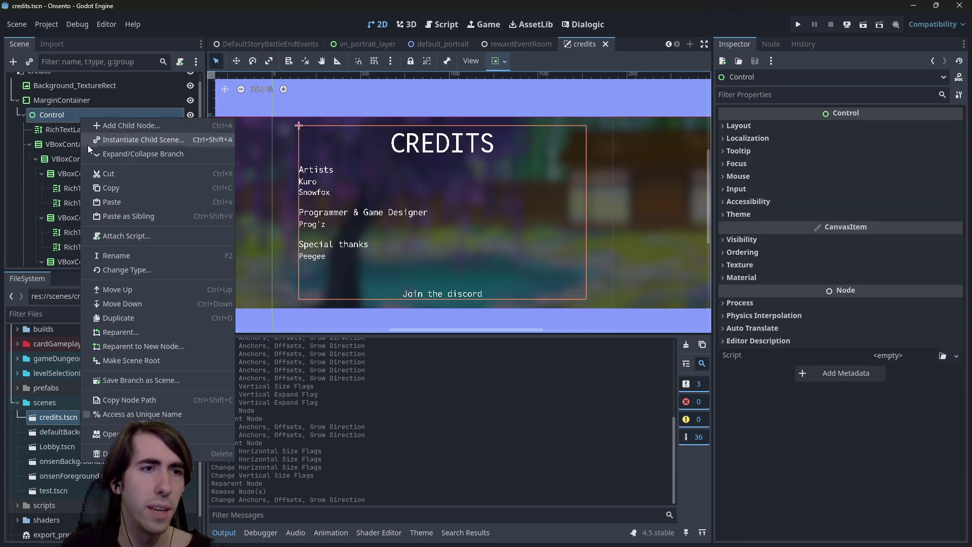
Change the Control node's type to PanelContainer and save.
{"action": "left_click", "coordinate": [147, 272]}
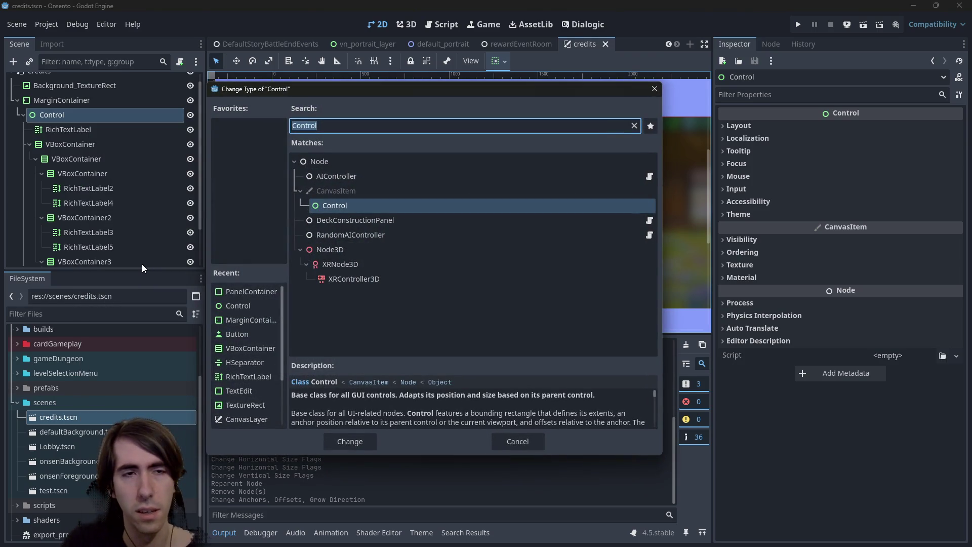
{"action": "type", "text": "panelcont"}
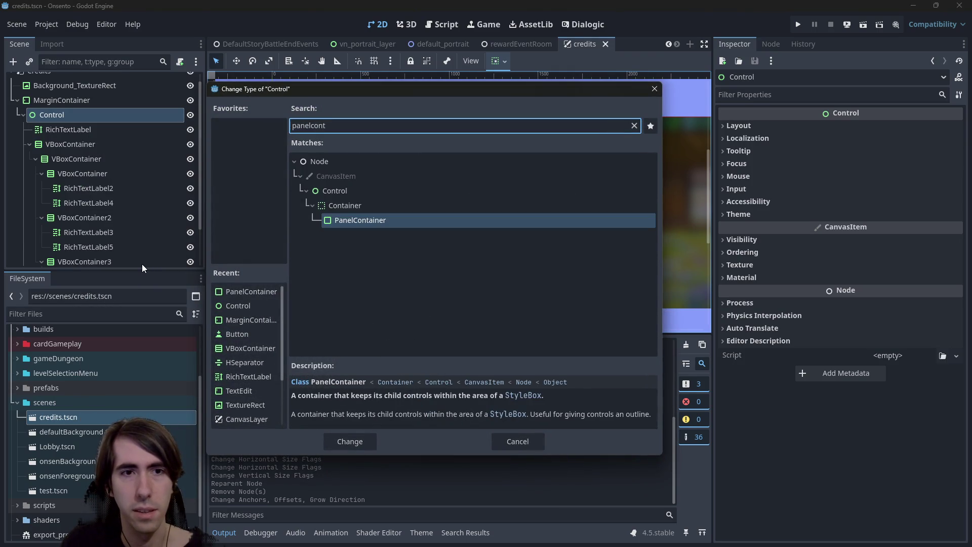
{"action": "key", "text": "Return"}
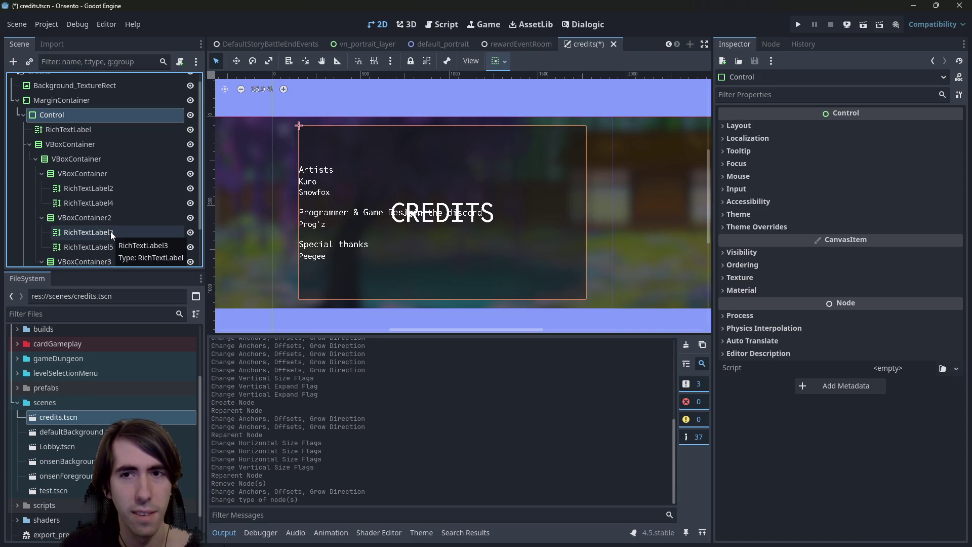
{"action": "key", "text": "ctrl+s"}
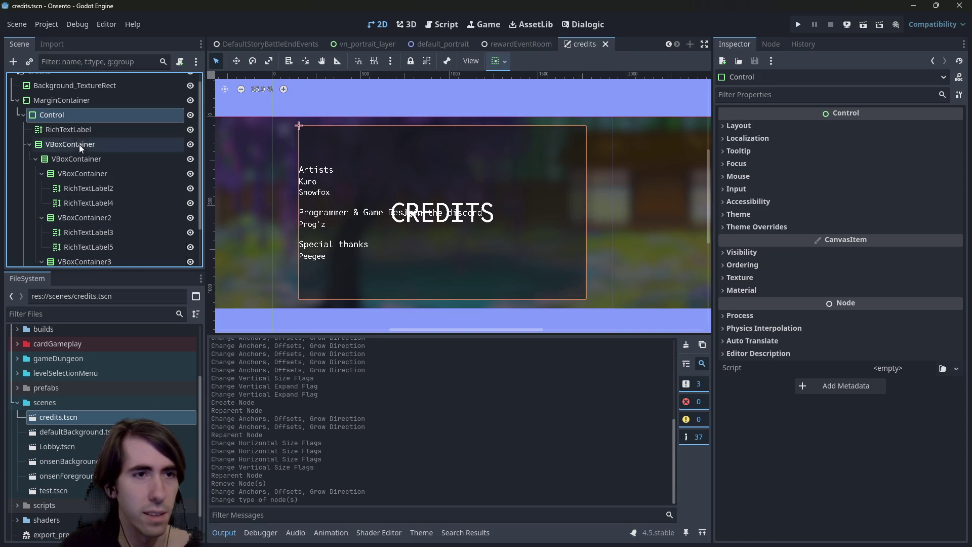
Align the CREDITS title to the top of its container and save.
{"action": "left_click", "coordinate": [77, 130]}
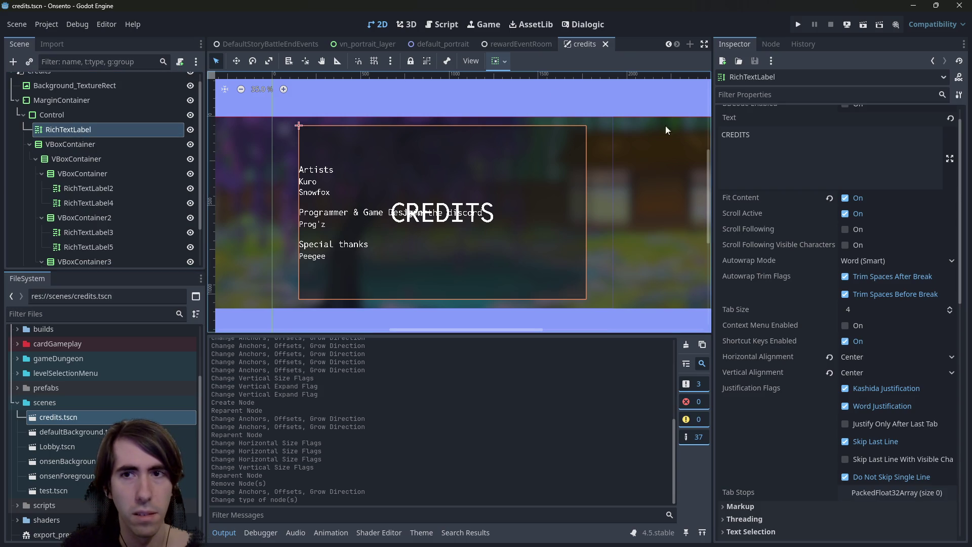
{"action": "left_click", "coordinate": [494, 62]}
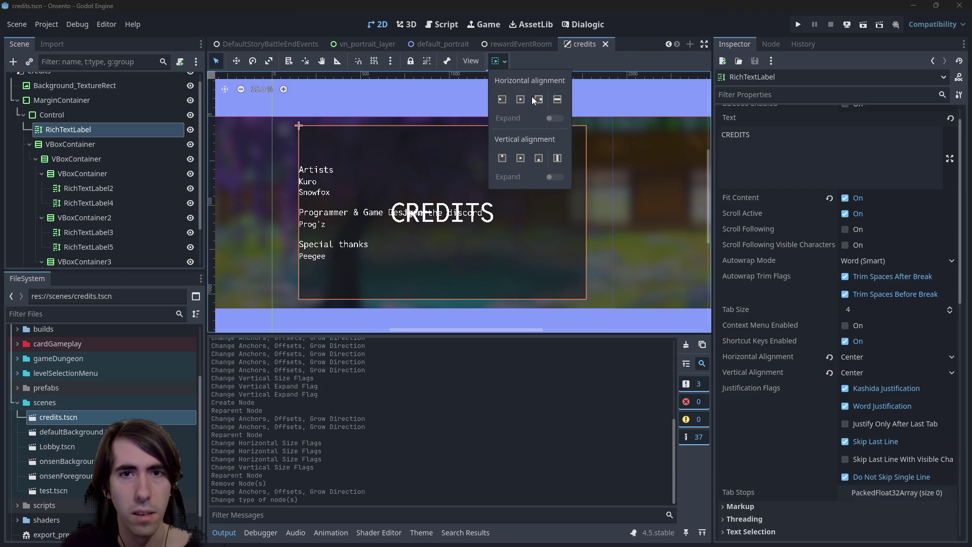
{"action": "left_click", "coordinate": [502, 158]}
{"action": "key", "text": "ctrl+s"}
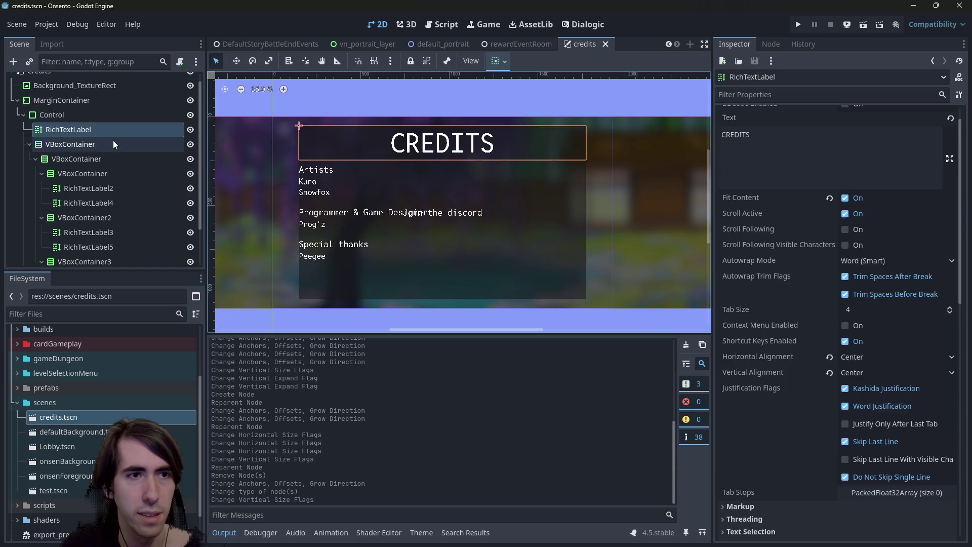
{"action": "left_click", "coordinate": [113, 144]}
{"action": "left_click", "coordinate": [81, 120]}
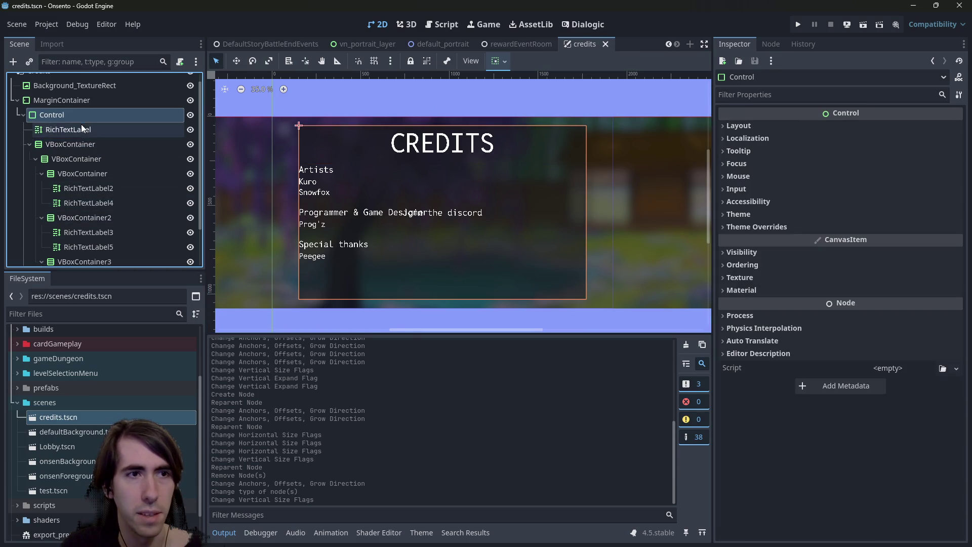
Rename the Control node to PanelContainer and save.
{"action": "double_click", "coordinate": [81, 121]}
{"action": "type", "text": "Con"}
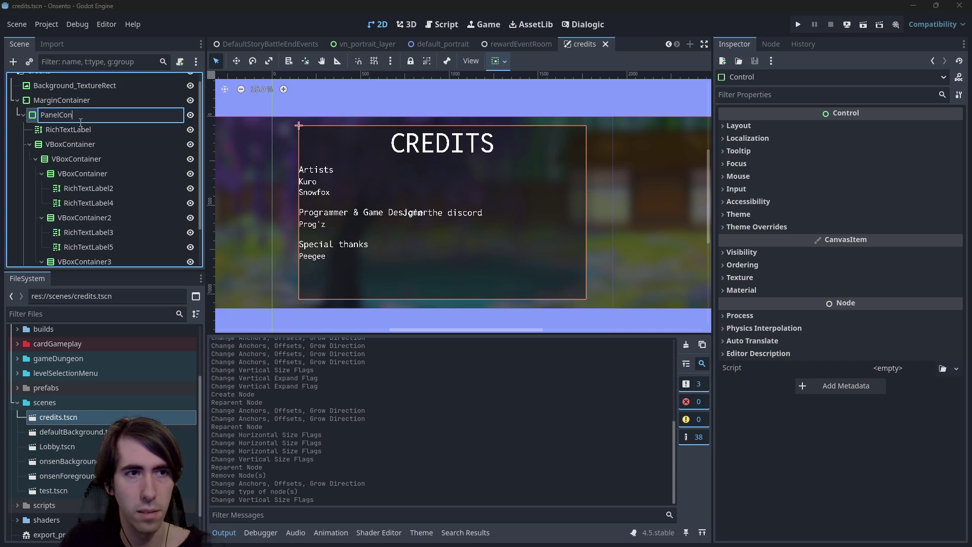
{"action": "key", "text": "Return"}
{"action": "key", "text": "ctrl+s"}
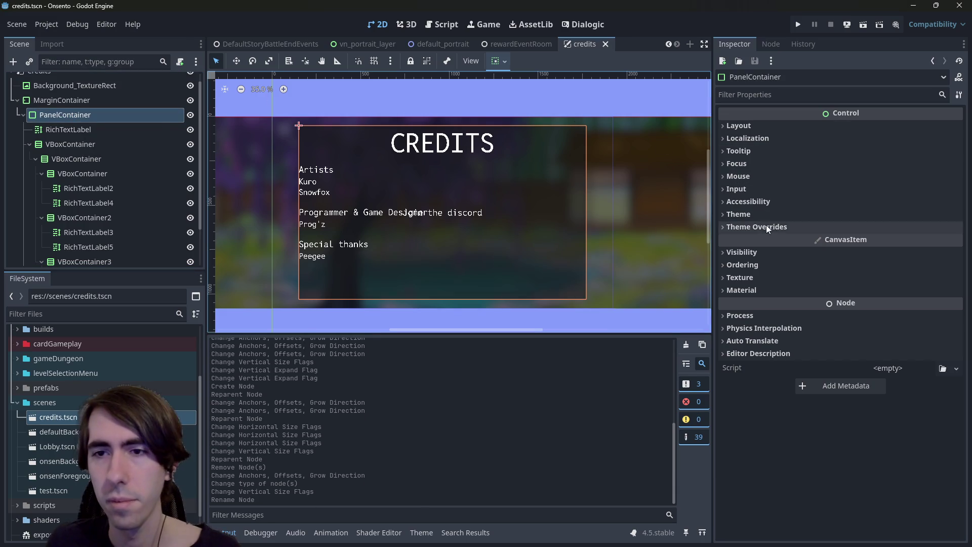
Set the Theme Overrides Panel style to StyleBoxEmpty.
{"action": "left_click", "coordinate": [767, 226]}
{"action": "left_click", "coordinate": [792, 239]}
{"action": "left_click", "coordinate": [919, 253]}
{"action": "left_click", "coordinate": [956, 255]}
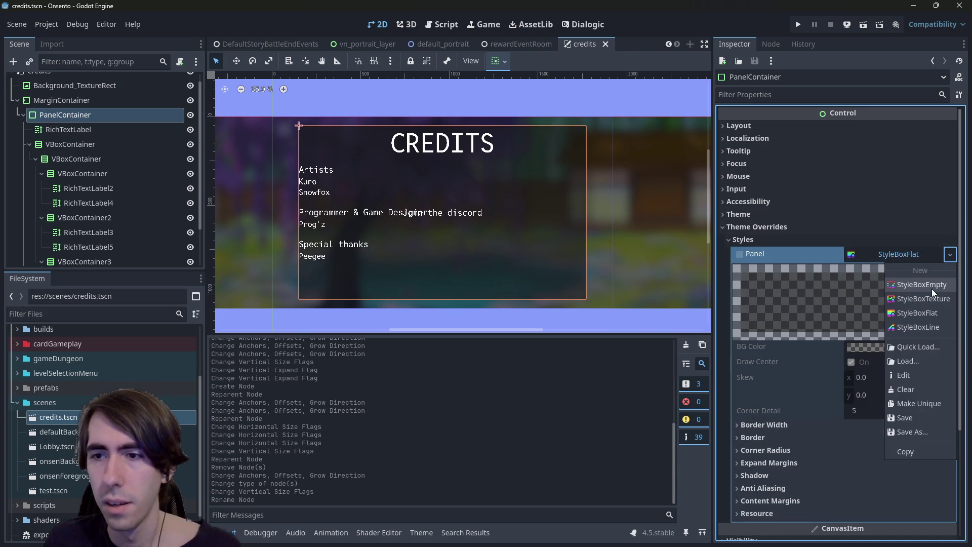
{"action": "left_click", "coordinate": [935, 290]}
{"action": "key", "text": "ctrl+s"}
Align the 'Join the discord' label to the bottom and save.
{"action": "scroll", "coordinate": [83, 232], "scroll_direction": "down", "scroll_amount": 3}
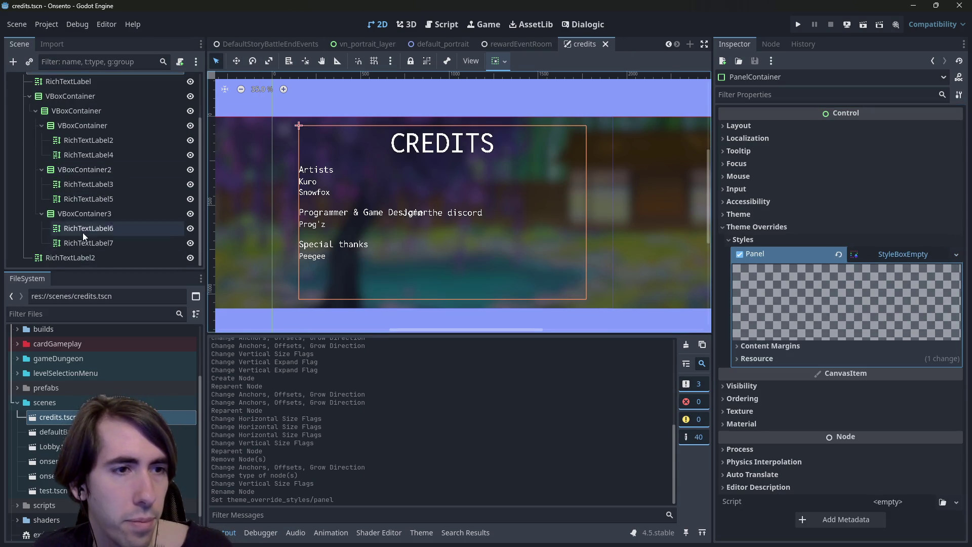
{"action": "left_click", "coordinate": [147, 258]}
{"action": "left_click", "coordinate": [503, 61]}
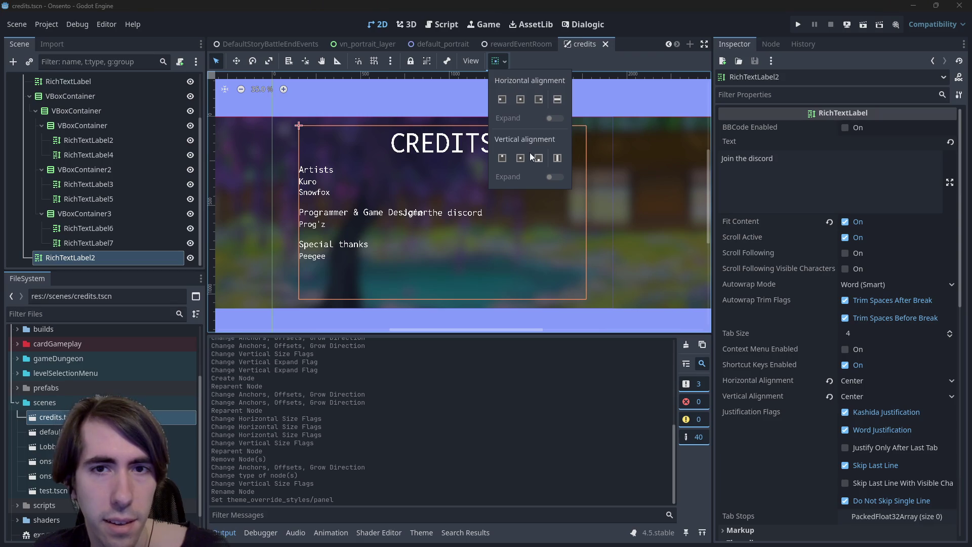
{"action": "left_click", "coordinate": [537, 158]}
{"action": "key", "text": "ctrl+s"}
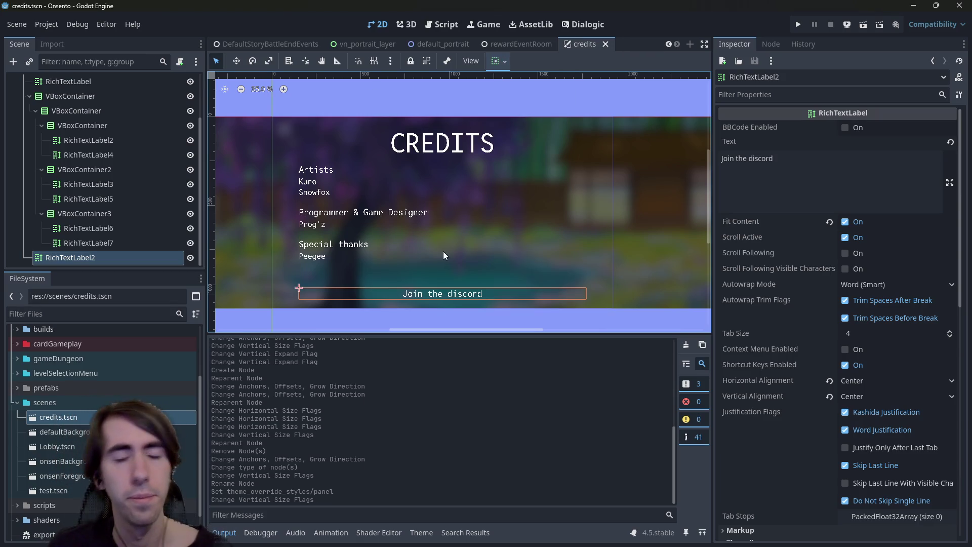
{"action": "scroll", "coordinate": [442, 251], "scroll_direction": "up", "scroll_amount": 1}
{"action": "left_click", "coordinate": [456, 323]}
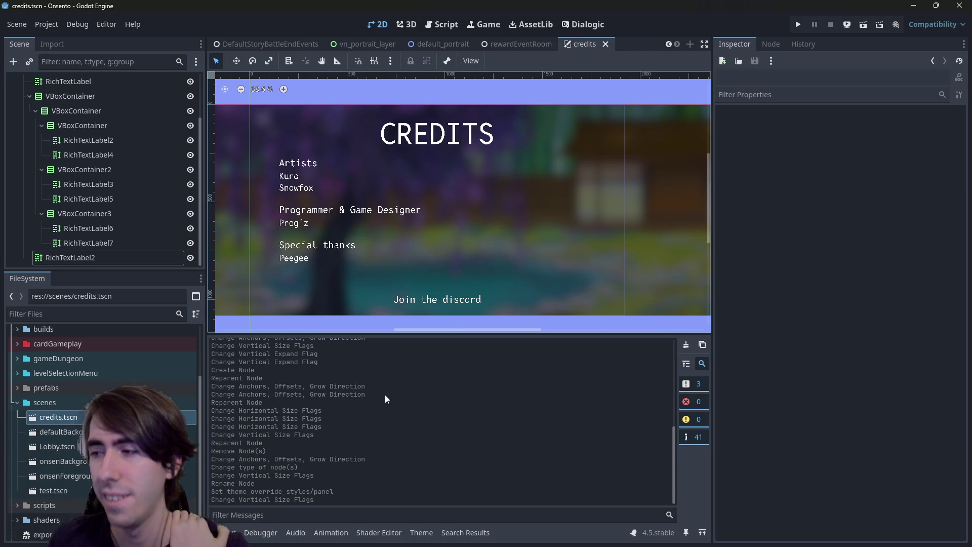
{"action": "left_click", "coordinate": [413, 240]}
Duplicate the Special thanks section container.
{"action": "left_click", "coordinate": [326, 269]}
{"action": "left_click", "coordinate": [311, 257]}
{"action": "left_click", "coordinate": [304, 248]}
{"action": "left_click", "coordinate": [309, 260]}
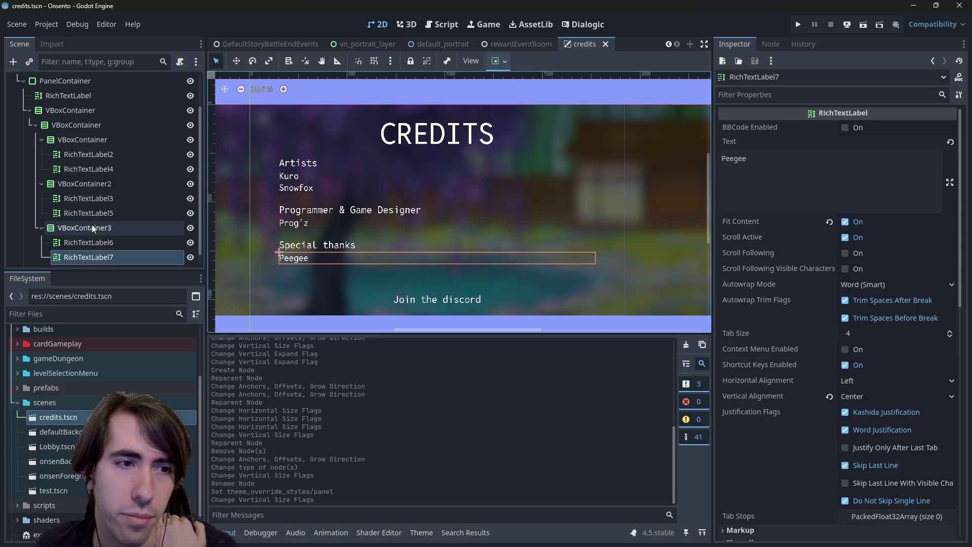
{"action": "left_click", "coordinate": [93, 226]}
{"action": "key", "text": "ctrl+d"}
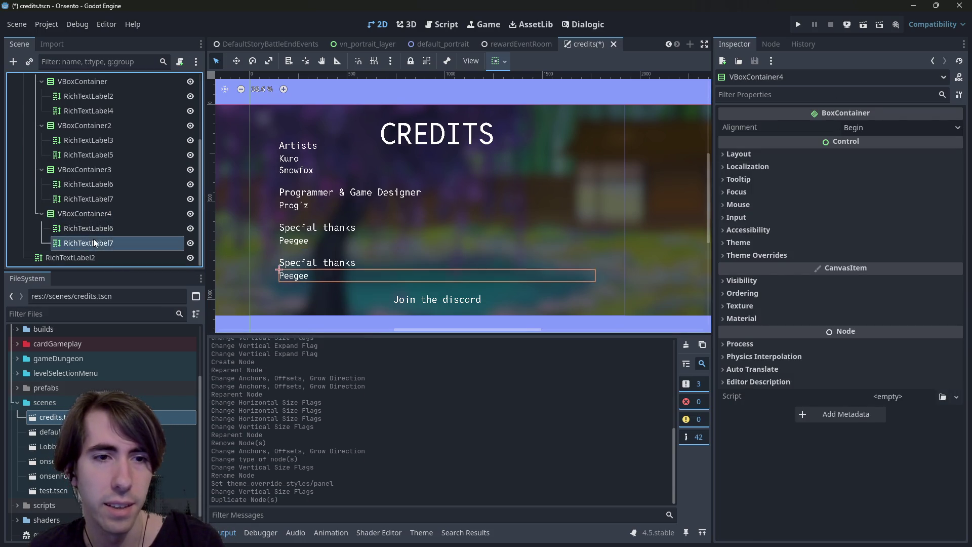
Change the duplicated section's heading to Free Assets.
{"action": "left_click", "coordinate": [93, 232]}
{"action": "left_click", "coordinate": [811, 172]}
{"action": "key", "text": "ctrl+a"}
{"action": "type", "text": "F"}
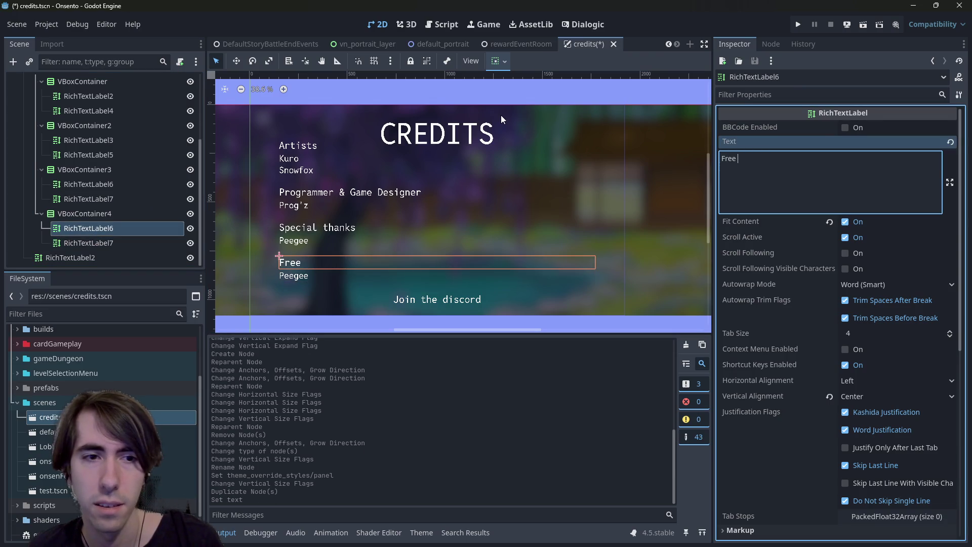
{"action": "type", "text": "Assets"}
Replace the duplicated section's name text with 'TODO'.
{"action": "left_click", "coordinate": [306, 276]}
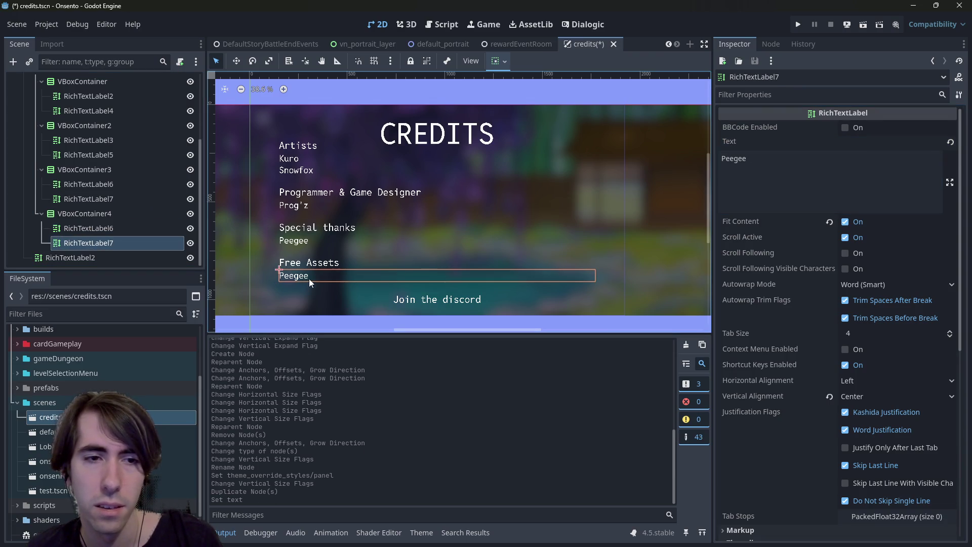
{"action": "type", "text": "grhrh"}
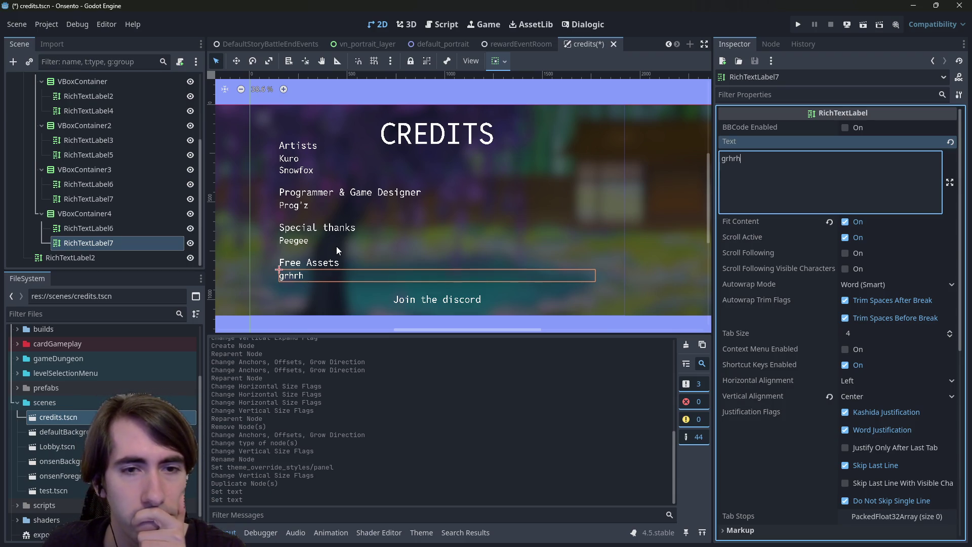
{"action": "key", "text": "BackSpace"}
{"action": "key", "text": "BackSpace"}
{"action": "key", "text": "BackSpace"}
{"action": "type", "text": "TODO"}
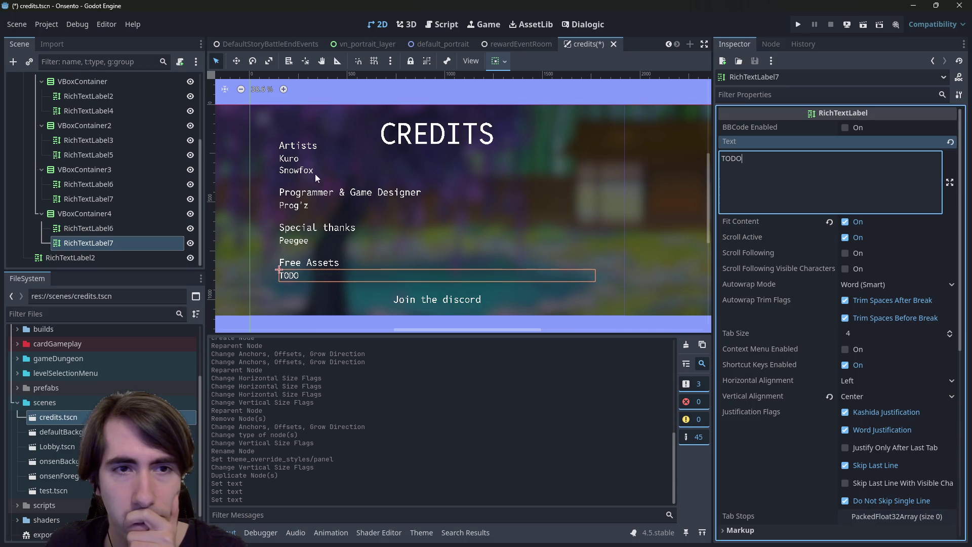
{"action": "scroll", "coordinate": [148, 200], "scroll_direction": "up", "scroll_amount": 5}
Add a ScrollContainer and move the credit sections VBoxContainer into it.
{"action": "left_click", "coordinate": [89, 156]}
{"action": "left_click", "coordinate": [30, 154]}
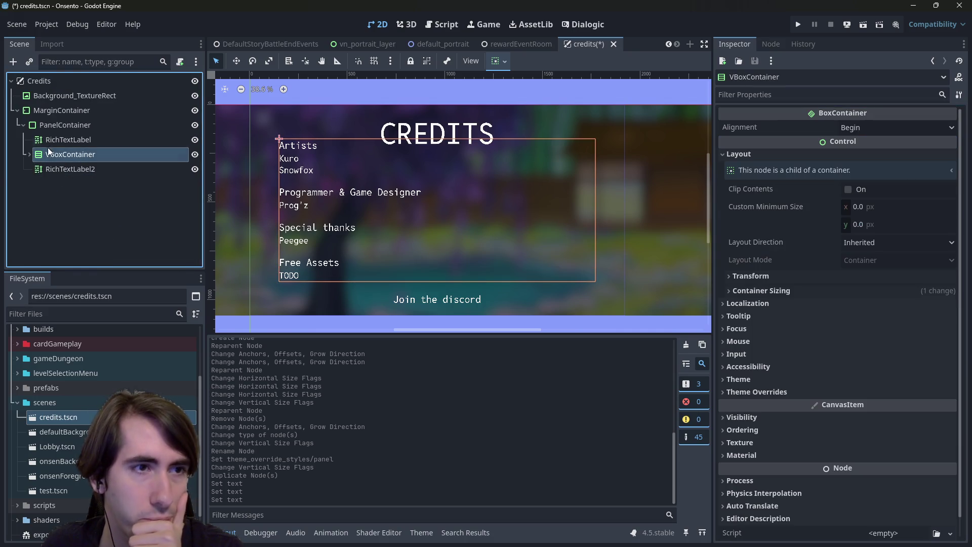
{"action": "right_click", "coordinate": [51, 129]}
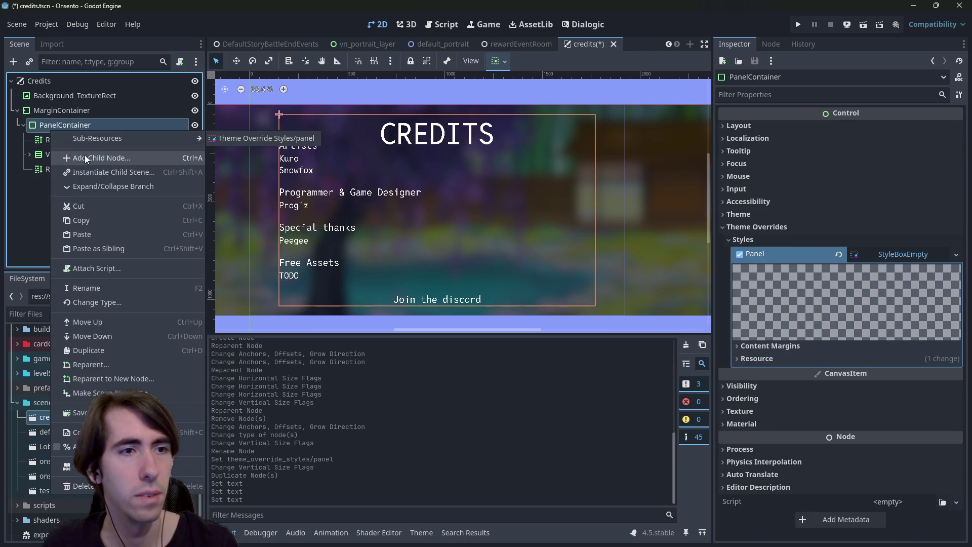
{"action": "left_click", "coordinate": [84, 156]}
{"action": "type", "text": "scroll"}
{"action": "key", "text": "Down"}
{"action": "key", "text": "Down"}
{"action": "key", "text": "Down"}
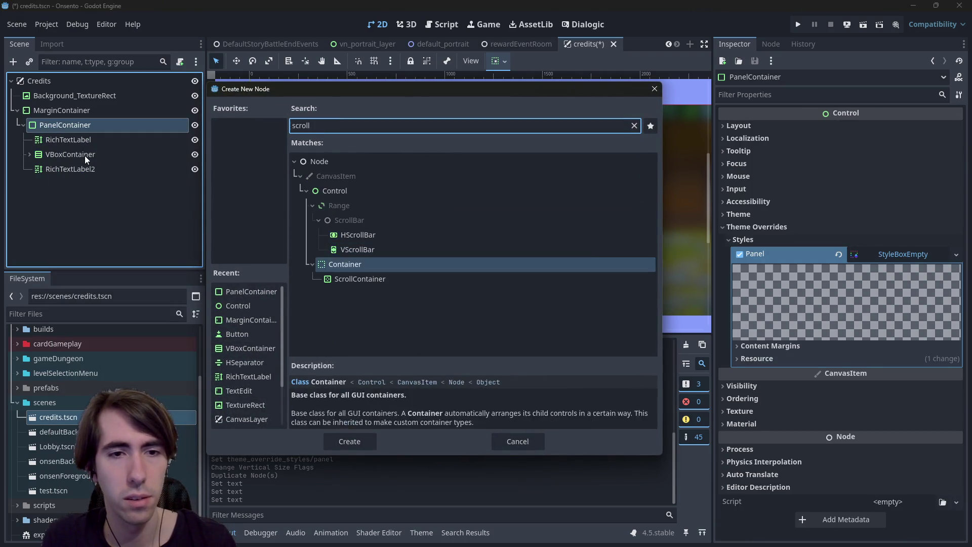
{"action": "key", "text": "Return"}
{"action": "mouse_move", "coordinate": [74, 188]}
{"action": "left_mouse_down"}
{"action": "mouse_move", "coordinate": [62, 144]}
{"action": "mouse_move", "coordinate": [68, 157]}
{"action": "left_mouse_up"}
{"action": "left_click", "coordinate": [71, 168]}
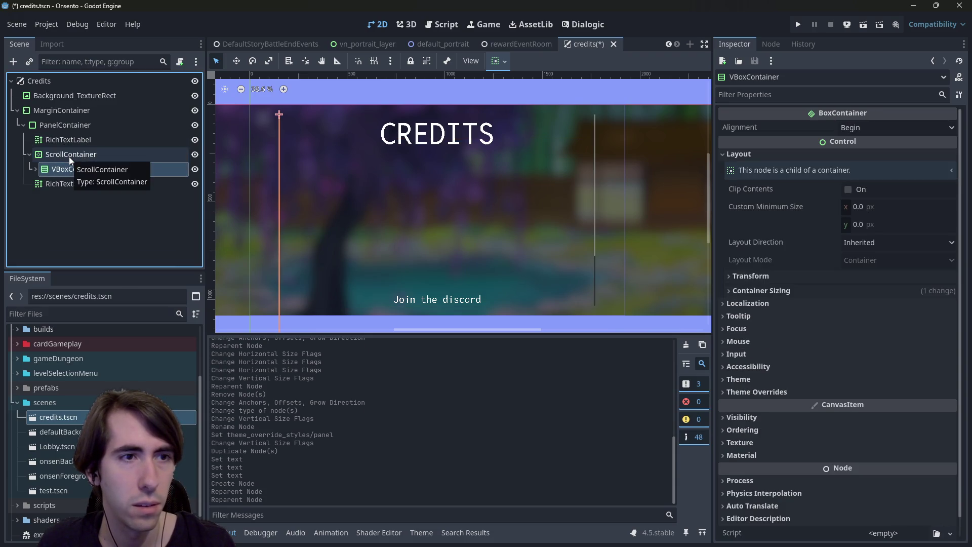
{"action": "left_click", "coordinate": [69, 157]}
{"action": "key", "text": "ctrl+s"}
Add a new VBoxContainer directly under MarginContainer.
{"action": "left_click", "coordinate": [60, 124]}
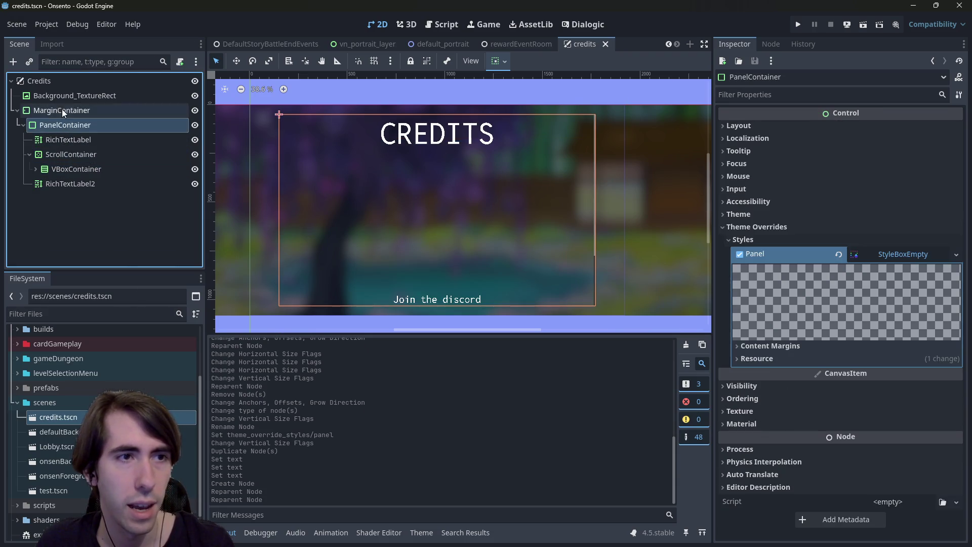
{"action": "left_click", "coordinate": [61, 110]}
{"action": "right_click", "coordinate": [62, 110]}
{"action": "left_click", "coordinate": [87, 120]}
{"action": "type", "text": "vbox"}
{"action": "key", "text": "Return"}
{"action": "left_click_drag", "start_coordinate": [65, 197], "coordinate": [59, 119]}
Move the title and discord label into the new VBoxContainer and delete the old PanelContainer.
{"action": "left_click", "coordinate": [72, 140]}
{"action": "mouse_move", "coordinate": [75, 153]}
{"action": "left_mouse_down"}
{"action": "mouse_move", "coordinate": [69, 128]}
{"action": "mouse_move", "coordinate": [73, 168]}
{"action": "mouse_move", "coordinate": [71, 145]}
{"action": "left_mouse_up"}
{"action": "mouse_move", "coordinate": [78, 196]}
{"action": "left_mouse_down"}
{"action": "mouse_move", "coordinate": [78, 157]}
{"action": "mouse_move", "coordinate": [71, 179]}
{"action": "left_mouse_up"}
{"action": "left_click", "coordinate": [60, 197]}
{"action": "key", "text": "Delete"}
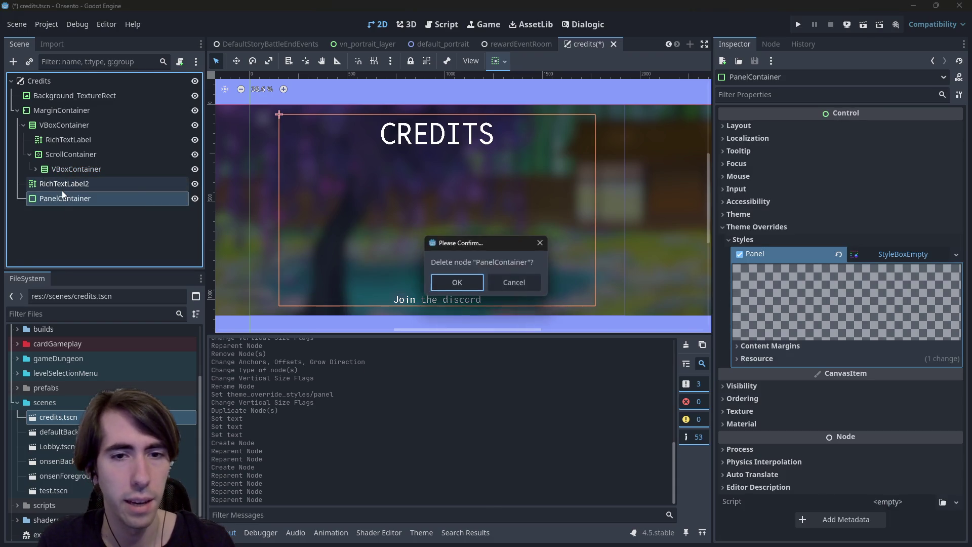
Delete the old PanelContainer and set the inner VBoxContainer to Fill and Expand horizontally and vertically.
{"action": "key", "text": "Return"}
{"action": "left_click", "coordinate": [56, 167]}
{"action": "left_click", "coordinate": [498, 61]}
{"action": "left_click", "coordinate": [557, 157]}
{"action": "left_click", "coordinate": [555, 176]}
{"action": "left_click", "coordinate": [561, 98]}
{"action": "left_click", "coordinate": [558, 119]}
{"action": "left_click", "coordinate": [559, 101]}
{"action": "left_click", "coordinate": [557, 118]}
{"action": "left_click", "coordinate": [557, 117]}
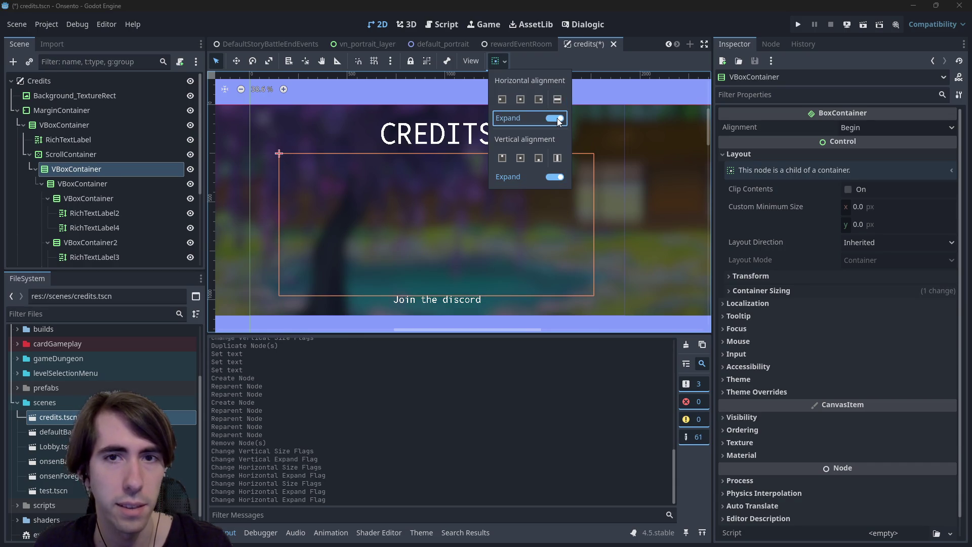
{"action": "left_click", "coordinate": [99, 165]}
Set the ScrollContainer to Fill and Expand vertically, then save the scene.
{"action": "key", "text": "Down"}
{"action": "key", "text": "Up"}
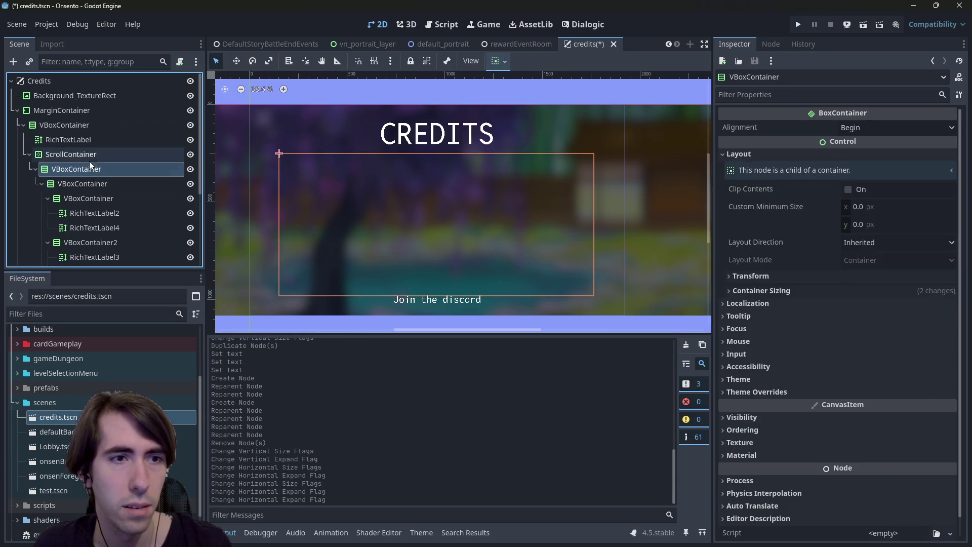
{"action": "left_click", "coordinate": [86, 156]}
{"action": "left_click", "coordinate": [497, 61]}
{"action": "left_click", "coordinate": [557, 157]}
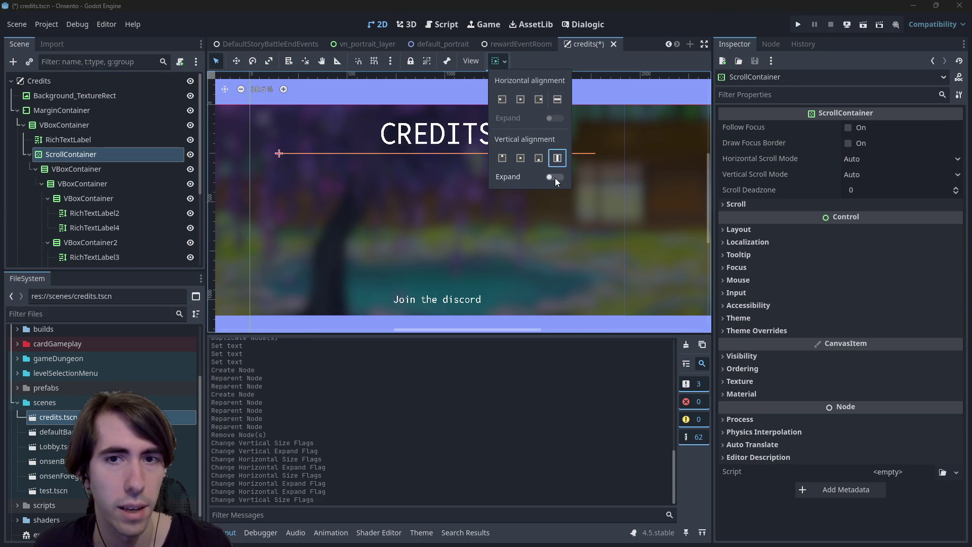
{"action": "left_click", "coordinate": [555, 178]}
{"action": "key", "text": "ctrl+s"}
Move the 'Join the discord' label below the ScrollContainer and save the scene.
{"action": "scroll", "coordinate": [361, 224], "scroll_direction": "down", "scroll_amount": 2}
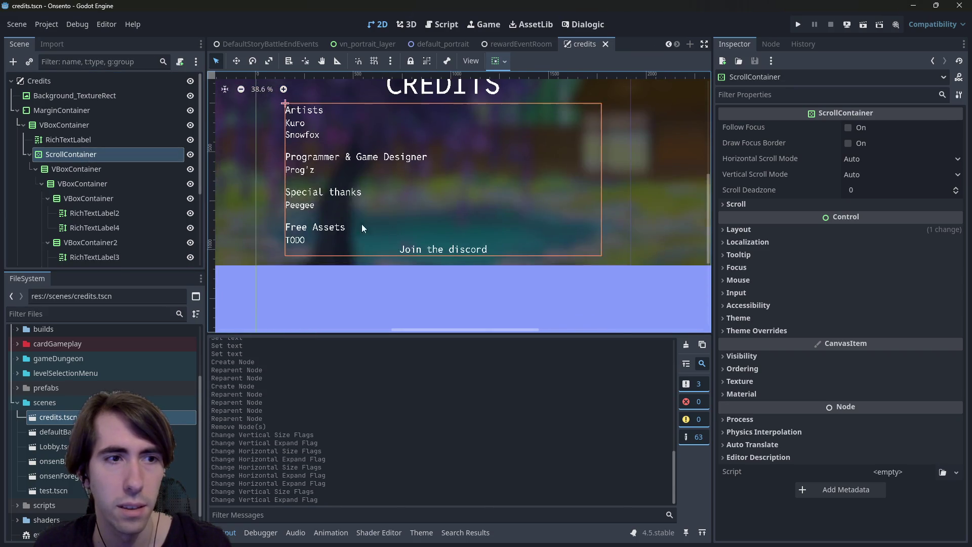
{"action": "left_click", "coordinate": [27, 154]}
{"action": "left_click", "coordinate": [48, 169]}
{"action": "left_click", "coordinate": [53, 160]}
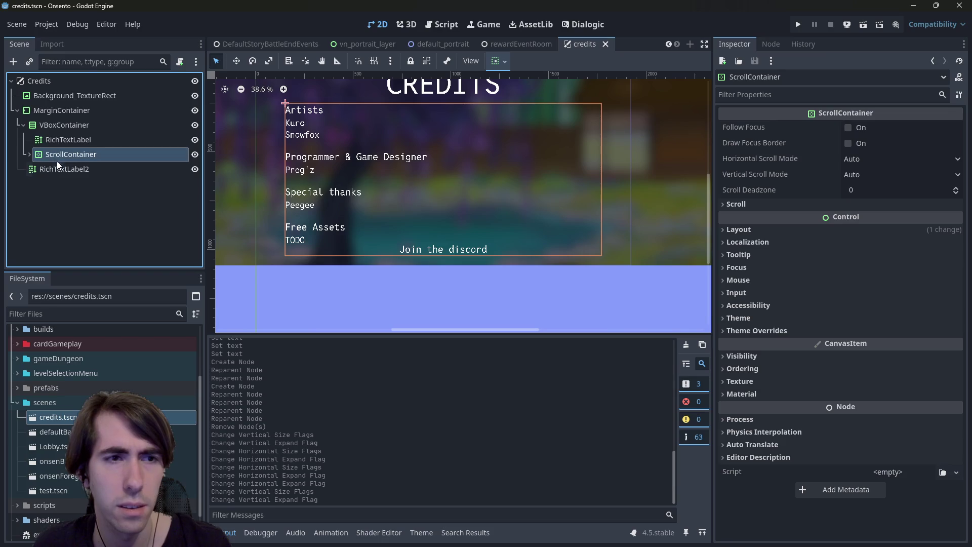
{"action": "scroll", "coordinate": [430, 159], "scroll_direction": "up", "scroll_amount": 2}
{"action": "scroll", "coordinate": [426, 229], "scroll_direction": "up", "scroll_amount": 1}
{"action": "mouse_move", "coordinate": [61, 168]}
{"action": "left_mouse_down"}
{"action": "mouse_move", "coordinate": [74, 162]}
{"action": "mouse_move", "coordinate": [72, 147]}
{"action": "mouse_move", "coordinate": [73, 174]}
{"action": "left_mouse_up"}
{"action": "key", "text": "ctrl+s"}
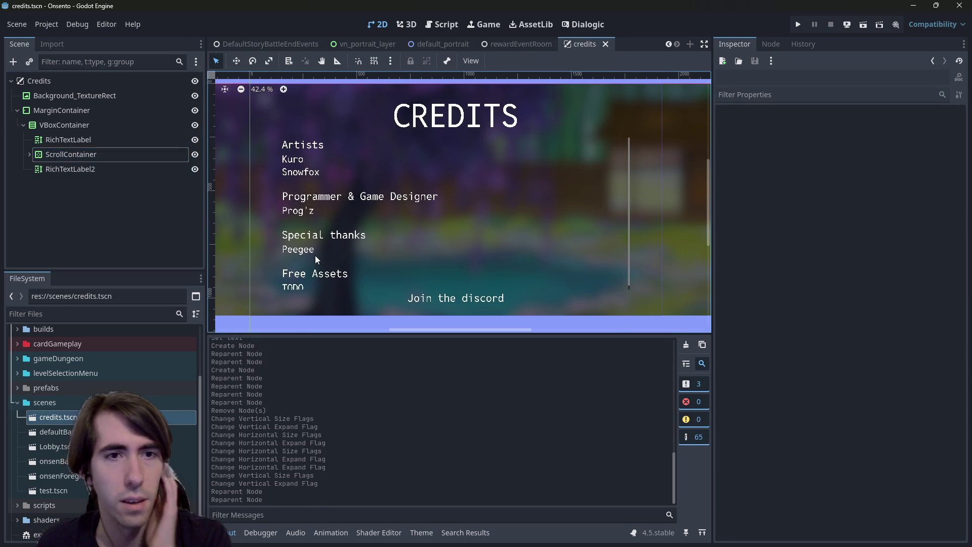
{"action": "left_click", "coordinate": [91, 155]}
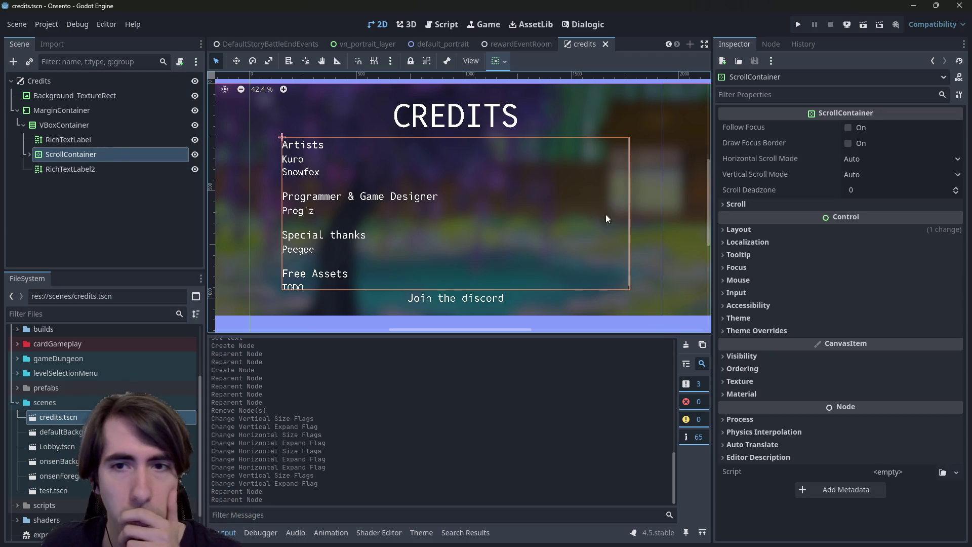
Quick Load theme.tres as the ScrollContainer's theme and save the scene.
{"action": "scroll", "coordinate": [587, 267], "scroll_direction": "up", "scroll_amount": 4}
{"action": "left_click", "coordinate": [764, 316]}
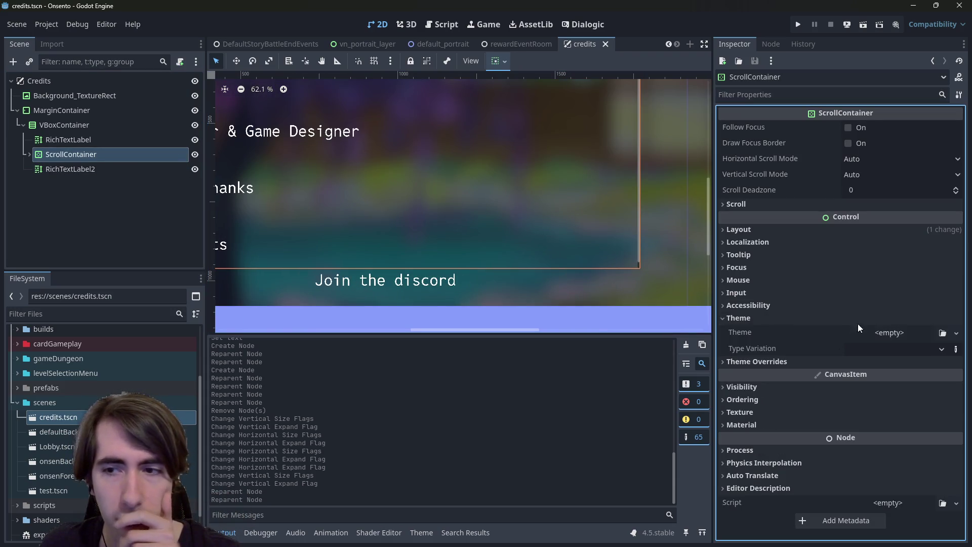
{"action": "left_click", "coordinate": [918, 333]}
{"action": "left_click", "coordinate": [917, 376]}
{"action": "double_click", "coordinate": [360, 148]}
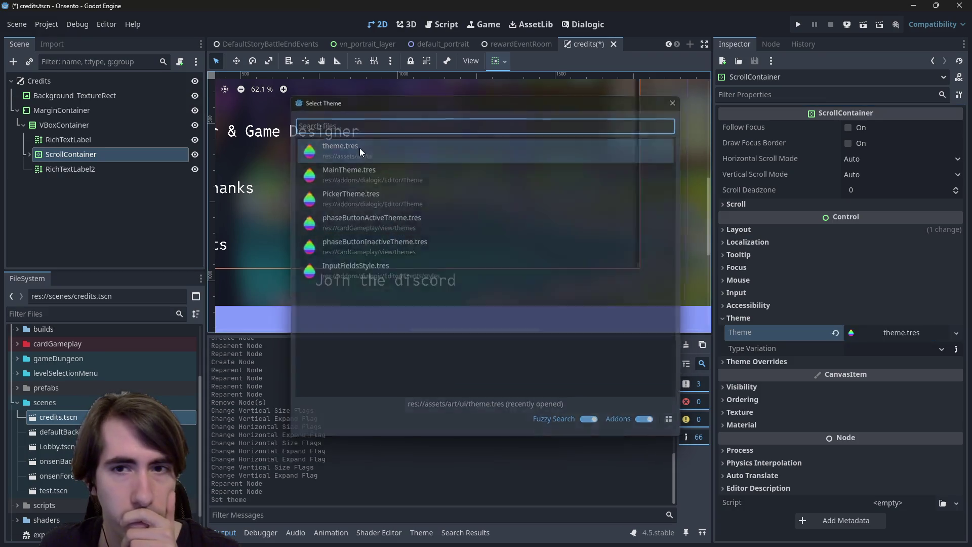
{"action": "left_click", "coordinate": [363, 157]}
{"action": "scroll", "coordinate": [406, 230], "scroll_direction": "down", "scroll_amount": 3}
{"action": "scroll", "coordinate": [607, 241], "scroll_direction": "up", "scroll_amount": 8}
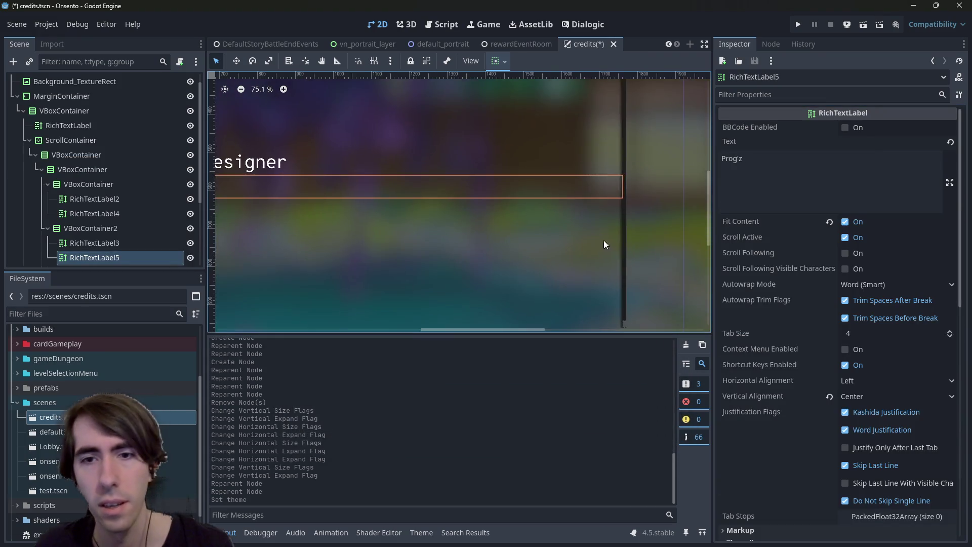
{"action": "scroll", "coordinate": [623, 223], "scroll_direction": "down", "scroll_amount": 4}
{"action": "left_click", "coordinate": [616, 220]}
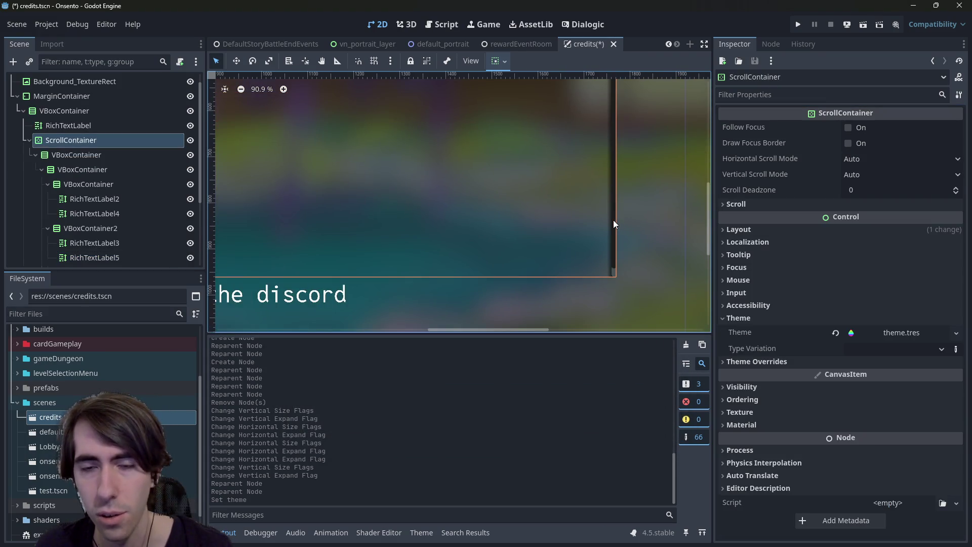
{"action": "scroll", "coordinate": [590, 289], "scroll_direction": "up", "scroll_amount": 2}
{"action": "key", "text": "ctrl+s"}
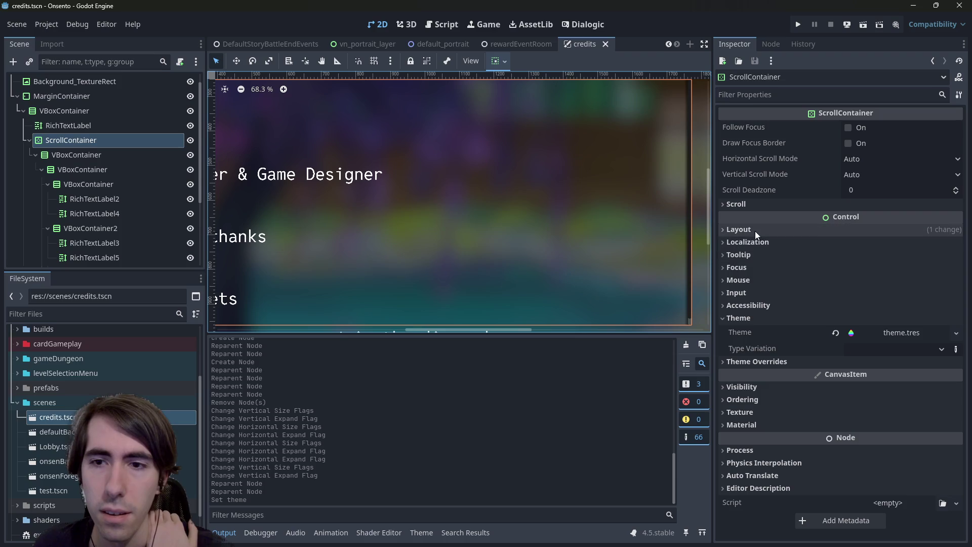
Filter properties for 'clip', toggle the ScrollContainer's Clip Contents off and back on, and save.
{"action": "left_click", "coordinate": [796, 96]}
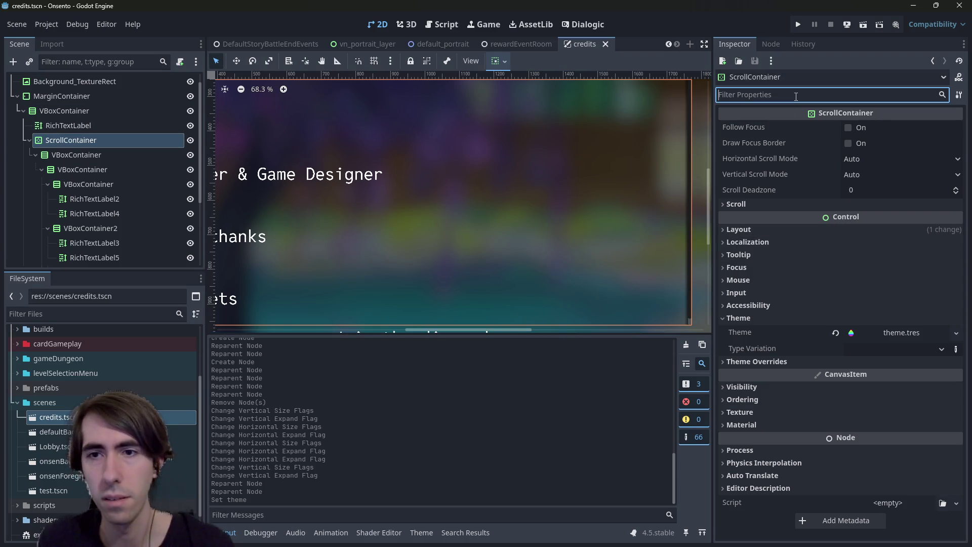
{"action": "type", "text": "clip0"}
{"action": "key", "text": "BackSpace"}
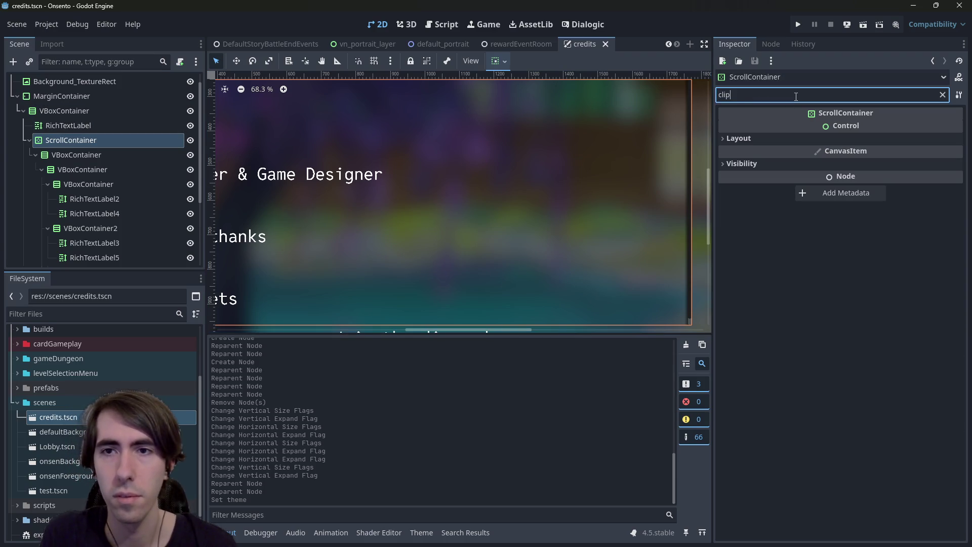
{"action": "left_click", "coordinate": [99, 112]}
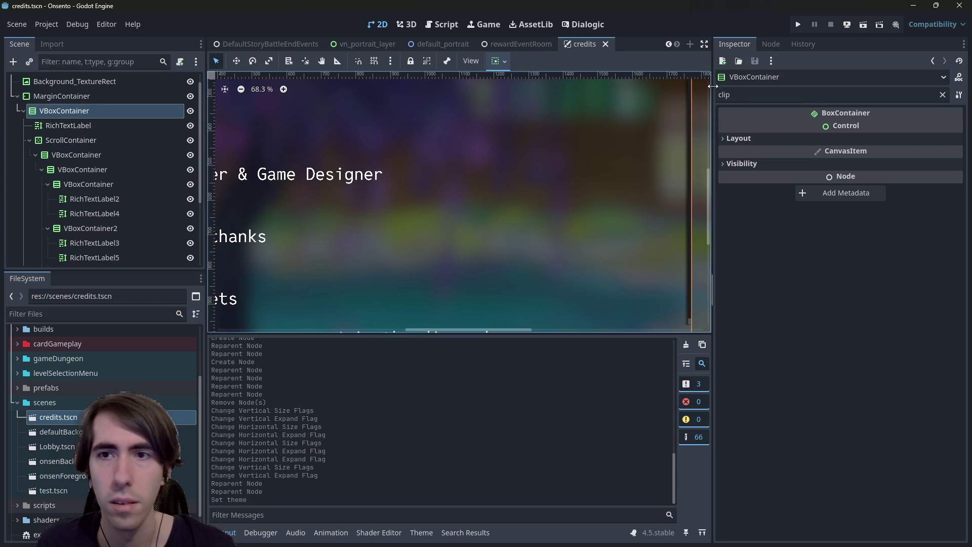
{"action": "left_click", "coordinate": [760, 141]}
{"action": "left_click", "coordinate": [152, 140]}
{"action": "left_click", "coordinate": [796, 138]}
{"action": "left_click", "coordinate": [862, 175]}
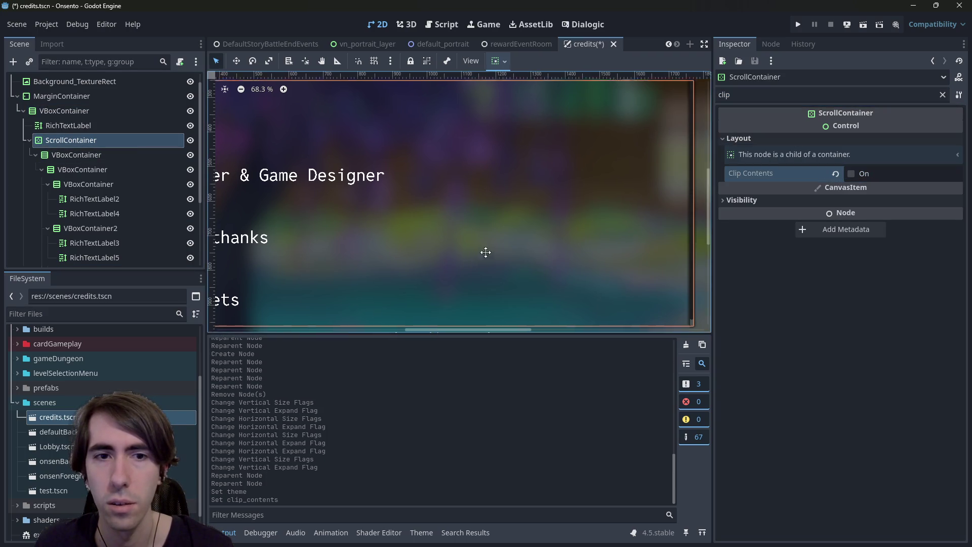
{"action": "scroll", "coordinate": [491, 253], "scroll_direction": "down", "scroll_amount": 2}
{"action": "left_click", "coordinate": [851, 174]}
{"action": "key", "text": "ctrl+s"}
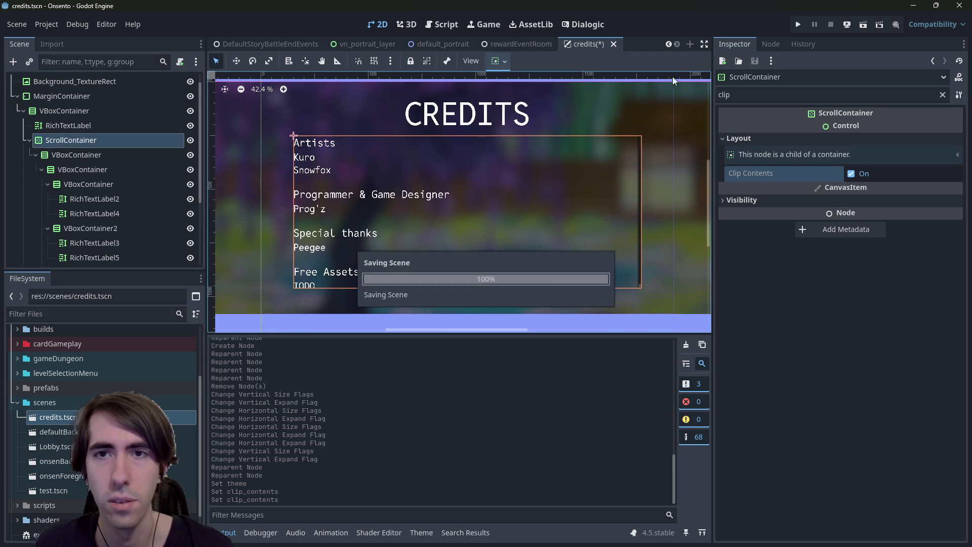
Run the current credits scene and scroll the credit list up and down in the game window.
{"action": "left_click", "coordinate": [868, 21]}
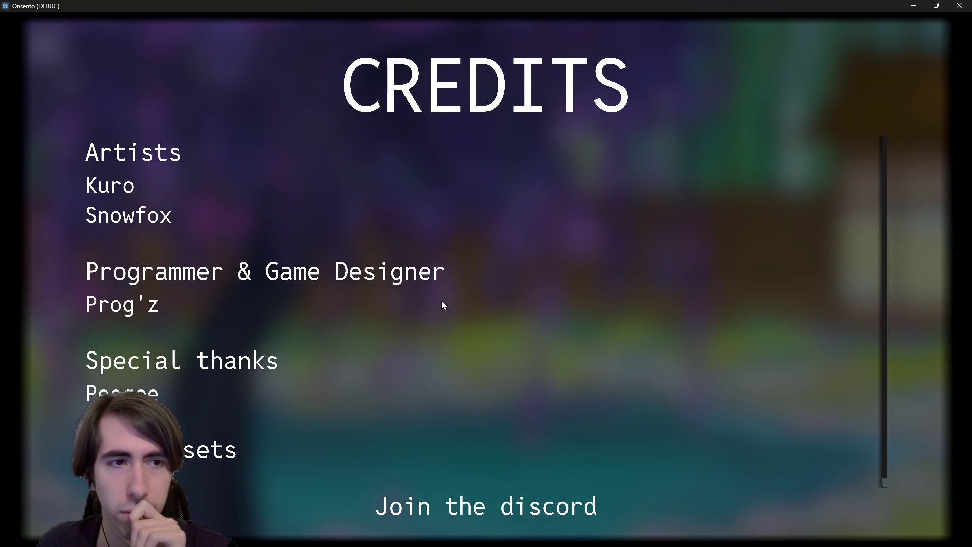
{"action": "scroll", "coordinate": [893, 174], "scroll_direction": "down", "scroll_amount": 1}
{"action": "scroll", "coordinate": [885, 162], "scroll_direction": "up", "scroll_amount": 1}
{"action": "scroll", "coordinate": [883, 223], "scroll_direction": "down", "scroll_amount": 1}
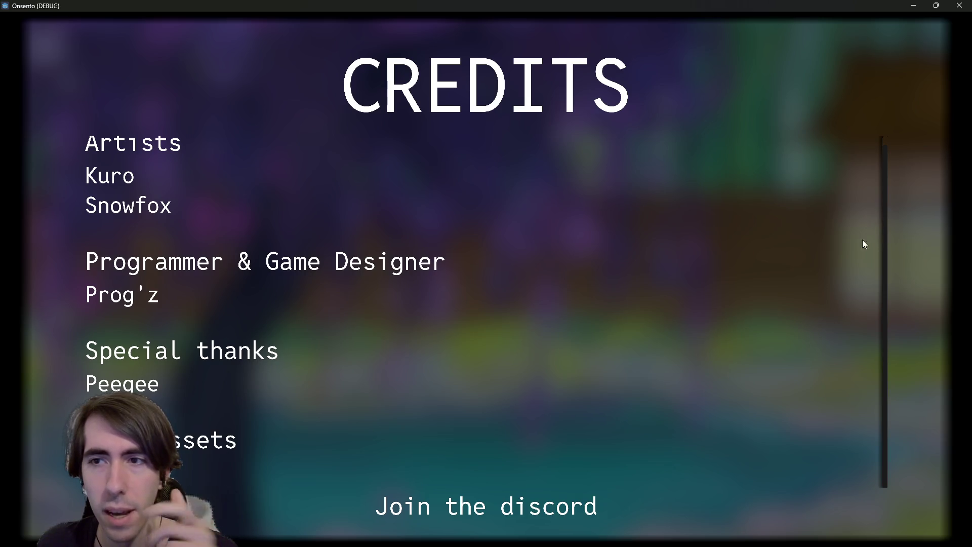
{"action": "scroll", "coordinate": [811, 250], "scroll_direction": "up", "scroll_amount": 1}
{"action": "scroll", "coordinate": [786, 256], "scroll_direction": "down", "scroll_amount": 1}
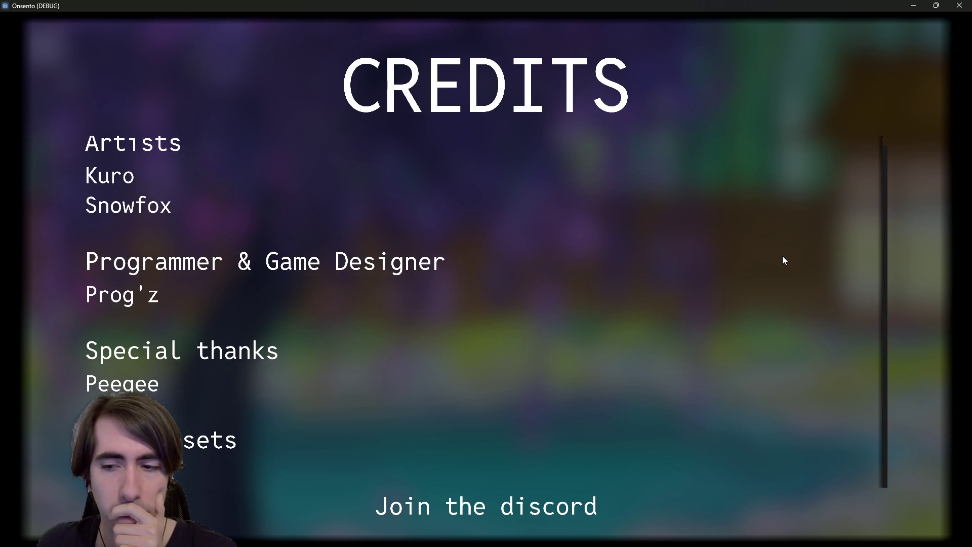
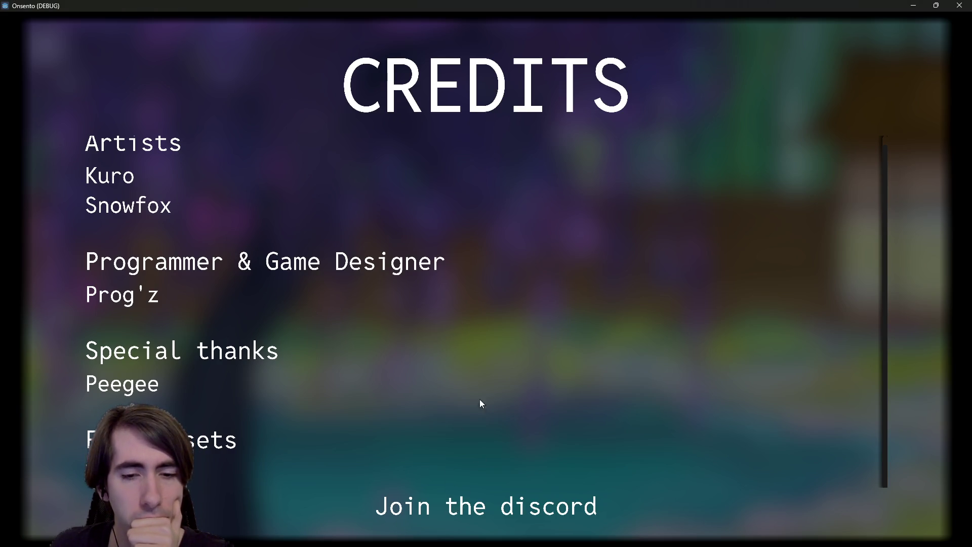
Close the running game and filter the FileSystem for 'font' to reach the Fonts folder.
{"action": "key", "text": "alt+F4"}
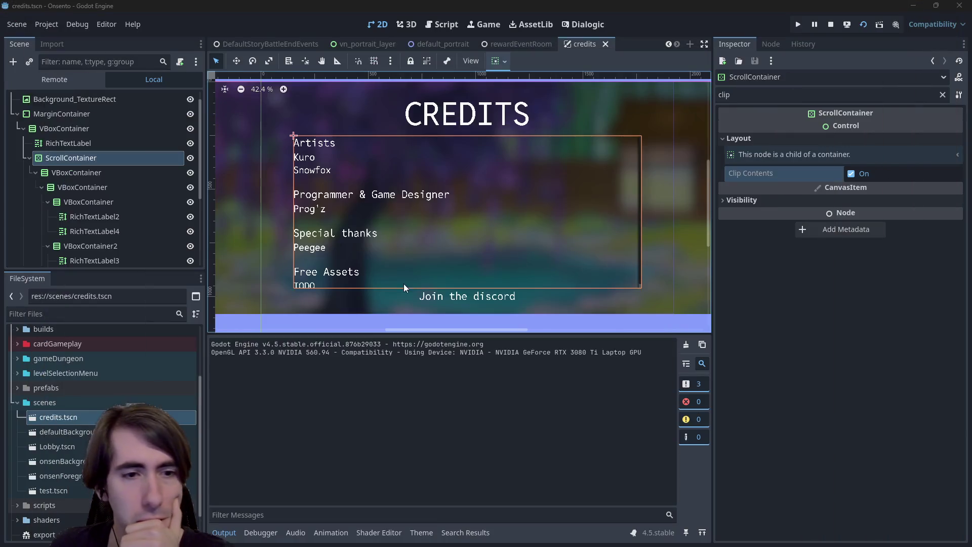
{"action": "scroll", "coordinate": [133, 369], "scroll_direction": "up", "scroll_amount": 3}
{"action": "left_click", "coordinate": [86, 314]}
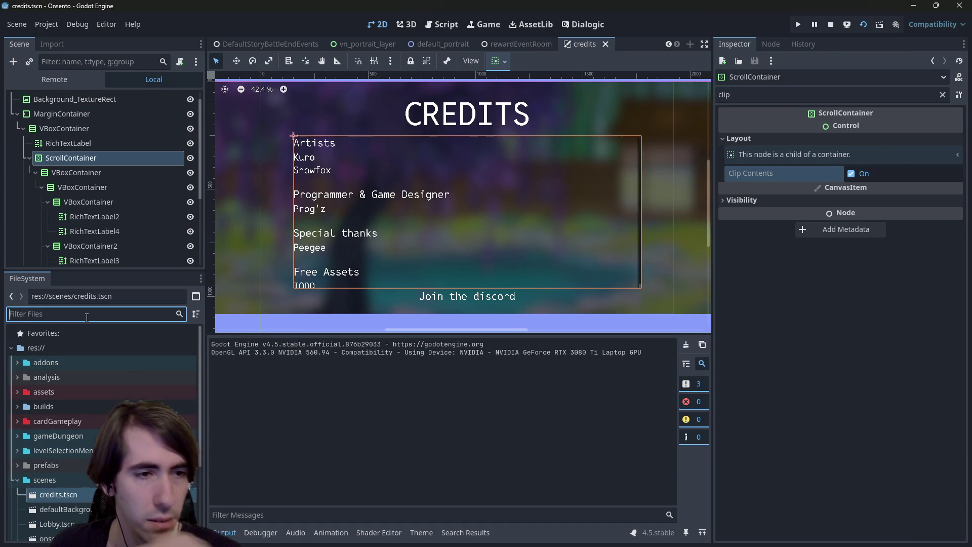
{"action": "type", "text": "font"}
{"action": "left_click", "coordinate": [107, 407]}
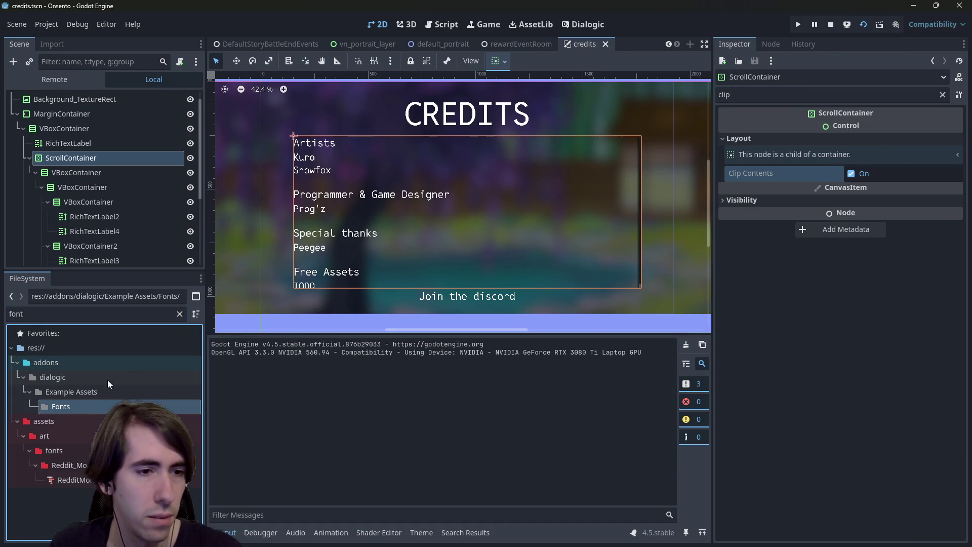
Clear the filter and open README.txt from assets/art/fonts/Reddit_Mono.
{"action": "left_click", "coordinate": [180, 314]}
{"action": "scroll", "coordinate": [143, 369], "scroll_direction": "down", "scroll_amount": 5}
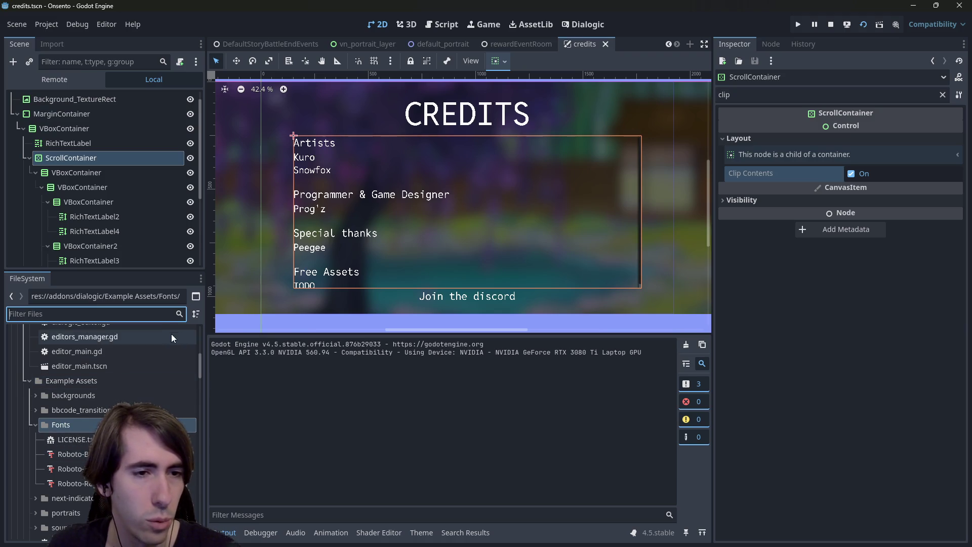
{"action": "scroll", "coordinate": [159, 331], "scroll_direction": "up", "scroll_amount": 3}
{"action": "type", "text": "font"}
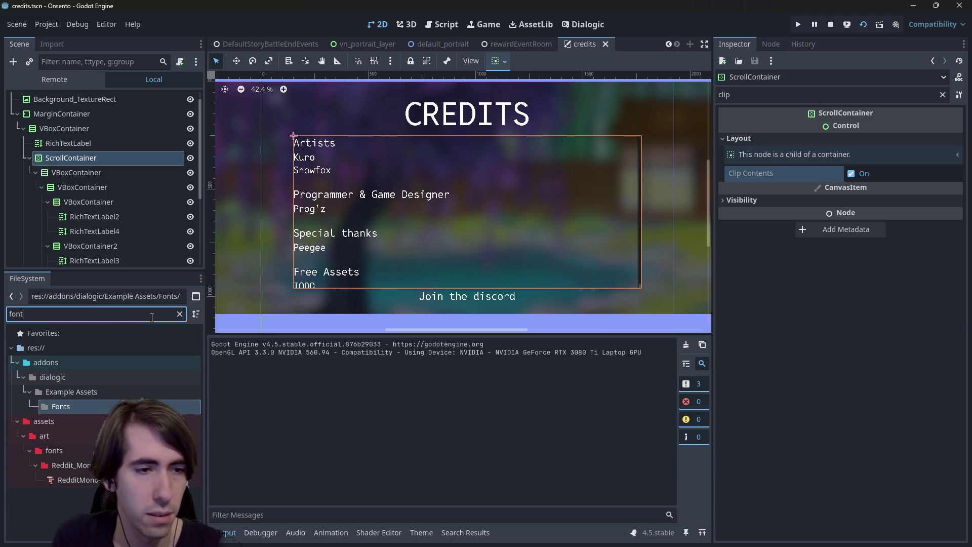
{"action": "key", "text": "Down"}
{"action": "key", "text": "Down"}
{"action": "key", "text": "Down"}
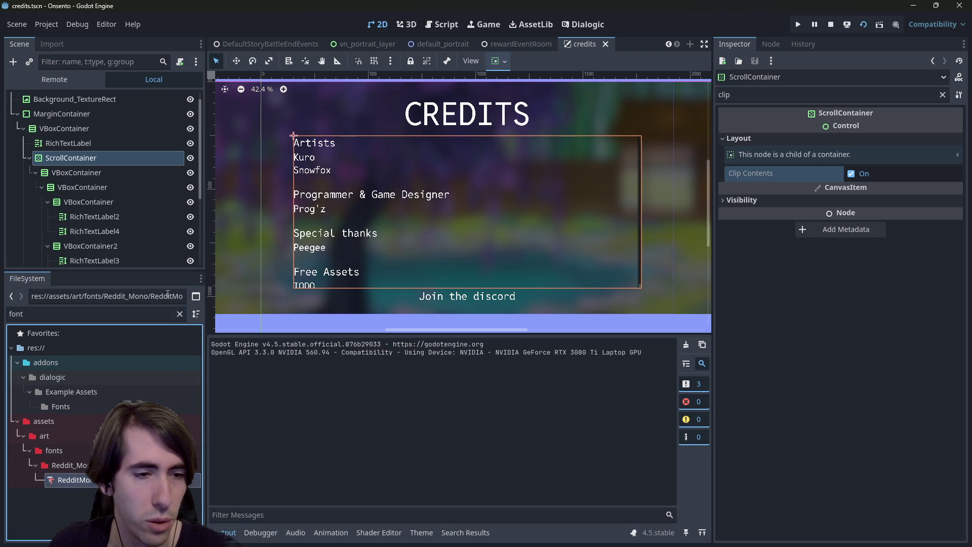
{"action": "left_click", "coordinate": [180, 314]}
{"action": "key", "text": "Down"}
{"action": "key", "text": "Down"}
{"action": "key", "text": "Down"}
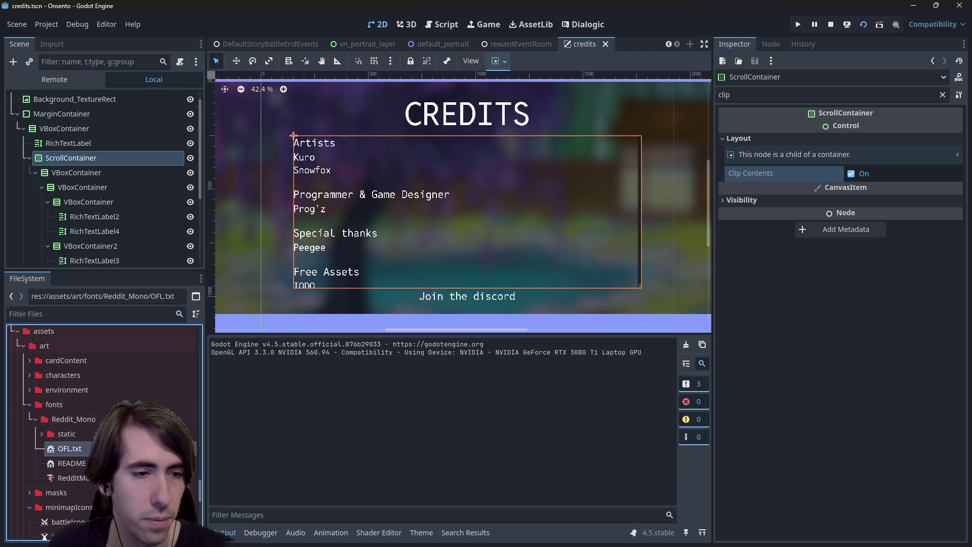
{"action": "key", "text": "Return"}
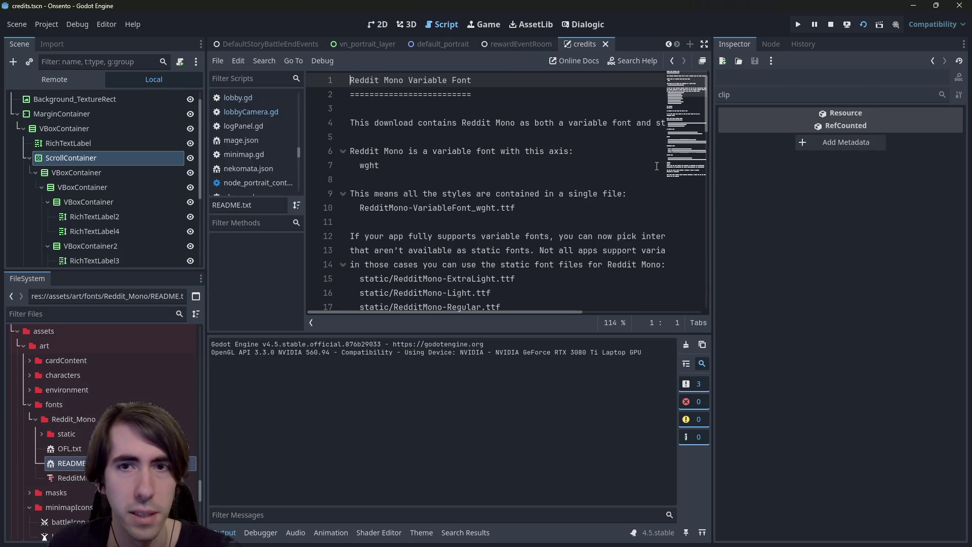
Narrow the inspector and read down to the README's License section.
{"action": "left_click_drag", "start_coordinate": [712, 161], "coordinate": [859, 172]}
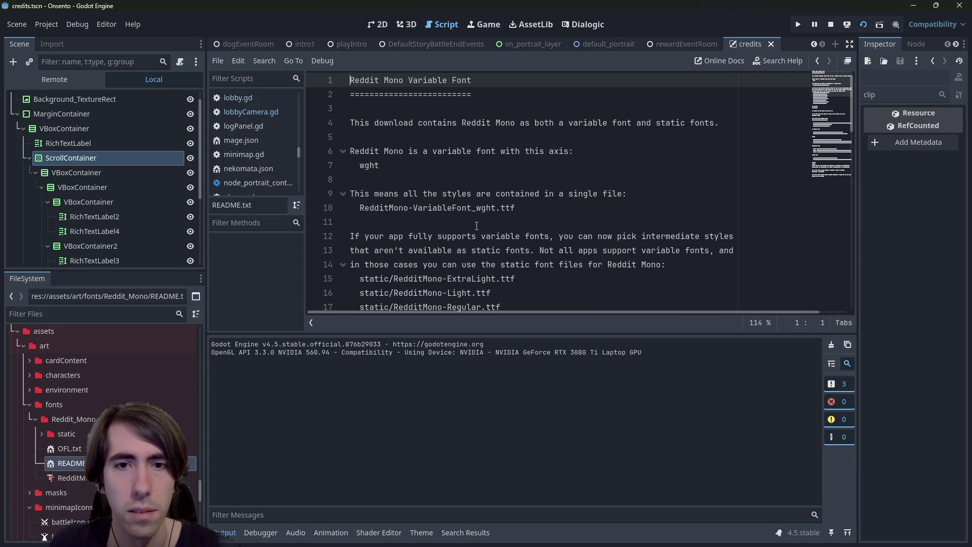
{"action": "scroll", "coordinate": [496, 203], "scroll_direction": "down", "scroll_amount": 7}
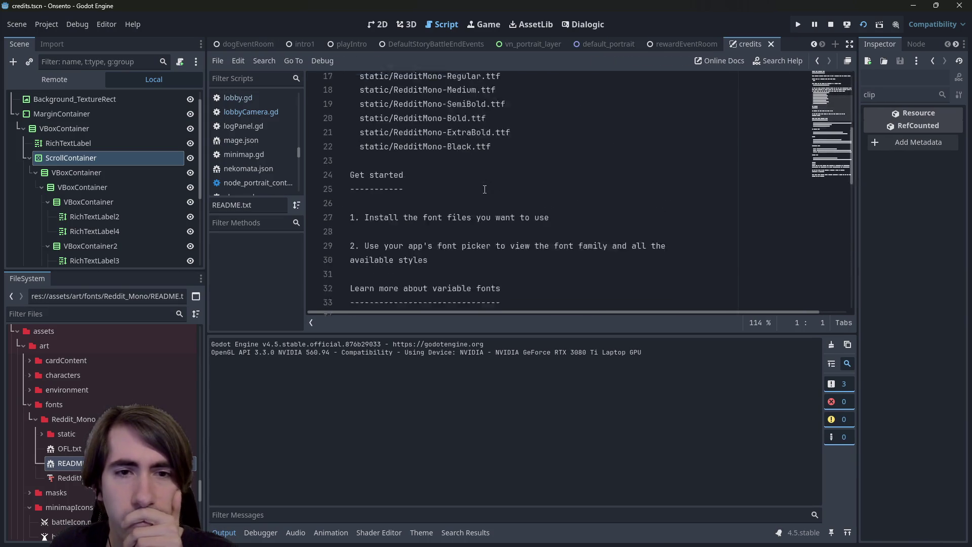
{"action": "scroll", "coordinate": [485, 189], "scroll_direction": "down", "scroll_amount": 9}
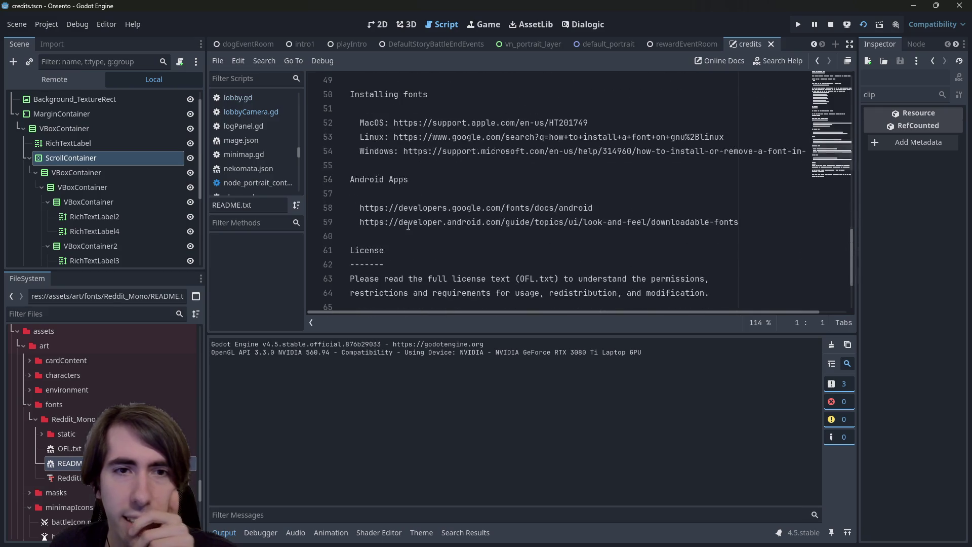
{"action": "scroll", "coordinate": [408, 226], "scroll_direction": "down", "scroll_amount": 3}
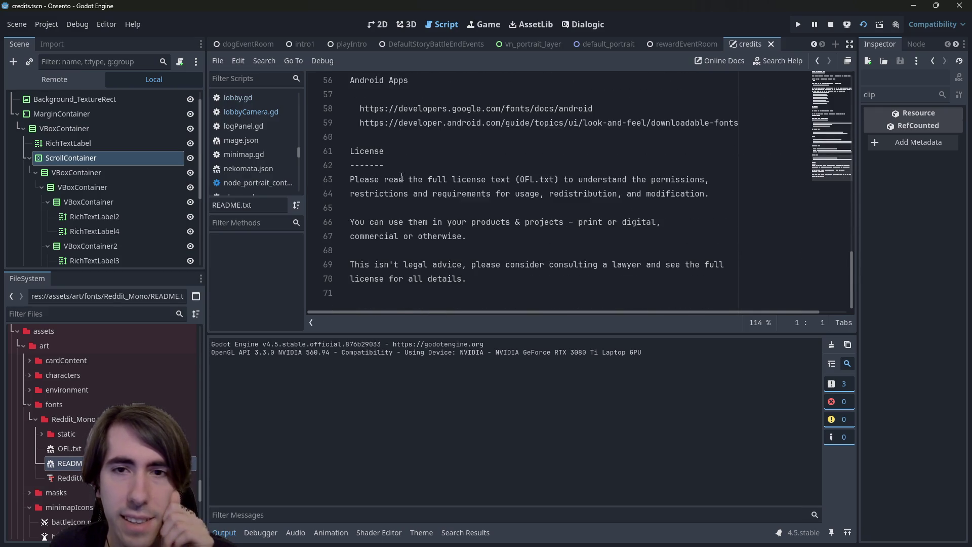
{"action": "left_click", "coordinate": [385, 165]}
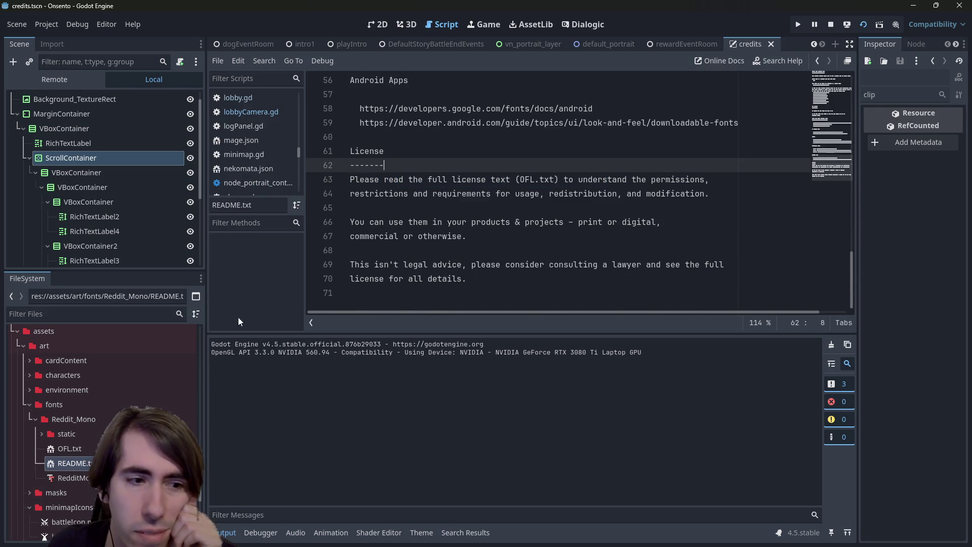
Open the font's OFL.txt and mark the license statement on lines 4 and 5.
{"action": "double_click", "coordinate": [70, 448]}
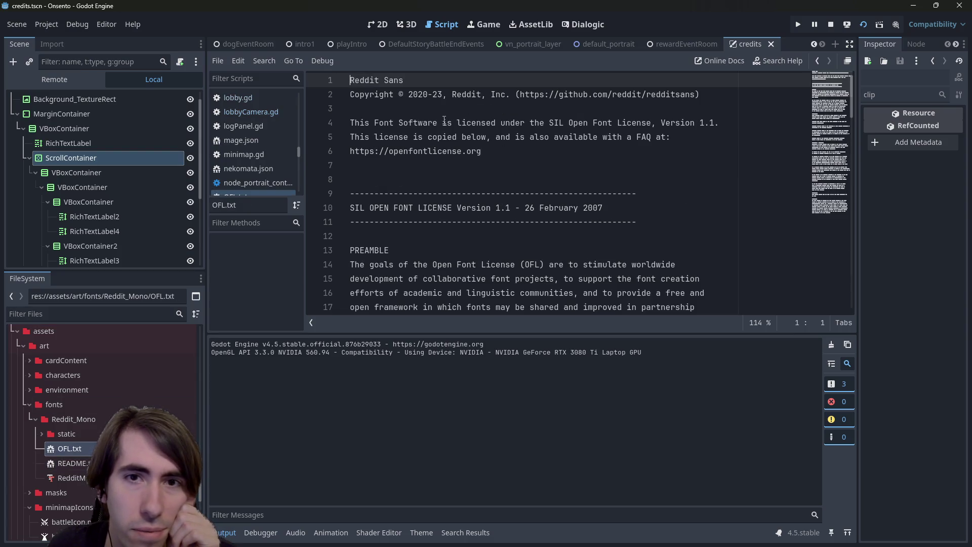
{"action": "left_click_drag", "start_coordinate": [444, 120], "coordinate": [706, 129]}
{"action": "left_click", "coordinate": [706, 129]}
{"action": "left_click_drag", "start_coordinate": [434, 136], "coordinate": [598, 136]}
{"action": "left_click", "coordinate": [598, 136]}
Read through the license, then select 'Reddit Sans' and 'SIL Open Font License'.
{"action": "scroll", "coordinate": [465, 205], "scroll_direction": "down", "scroll_amount": 1}
{"action": "scroll", "coordinate": [433, 213], "scroll_direction": "down", "scroll_amount": 1}
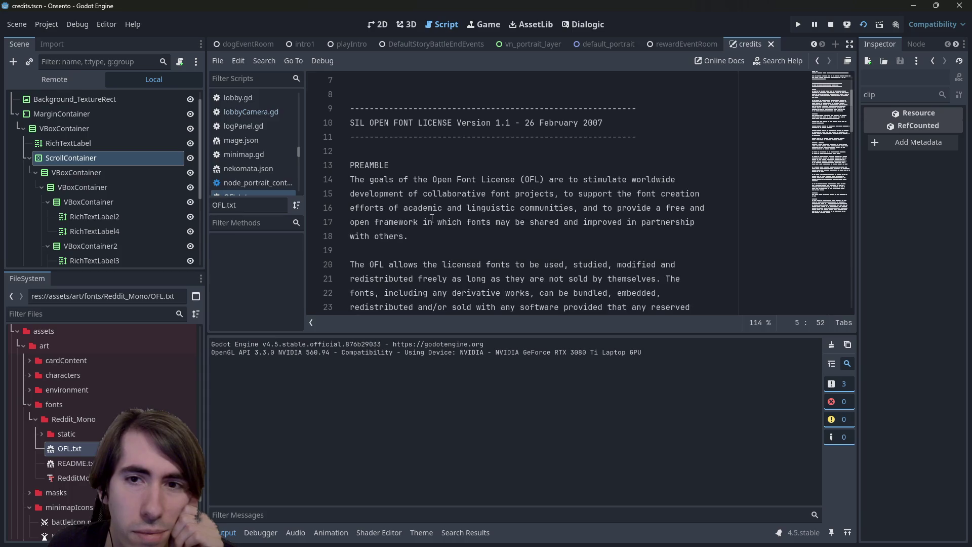
{"action": "scroll", "coordinate": [432, 218], "scroll_direction": "down", "scroll_amount": 2}
{"action": "scroll", "coordinate": [438, 175], "scroll_direction": "down", "scroll_amount": 1}
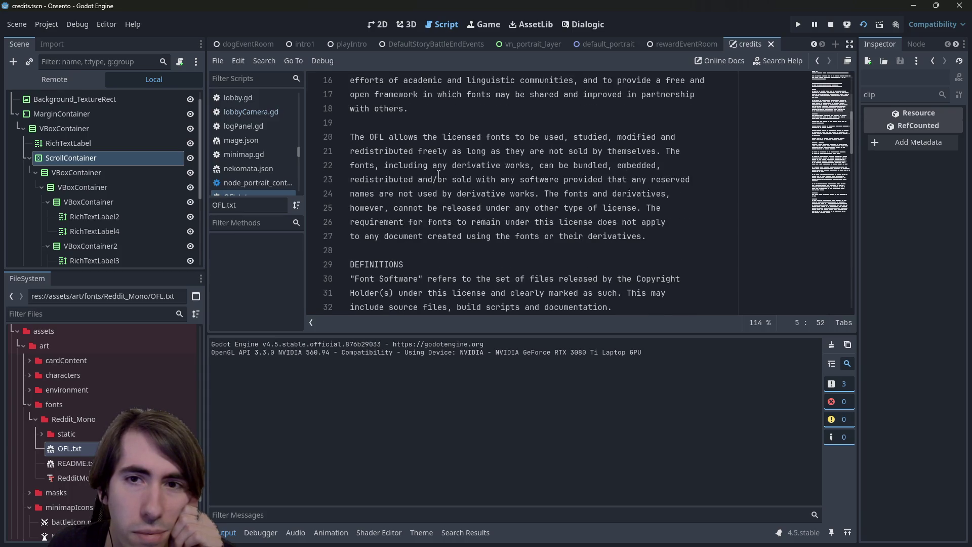
{"action": "scroll", "coordinate": [468, 149], "scroll_direction": "down", "scroll_amount": 2}
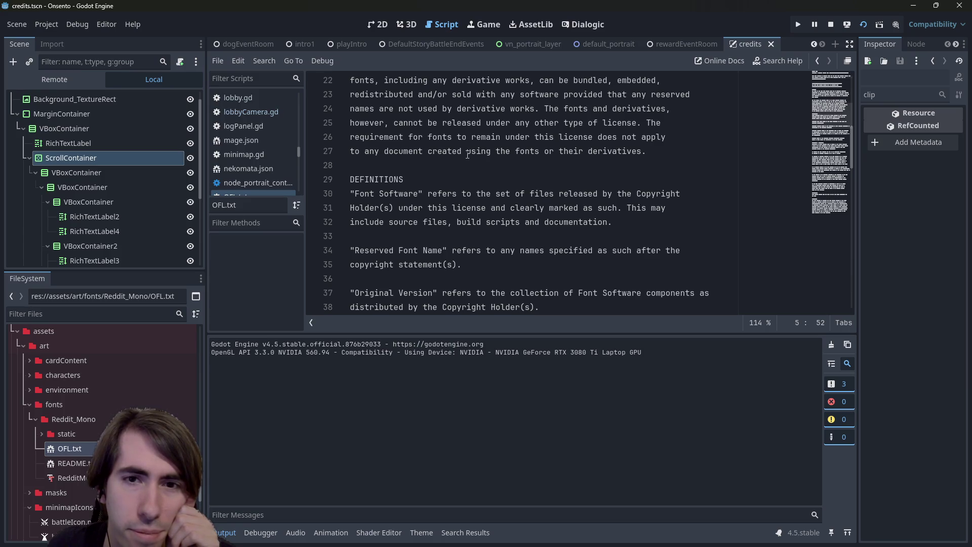
{"action": "scroll", "coordinate": [467, 157], "scroll_direction": "down", "scroll_amount": 4}
{"action": "scroll", "coordinate": [463, 167], "scroll_direction": "down", "scroll_amount": 13}
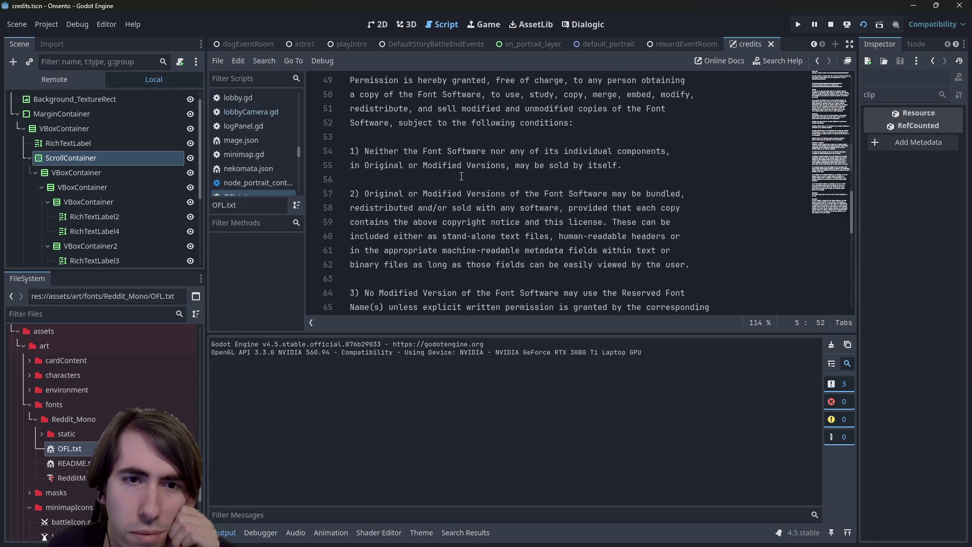
{"action": "scroll", "coordinate": [461, 176], "scroll_direction": "up", "scroll_amount": 2}
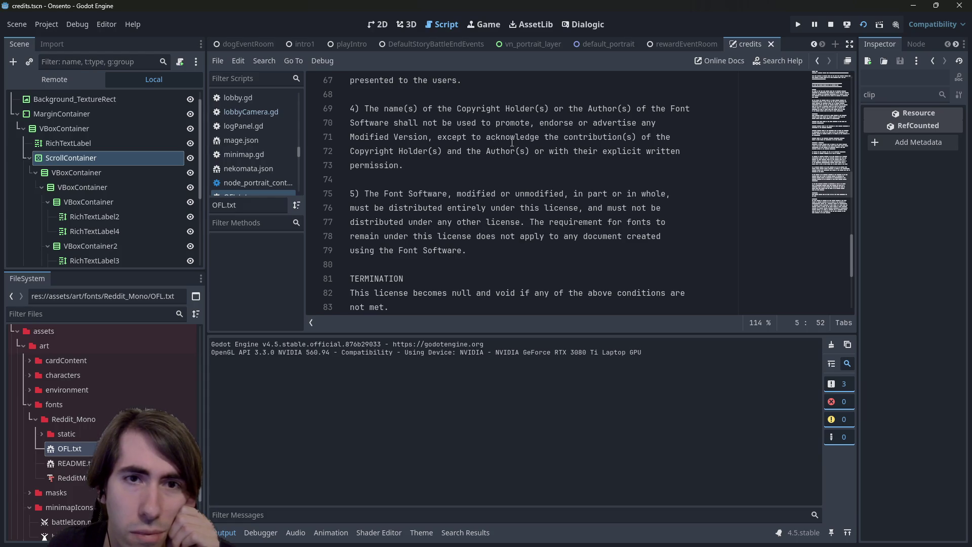
{"action": "scroll", "coordinate": [470, 265], "scroll_direction": "down", "scroll_amount": 5}
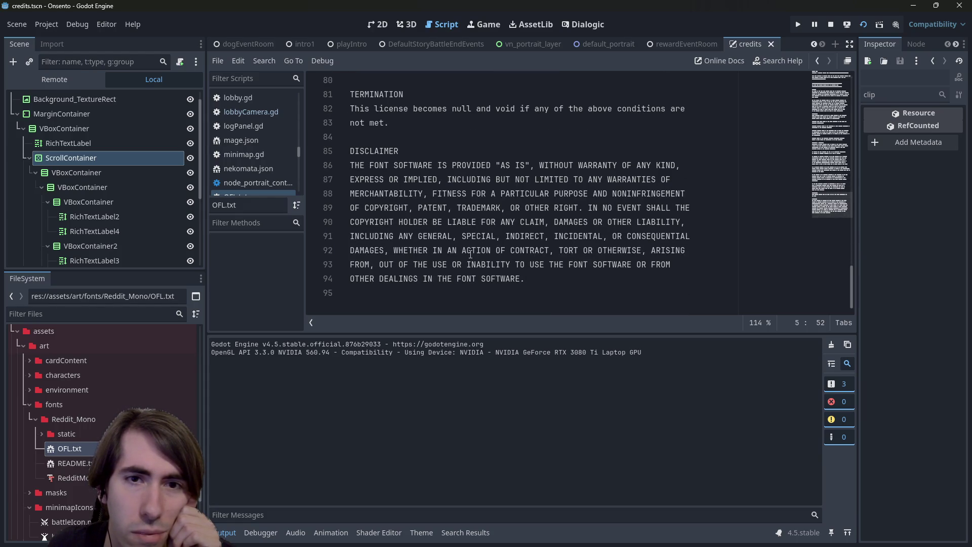
{"action": "scroll", "coordinate": [480, 233], "scroll_direction": "up", "scroll_amount": 4}
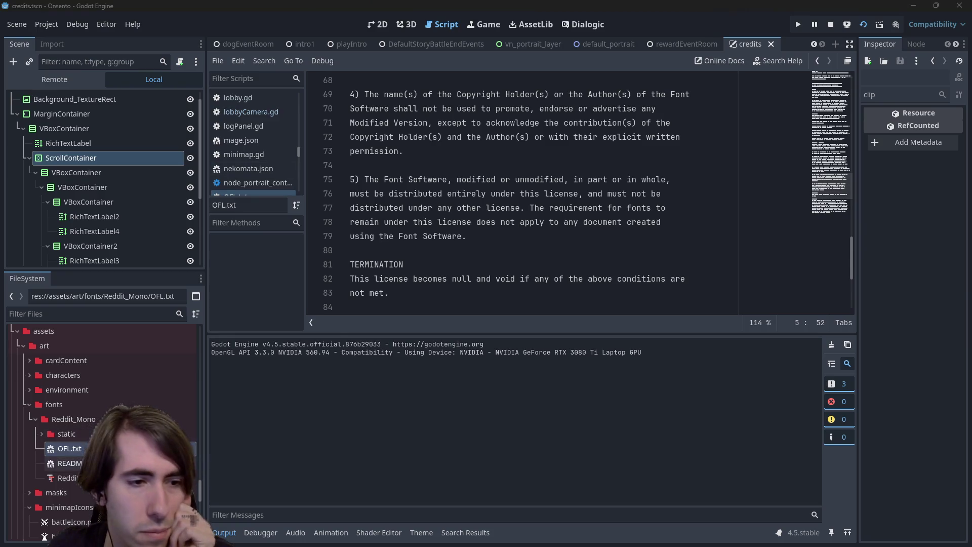
{"action": "scroll", "coordinate": [451, 213], "scroll_direction": "up", "scroll_amount": 4}
{"action": "scroll", "coordinate": [451, 213], "scroll_direction": "up", "scroll_amount": 15}
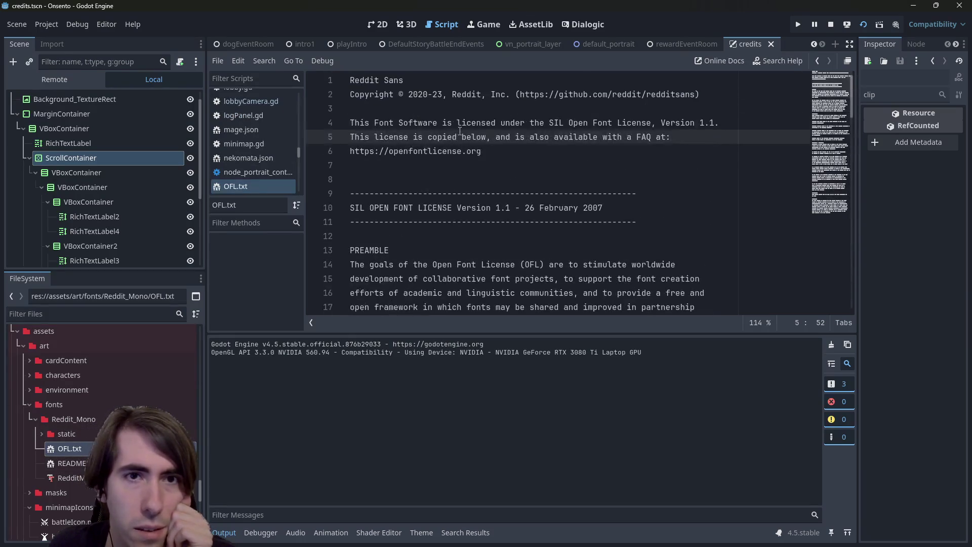
{"action": "left_click_drag", "start_coordinate": [456, 80], "coordinate": [349, 80]}
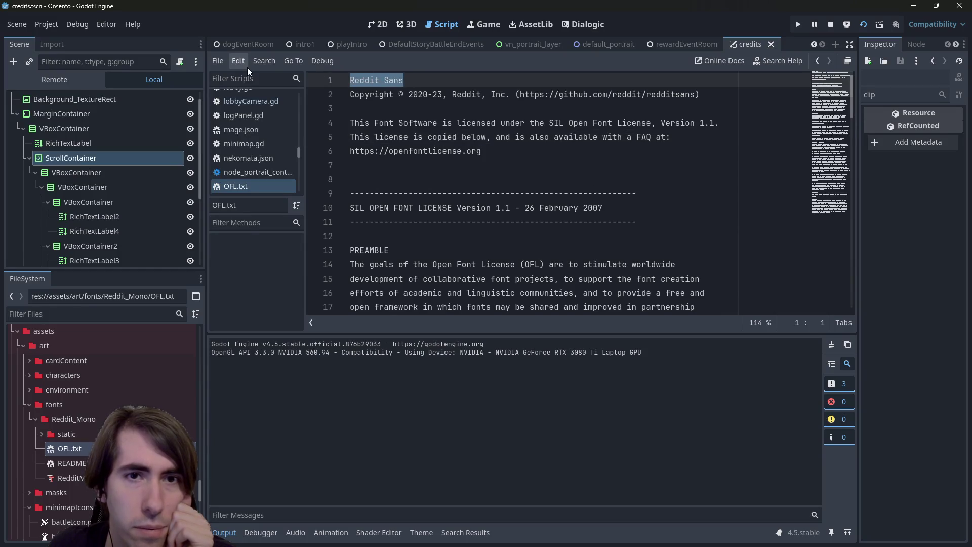
{"action": "left_click_drag", "start_coordinate": [549, 123], "coordinate": [652, 123]}
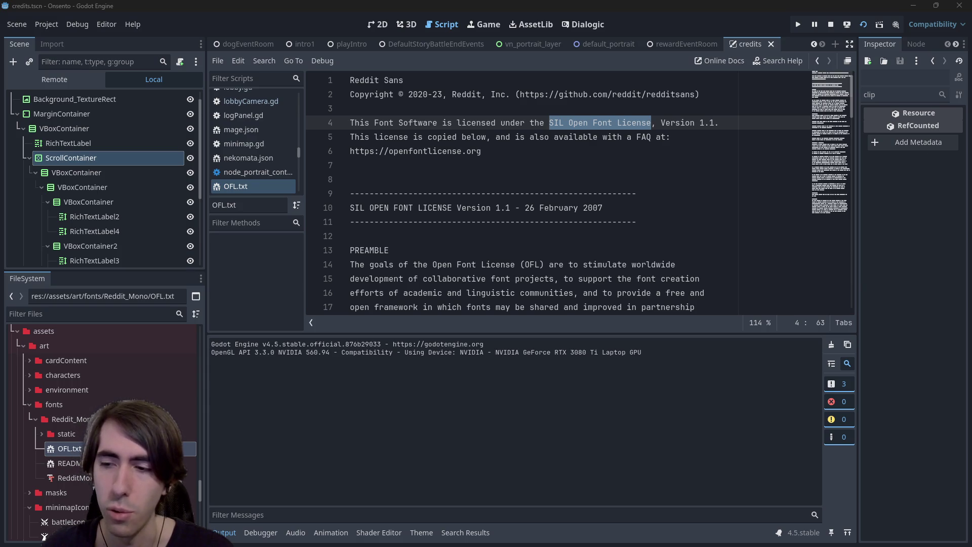
{"action": "left_click", "coordinate": [379, 23]}
Replace the TODO label under Free Assets with the text 'Font : RedditMono'.
{"action": "scroll", "coordinate": [374, 294], "scroll_direction": "up", "scroll_amount": 2}
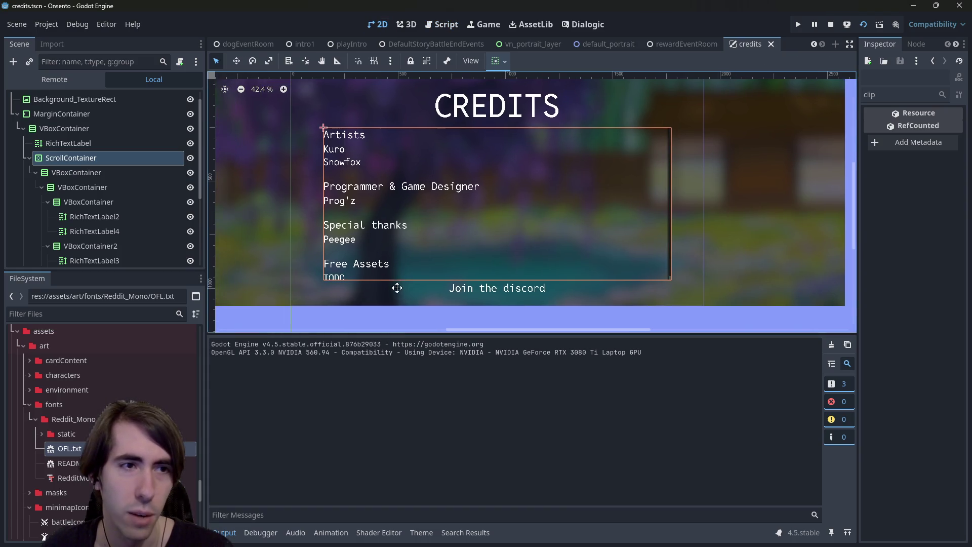
{"action": "left_click", "coordinate": [350, 253]}
{"action": "left_click", "coordinate": [336, 263]}
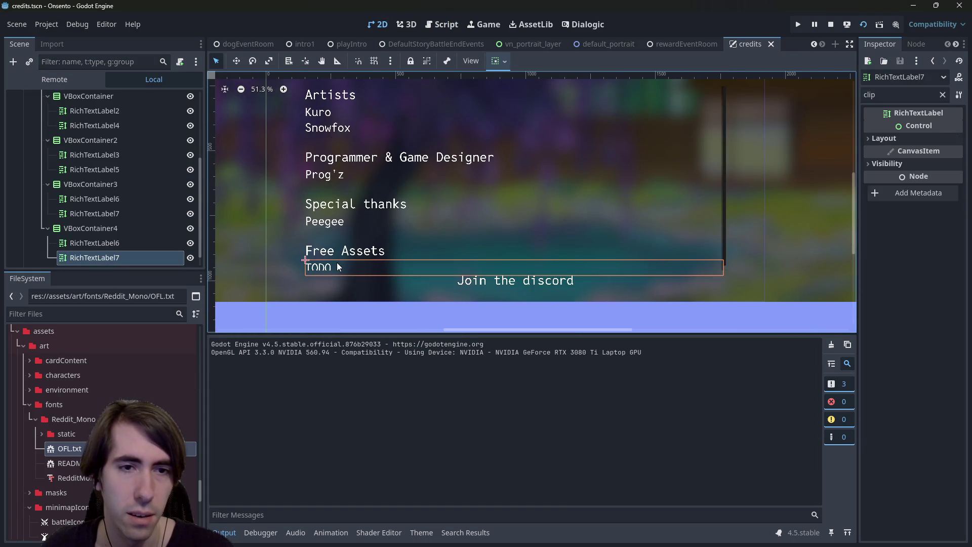
{"action": "scroll", "coordinate": [339, 262], "scroll_direction": "up", "scroll_amount": 4}
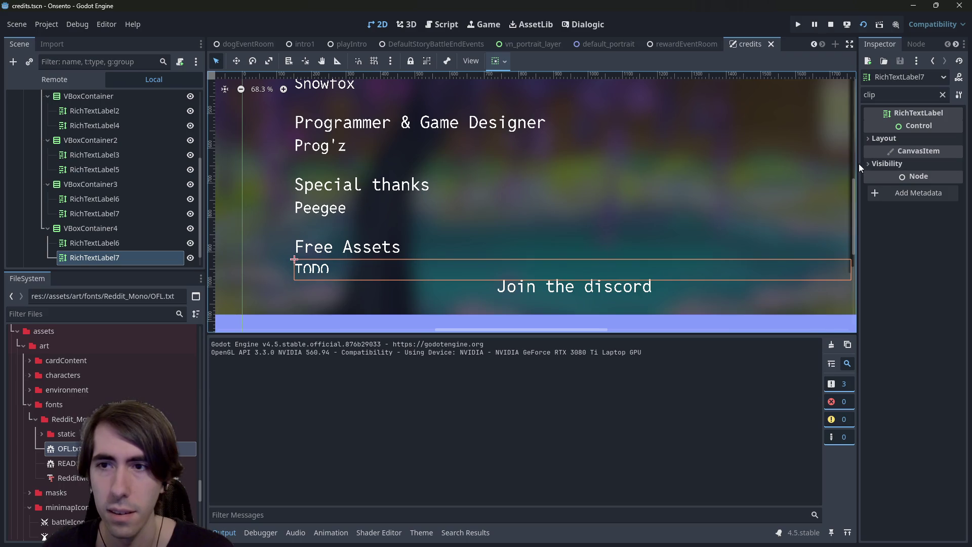
{"action": "left_click_drag", "start_coordinate": [858, 163], "coordinate": [681, 163]}
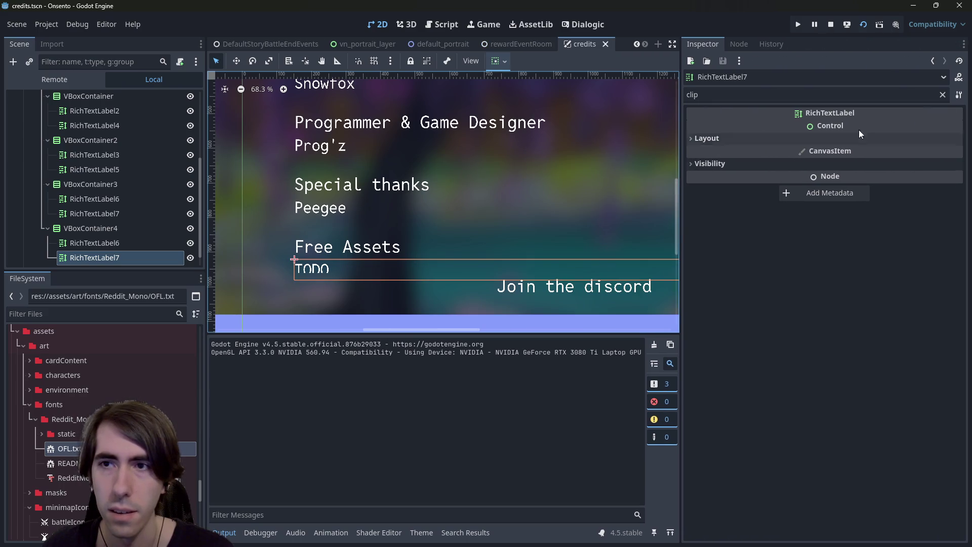
{"action": "left_click", "coordinate": [943, 95]}
{"action": "key", "text": "BackSpace"}
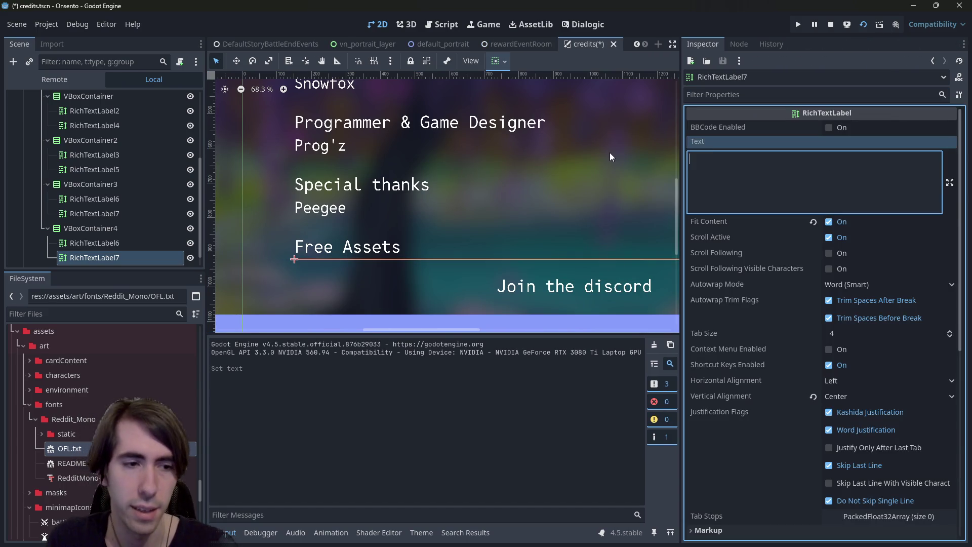
{"action": "type", "text": "Font : "}
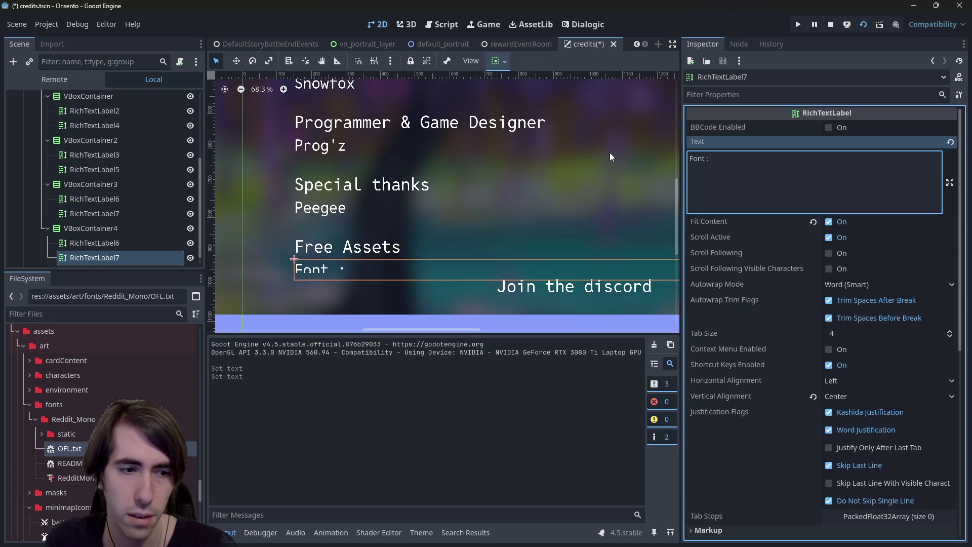
{"action": "type", "text": "RedditMono"}
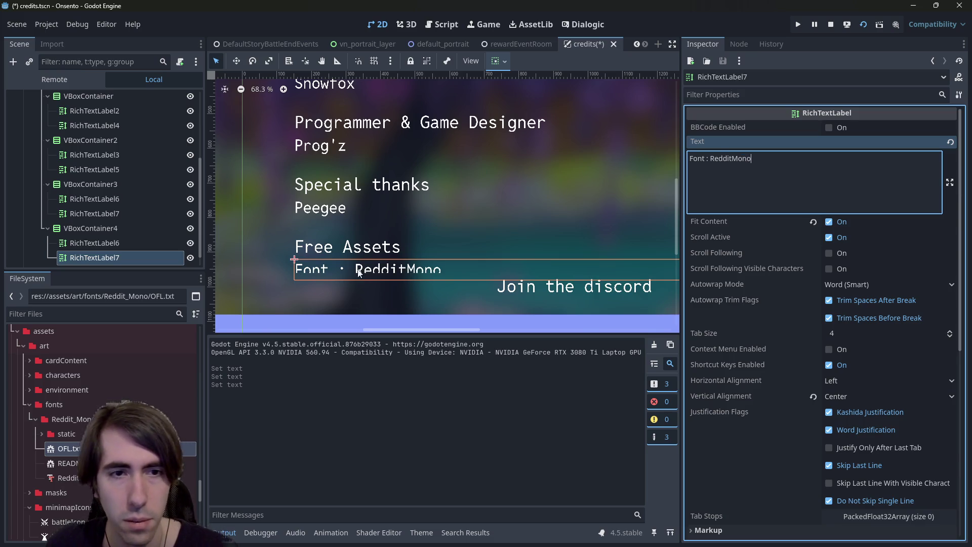
Browse the Reddit_Mono static subfolder, then return to the credit label's Text property.
{"action": "scroll", "coordinate": [380, 275], "scroll_direction": "right", "scroll_amount": 1}
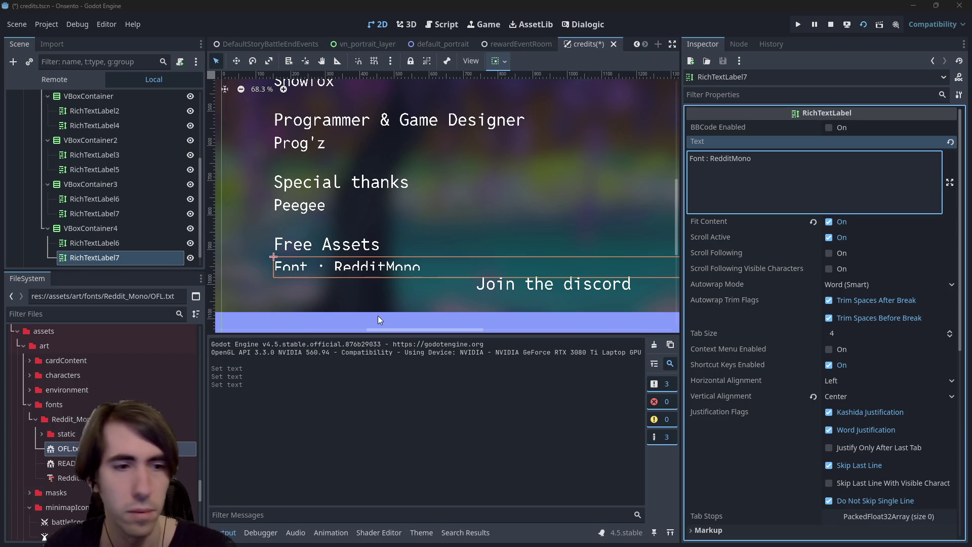
{"action": "double_click", "coordinate": [66, 433]}
{"action": "scroll", "coordinate": [102, 431], "scroll_direction": "down", "scroll_amount": 2}
{"action": "key", "text": "Left"}
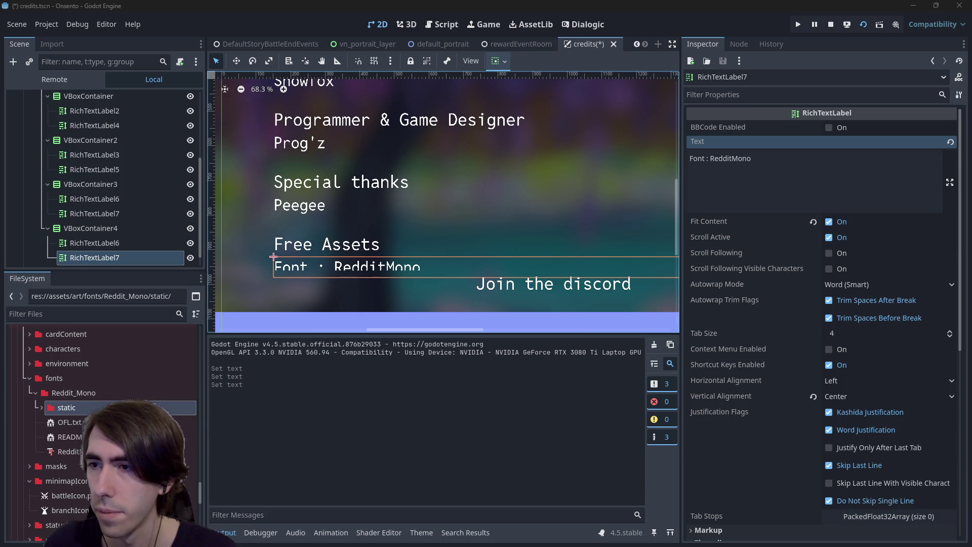
{"action": "left_click", "coordinate": [873, 179]}
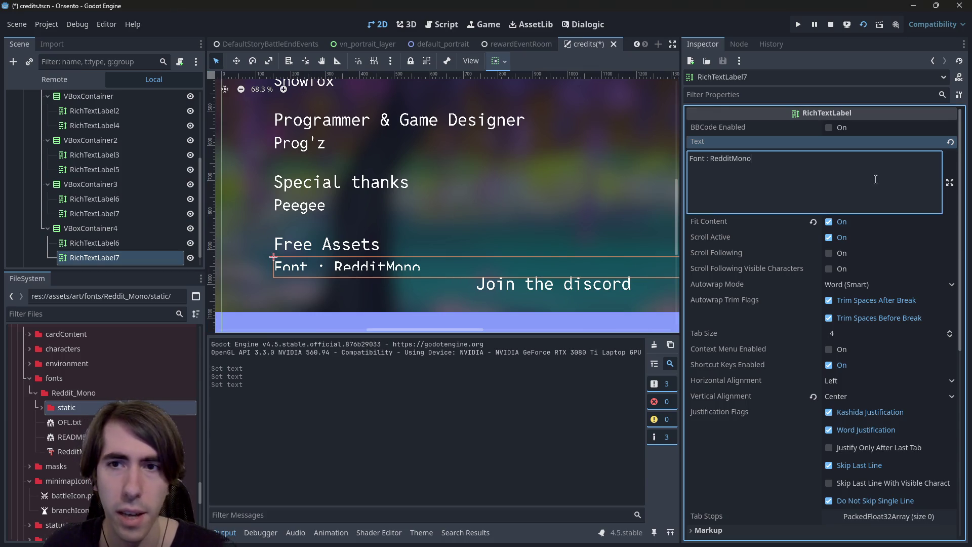
{"action": "type", "text": "https://fonts.google.com/specimen/Reddit+Mono"}
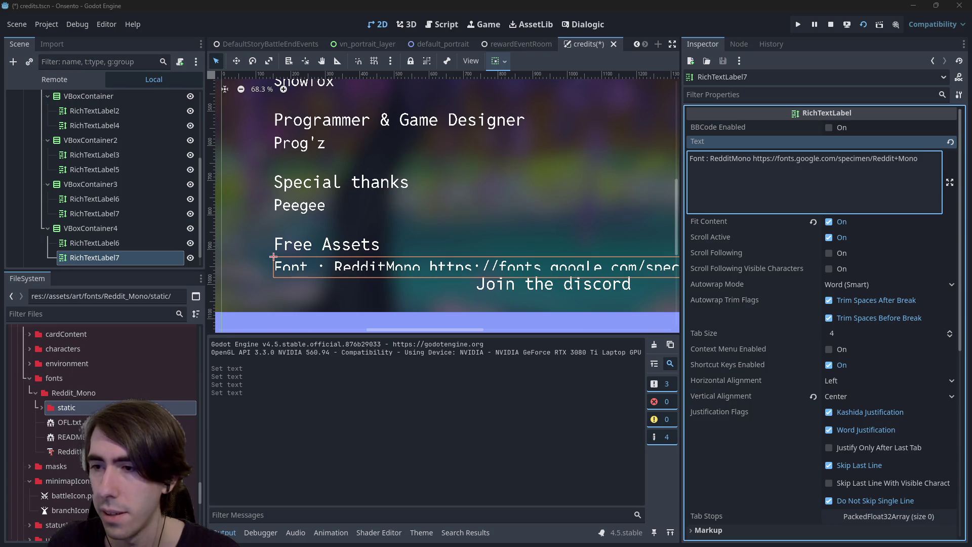
{"action": "left_click", "coordinate": [710, 159]}
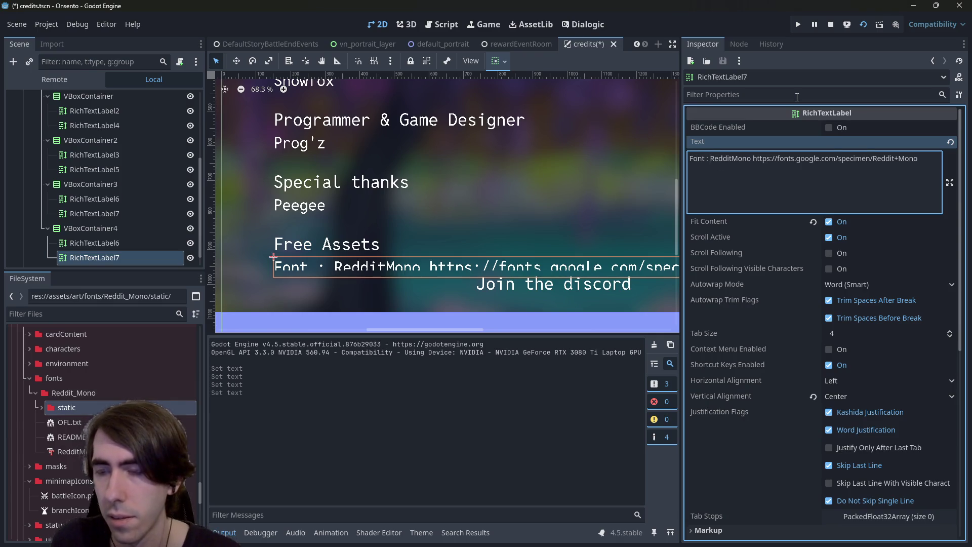
{"action": "type", "text": "[url="}
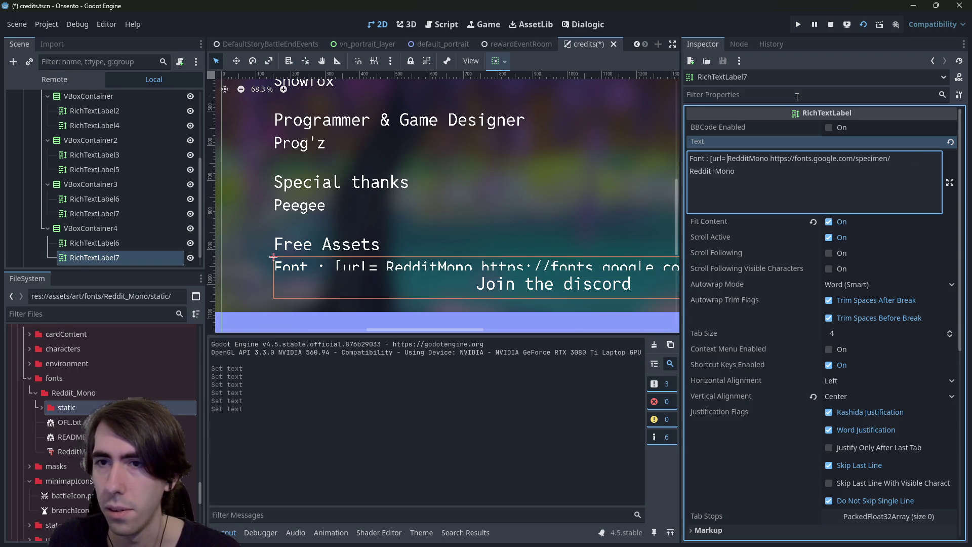
{"action": "key", "text": "BackSpace"}
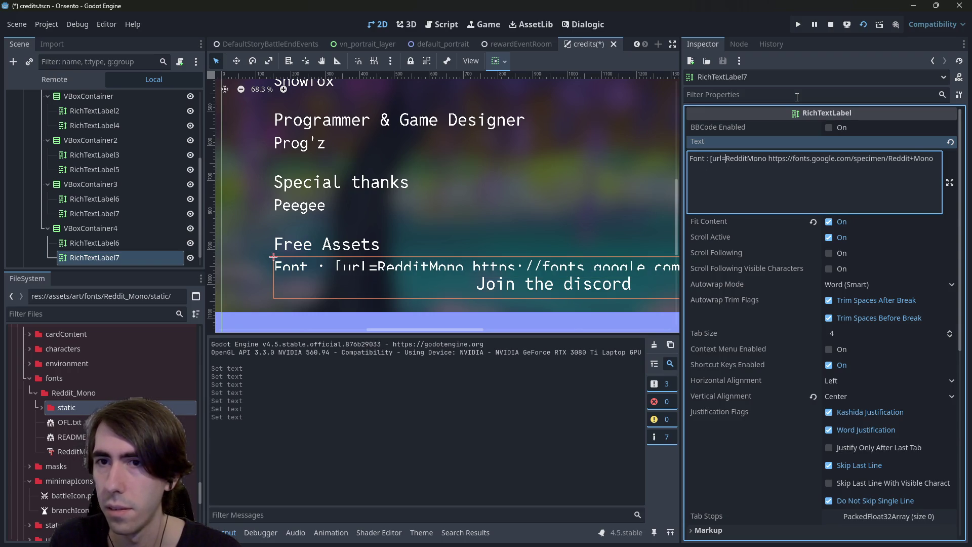
{"action": "key", "text": "ctrl+shift+Left"}
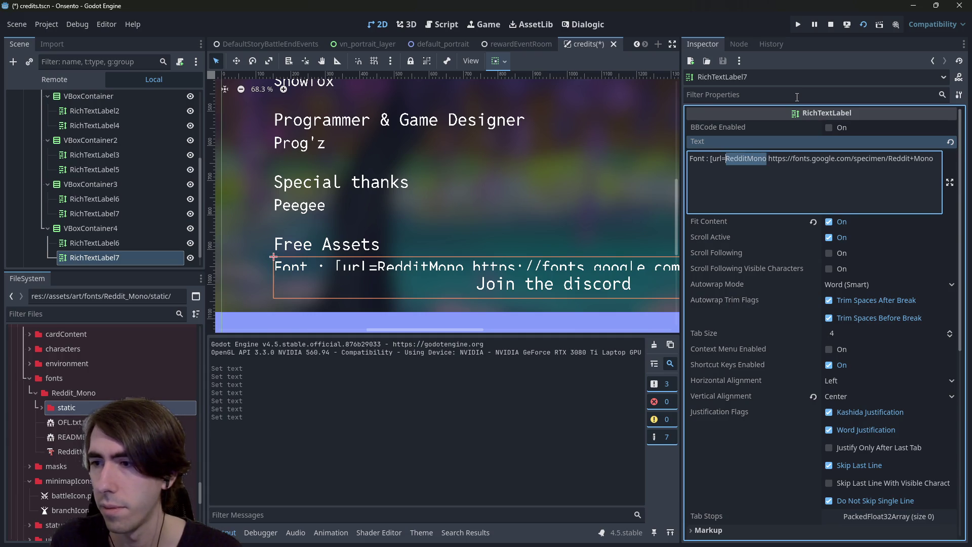
{"action": "key", "text": "BackSpace"}
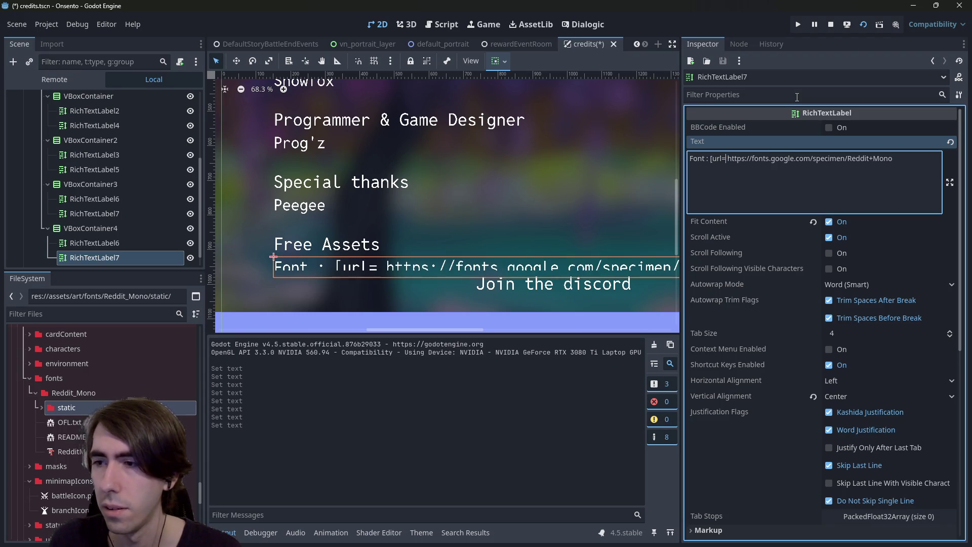
{"action": "key", "text": "Delete"}
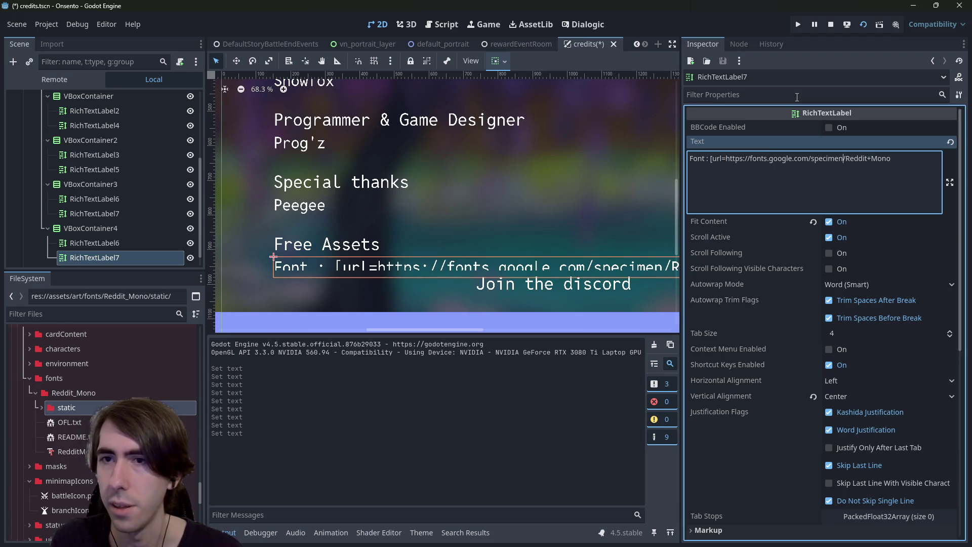
{"action": "type", "text": "]"}
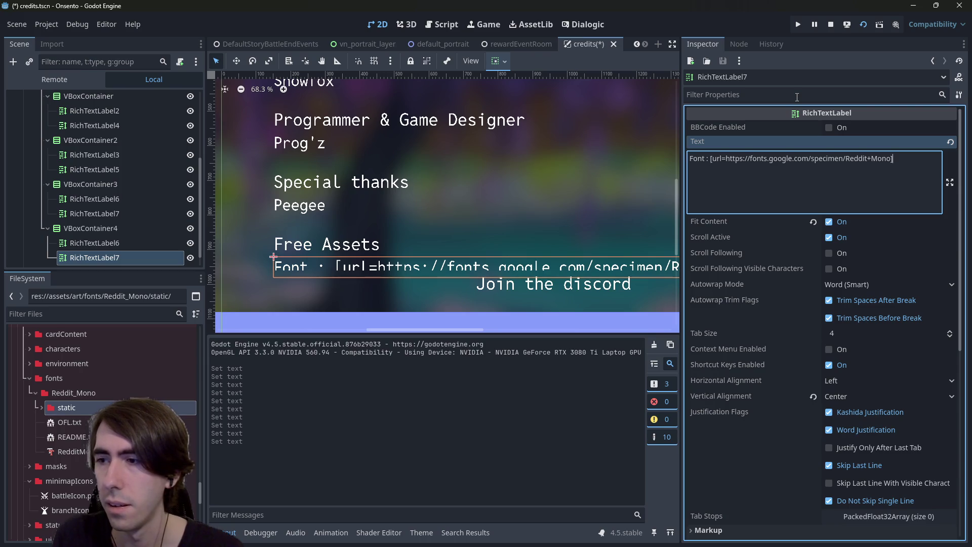
{"action": "type", "text": "RedditMono"}
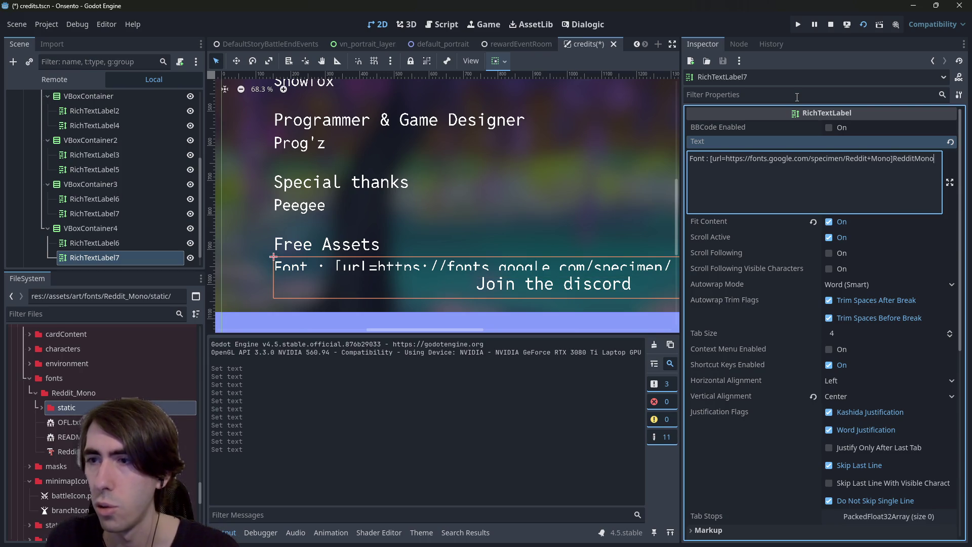
{"action": "type", "text": "[/"}
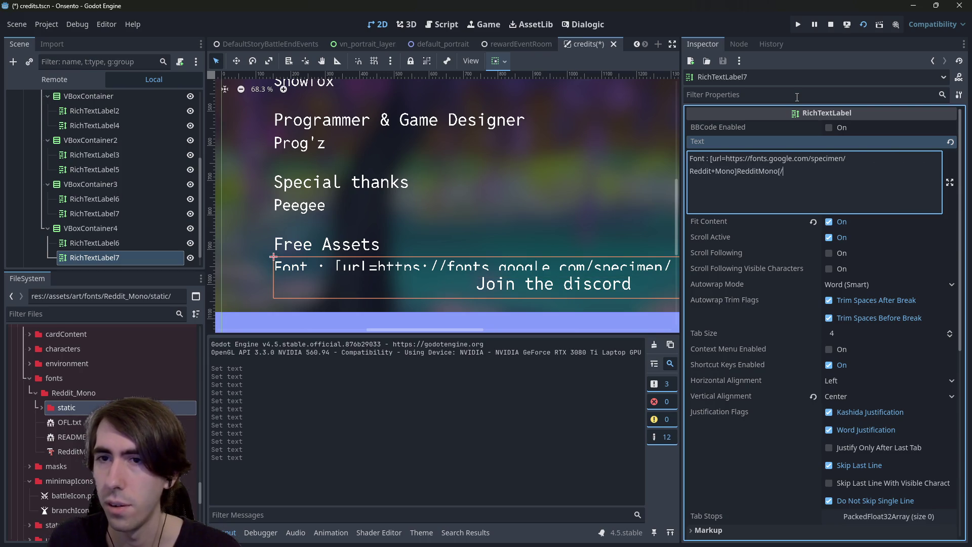
{"action": "type", "text": "ur"}
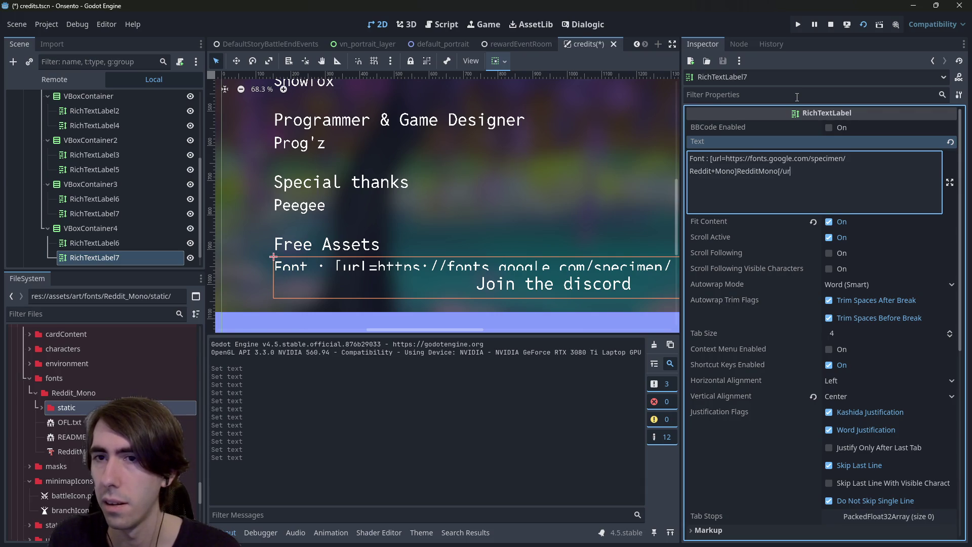
{"action": "type", "text": "l]"}
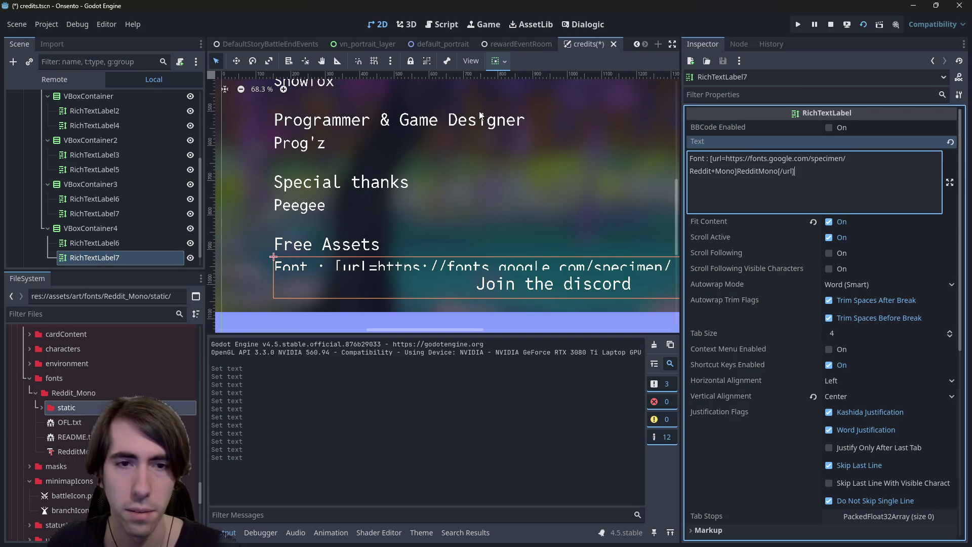
Enable BBCode on the label and save the credits scene.
{"action": "left_click", "coordinate": [842, 127]}
{"action": "scroll", "coordinate": [435, 298], "scroll_direction": "down", "scroll_amount": 1}
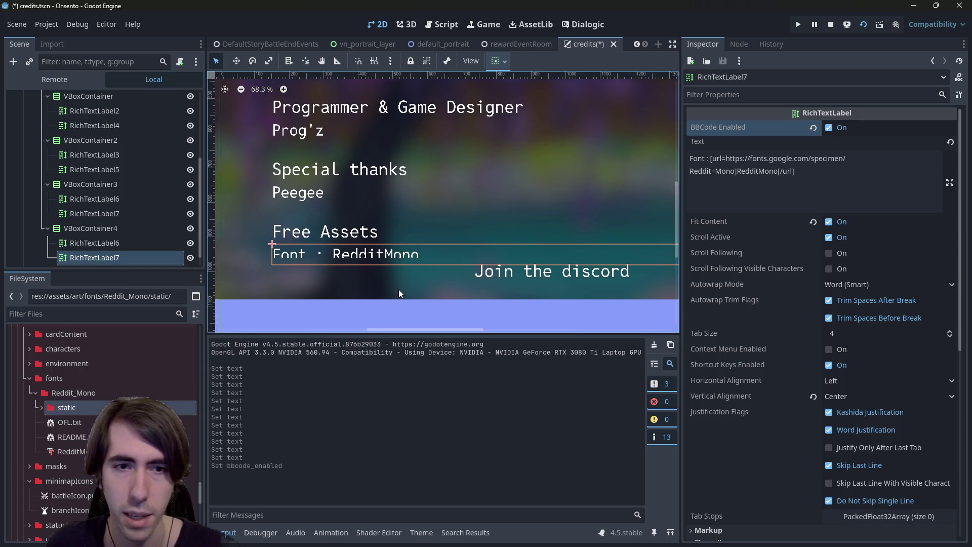
{"action": "key", "text": "ctrl+s"}
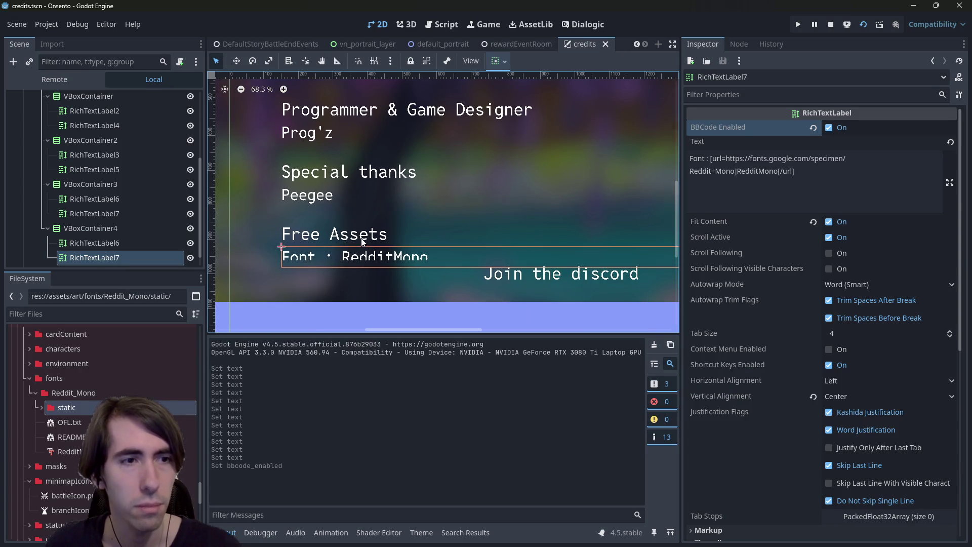
{"action": "scroll", "coordinate": [327, 254], "scroll_direction": "up", "scroll_amount": 1}
{"action": "scroll", "coordinate": [330, 239], "scroll_direction": "up", "scroll_amount": 2}
Inspect the Free Assets container, heading and font credit labels in the Scene dock.
{"action": "left_click", "coordinate": [326, 238]}
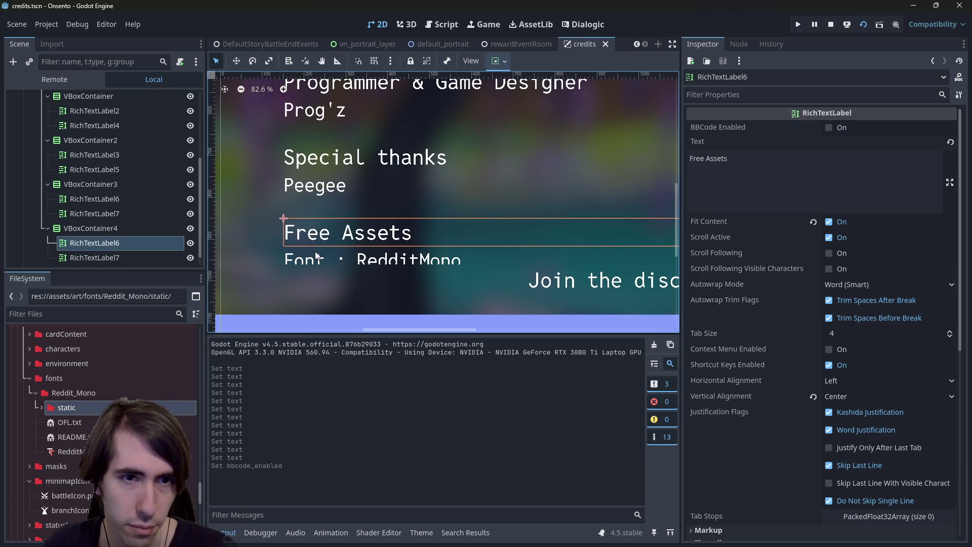
{"action": "left_click", "coordinate": [95, 257]}
{"action": "left_click", "coordinate": [112, 233]}
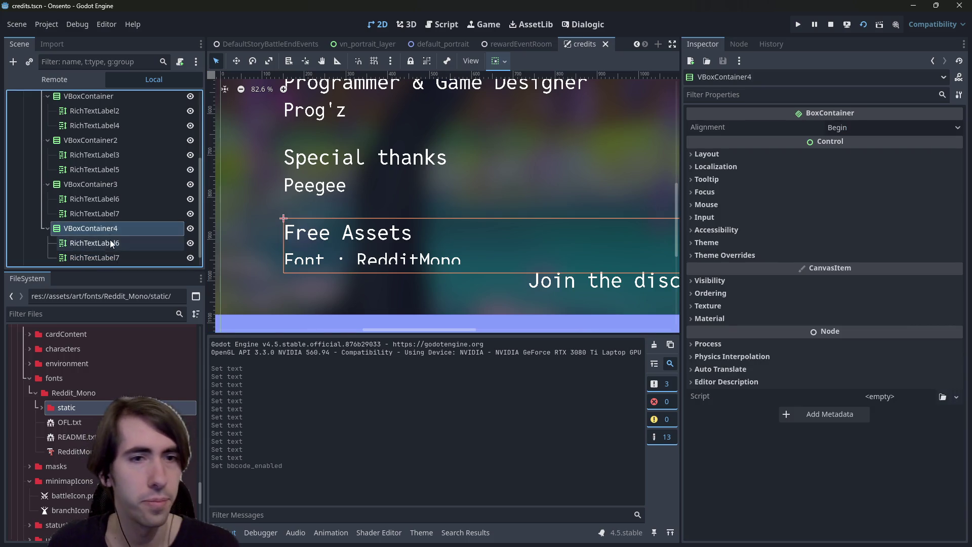
{"action": "left_click", "coordinate": [108, 243]}
{"action": "scroll", "coordinate": [294, 246], "scroll_direction": "down", "scroll_amount": 2}
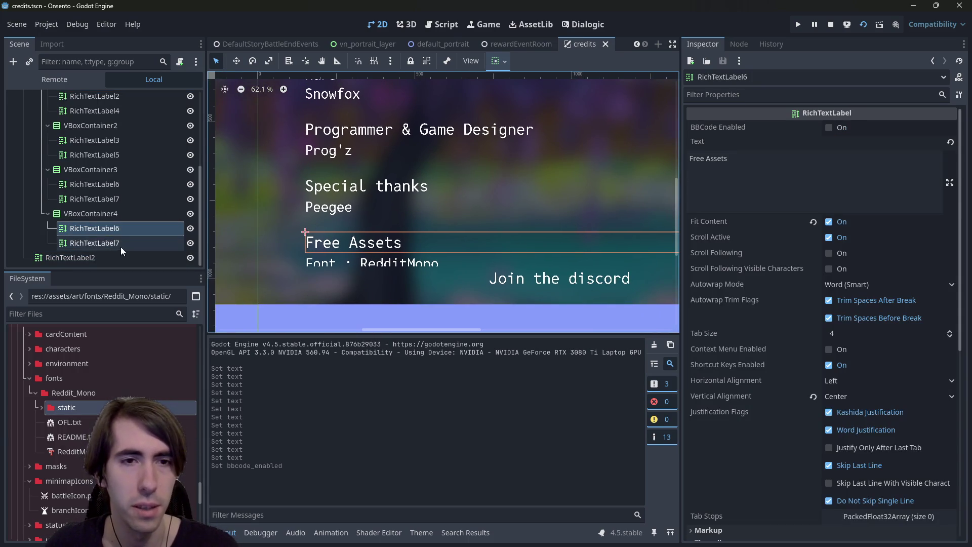
{"action": "left_click", "coordinate": [105, 236]}
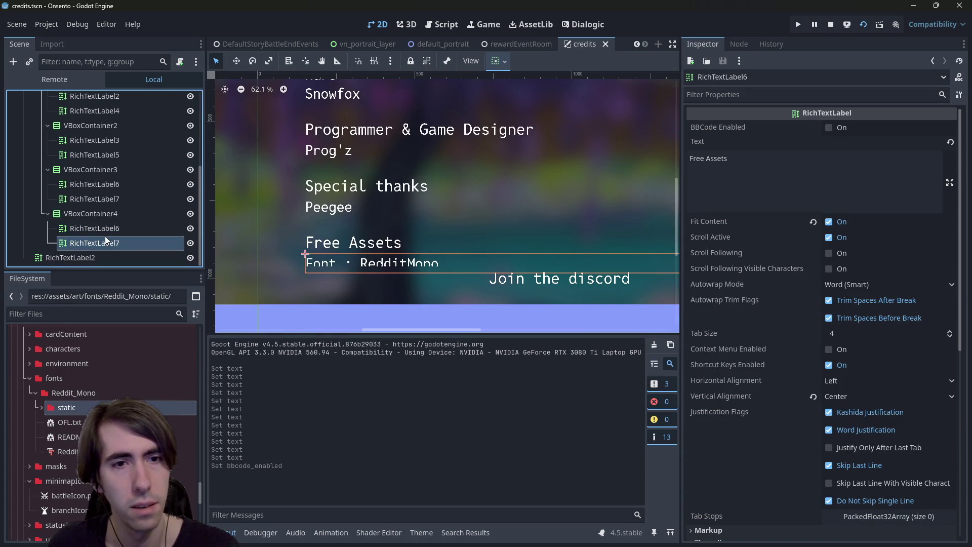
{"action": "left_click", "coordinate": [107, 220]}
{"action": "left_click", "coordinate": [107, 225]}
{"action": "left_click", "coordinate": [96, 214]}
{"action": "left_click", "coordinate": [95, 226]}
{"action": "left_click", "coordinate": [95, 212]}
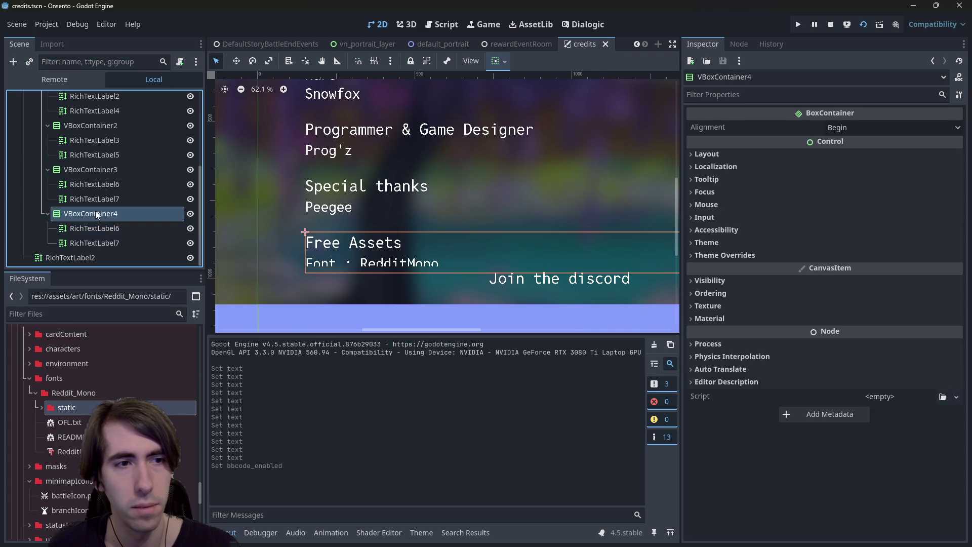
{"action": "left_click", "coordinate": [108, 229]}
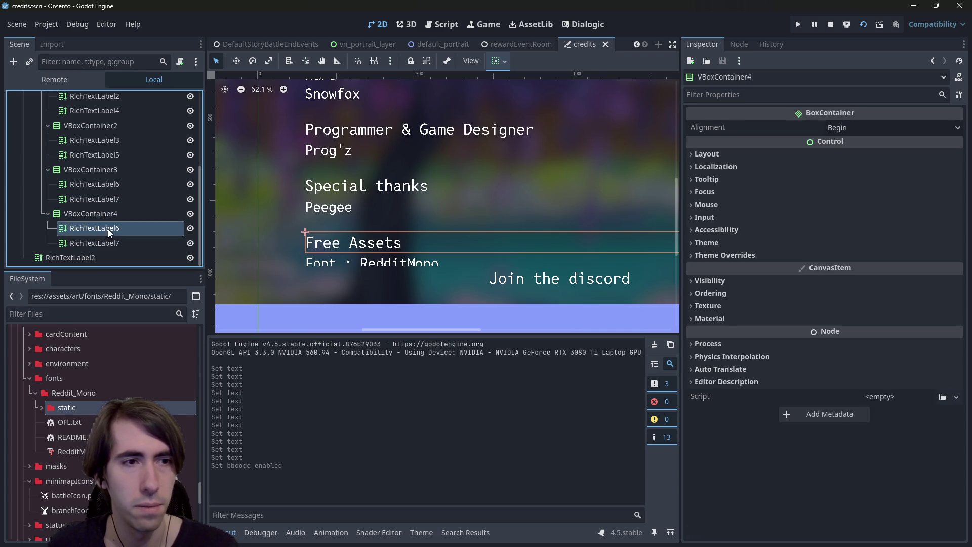
{"action": "left_click", "coordinate": [108, 243]}
{"action": "left_click", "coordinate": [710, 158]}
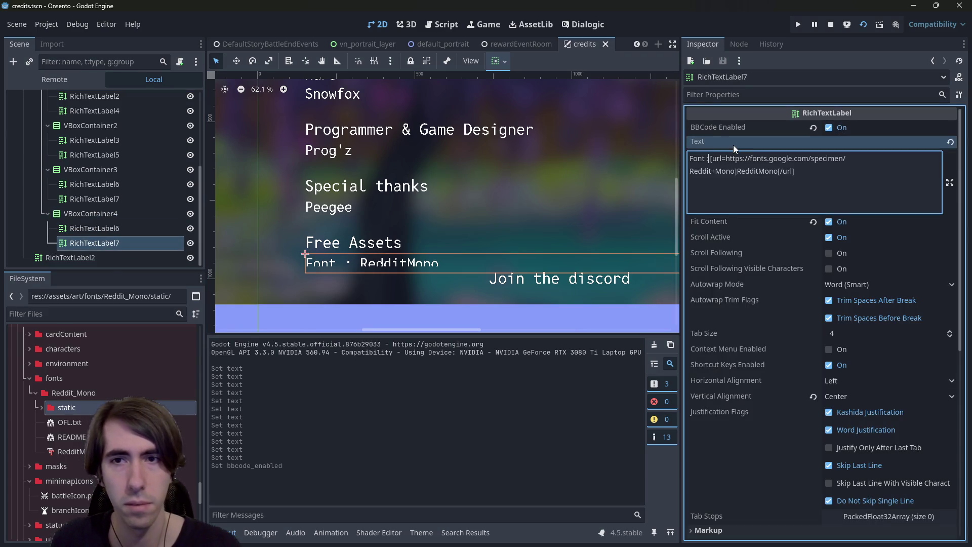
Put the RedditMono link on its own line with a dash and change 'Font' to 'Fonts'.
{"action": "key", "text": "Return"}
{"action": "type", "text": "-"}
{"action": "key", "text": "ctrl+s"}
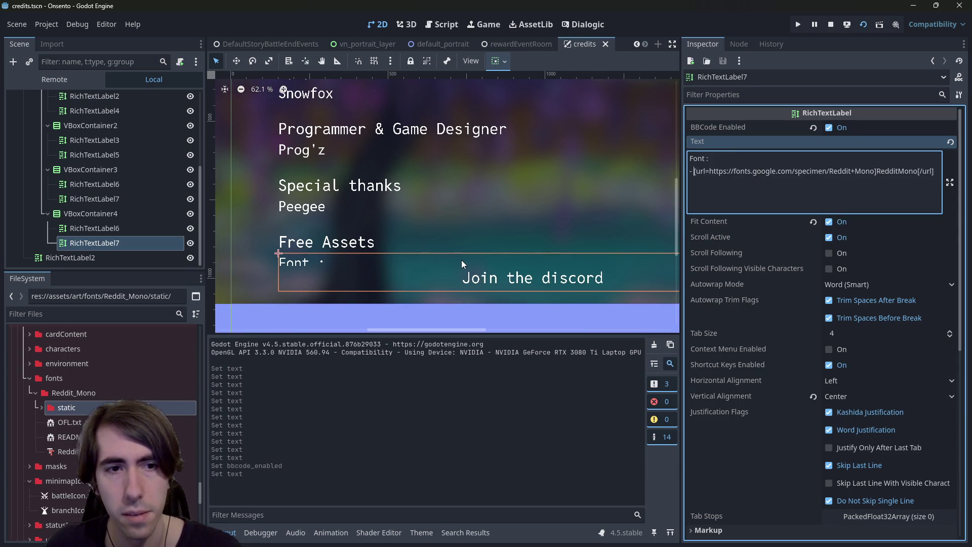
{"action": "left_click", "coordinate": [770, 194]}
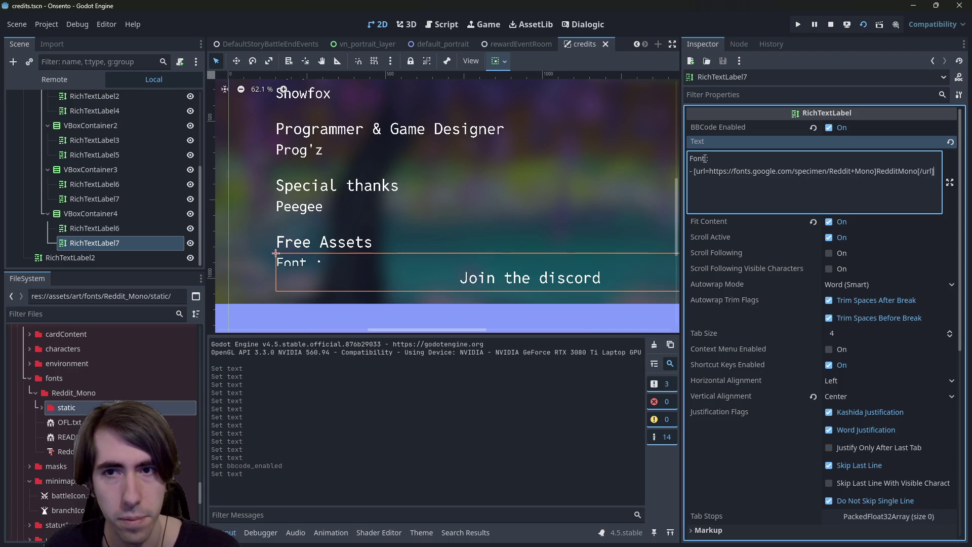
{"action": "type", "text": "s"}
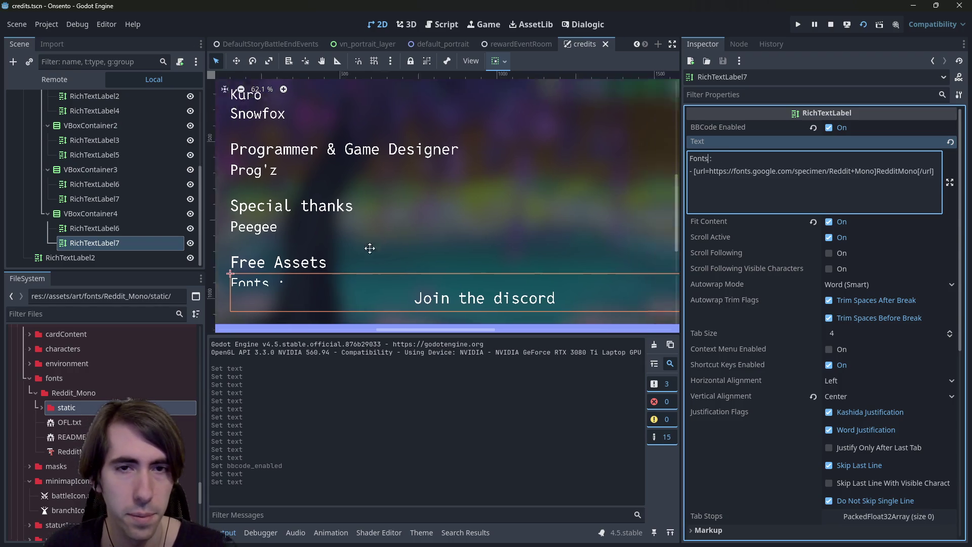
Set the ScrollContainer's vertical scroll offset to 80 px and save the scene.
{"action": "scroll", "coordinate": [370, 248], "scroll_direction": "down", "scroll_amount": 2}
{"action": "left_click", "coordinate": [578, 227]}
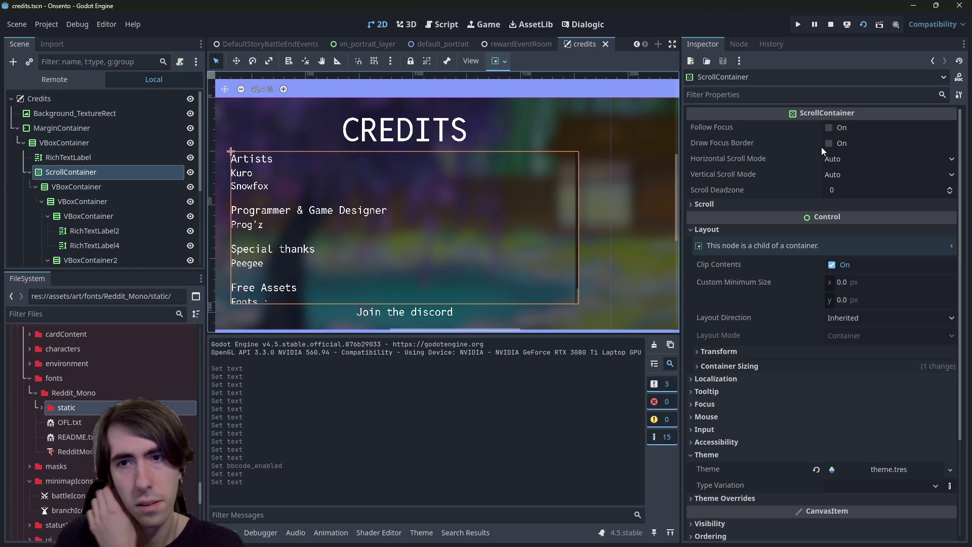
{"action": "left_click", "coordinate": [722, 205]}
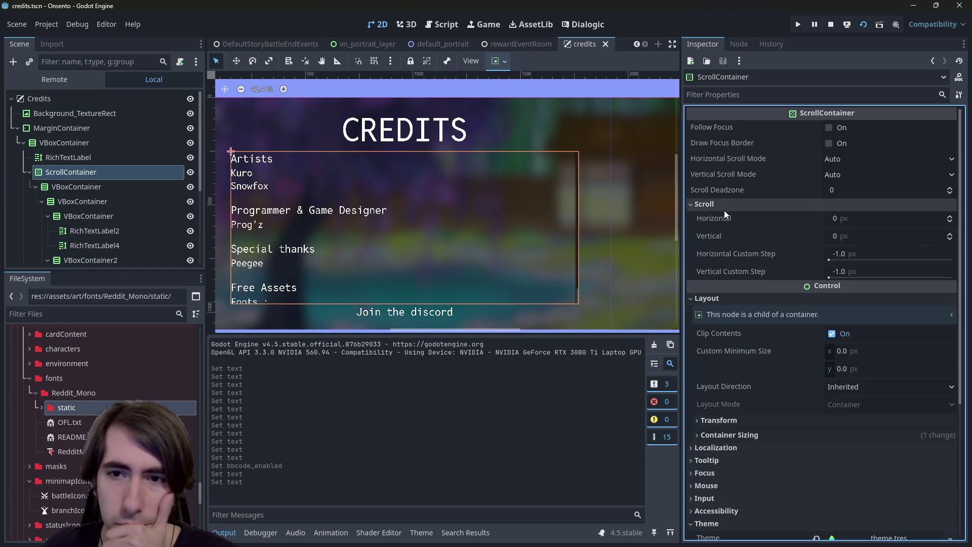
{"action": "left_click", "coordinate": [850, 236]}
{"action": "type", "text": "80"}
{"action": "key", "text": "Return"}
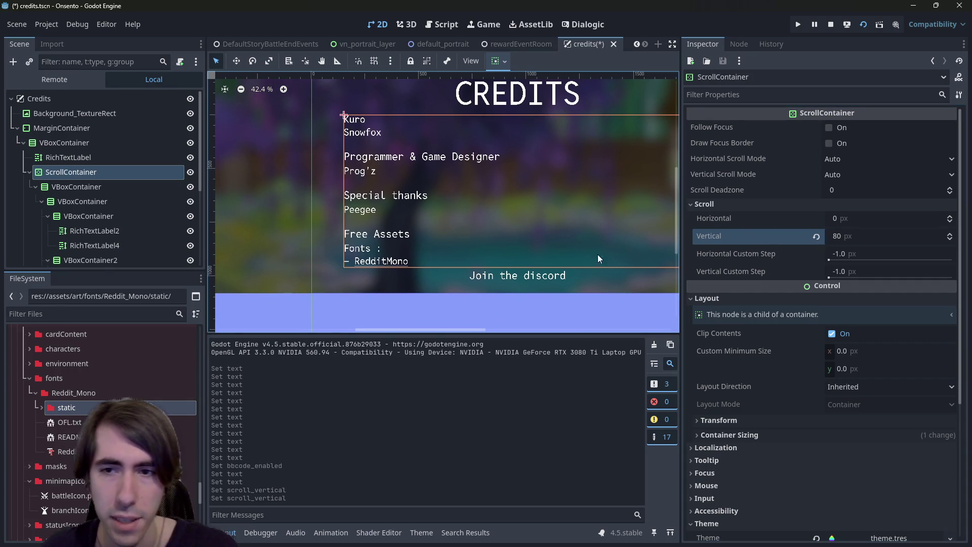
{"action": "key", "text": "ctrl+s"}
{"action": "scroll", "coordinate": [417, 260], "scroll_direction": "up", "scroll_amount": 5}
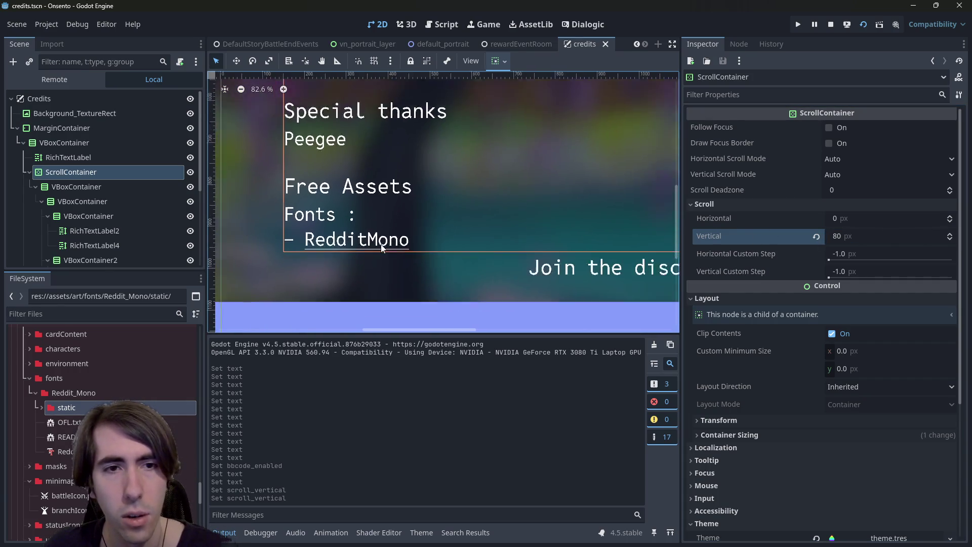
{"action": "scroll", "coordinate": [400, 224], "scroll_direction": "up", "scroll_amount": 2}
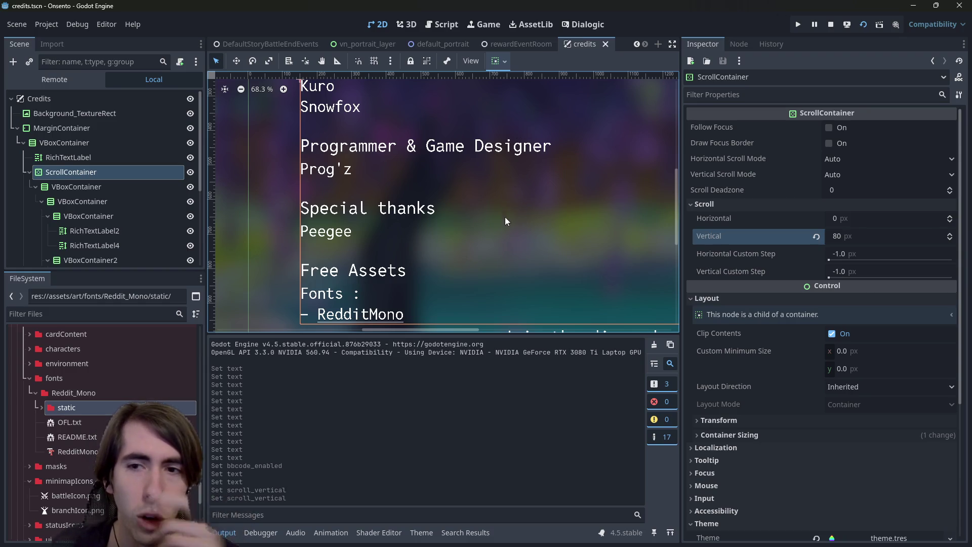
{"action": "scroll", "coordinate": [501, 213], "scroll_direction": "down", "scroll_amount": 3}
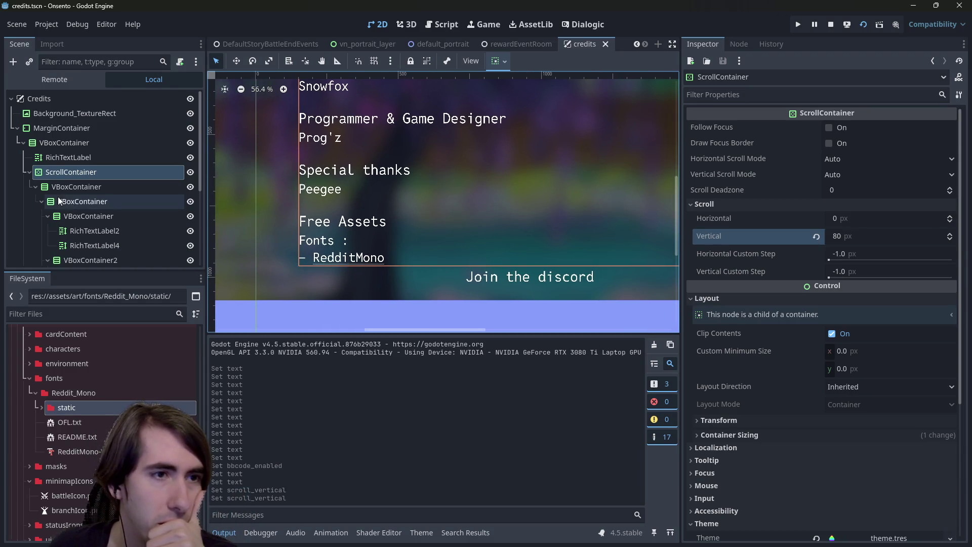
{"action": "scroll", "coordinate": [93, 249], "scroll_direction": "down", "scroll_amount": 5}
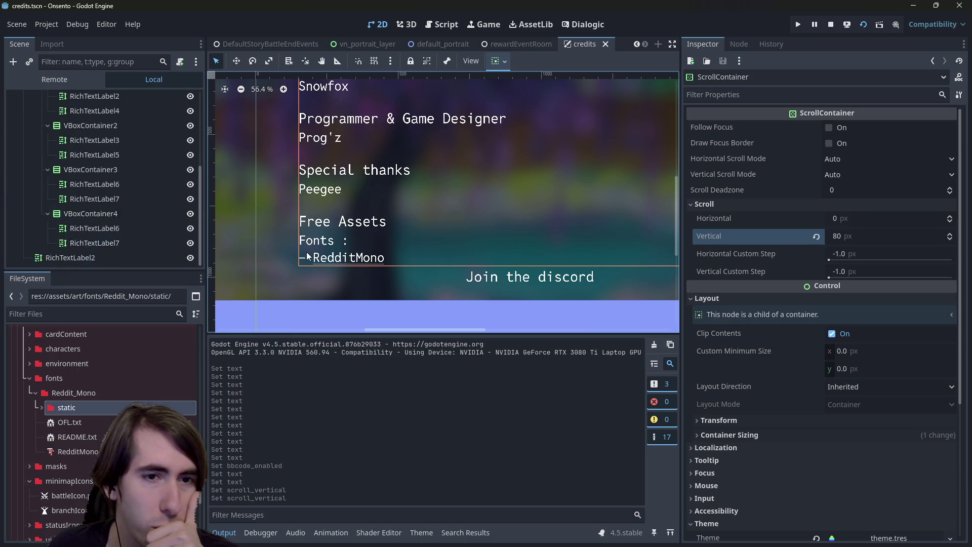
Duplicate the label's Fonts heading and link lines below the originals.
{"action": "left_click", "coordinate": [335, 248]}
{"action": "left_click", "coordinate": [795, 162]}
{"action": "key", "text": "ctrl+a"}
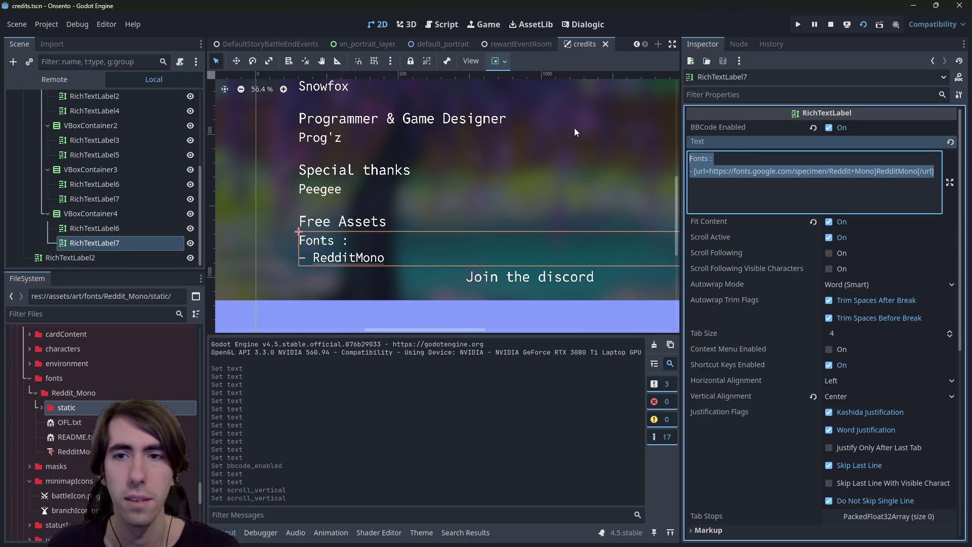
{"action": "key", "text": "ctrl+c"}
{"action": "left_click", "coordinate": [882, 181]}
{"action": "key", "text": "ctrl+v"}
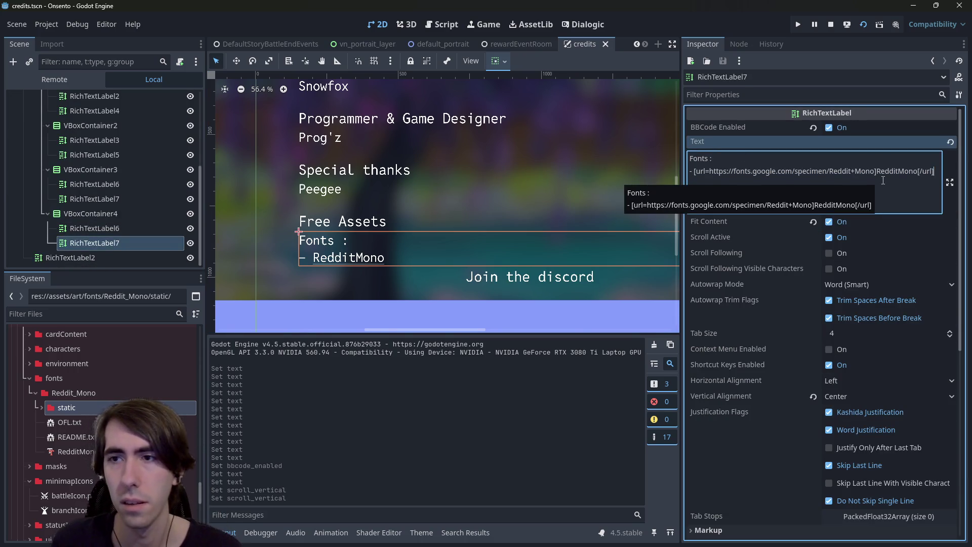
Rename the duplicated heading to Icons and select RedditMono in its link line.
{"action": "left_click_drag", "start_coordinate": [692, 183], "coordinate": [710, 183]}
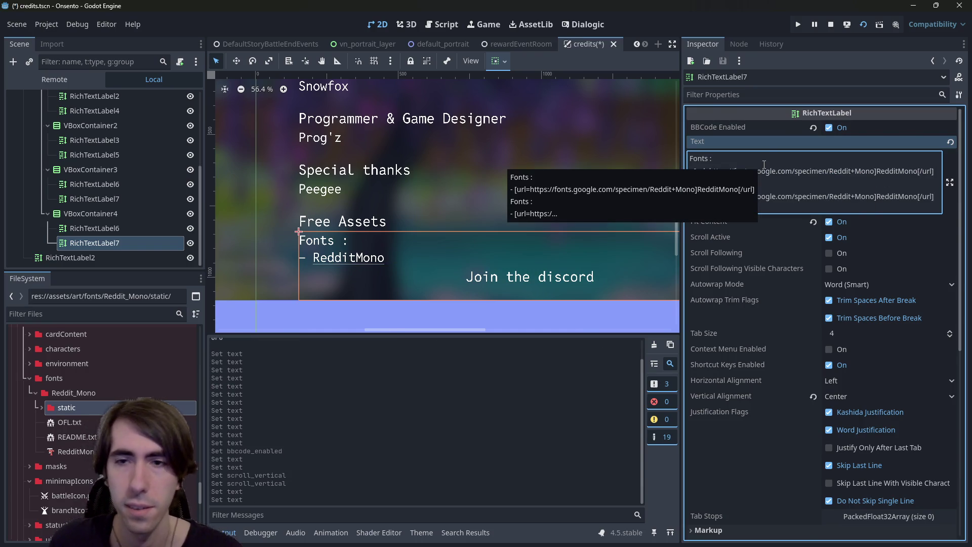
{"action": "type", "text": "Icons"}
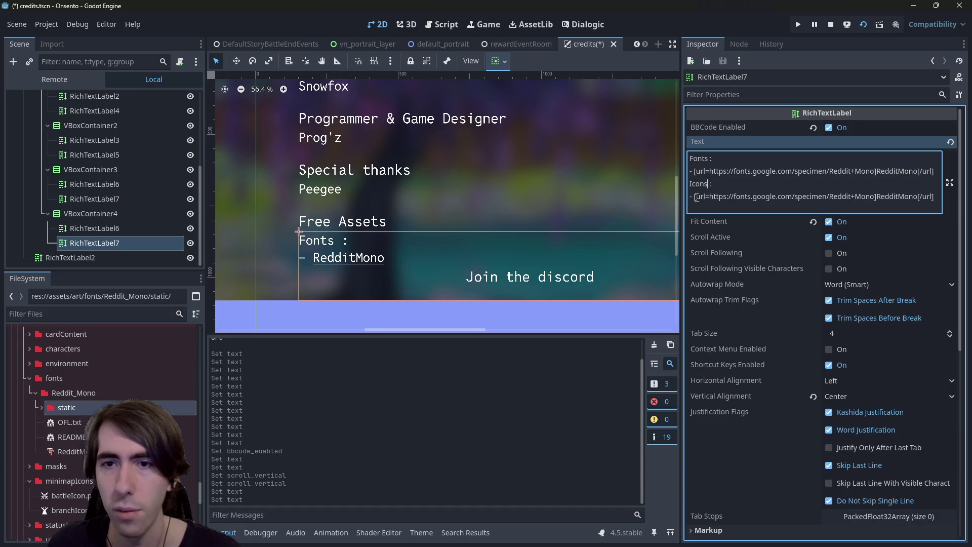
{"action": "left_click_drag", "start_coordinate": [696, 197], "coordinate": [935, 196]}
{"action": "left_click", "coordinate": [922, 197]}
{"action": "double_click", "coordinate": [907, 200]}
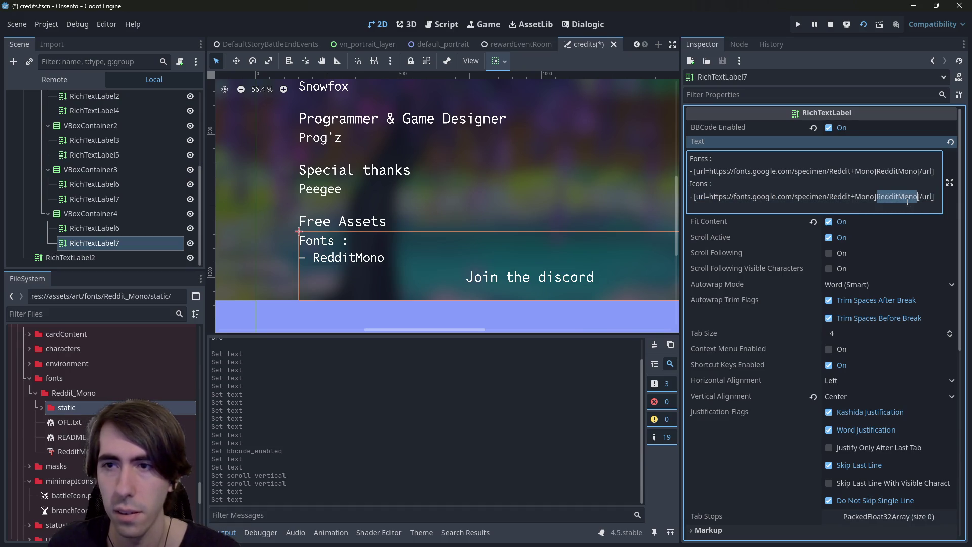
{"action": "scroll", "coordinate": [461, 270], "scroll_direction": "down", "scroll_amount": 1}
{"action": "scroll", "coordinate": [460, 270], "scroll_direction": "up", "scroll_amount": 3}
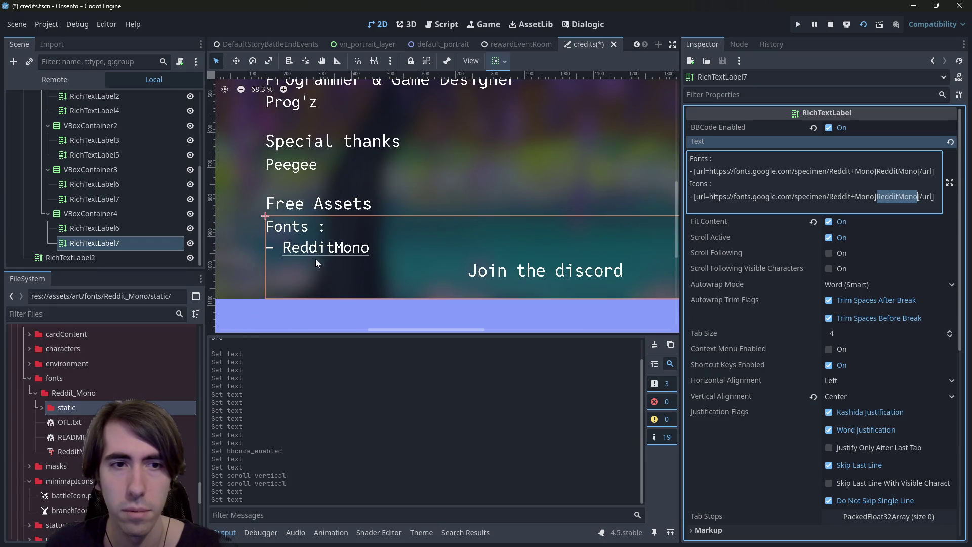
{"action": "scroll", "coordinate": [80, 160], "scroll_direction": "up", "scroll_amount": 5}
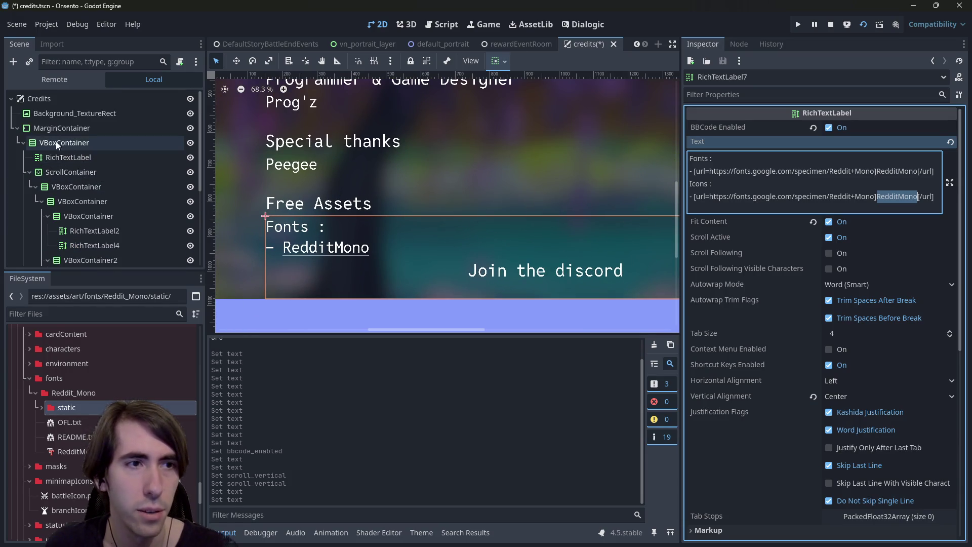
Collapse the VBoxContainer, VBoxContainer2 and VBoxContainer3 credit groups in the Scene dock.
{"action": "left_click", "coordinate": [33, 174]}
{"action": "left_click", "coordinate": [45, 175]}
{"action": "left_click", "coordinate": [28, 174]}
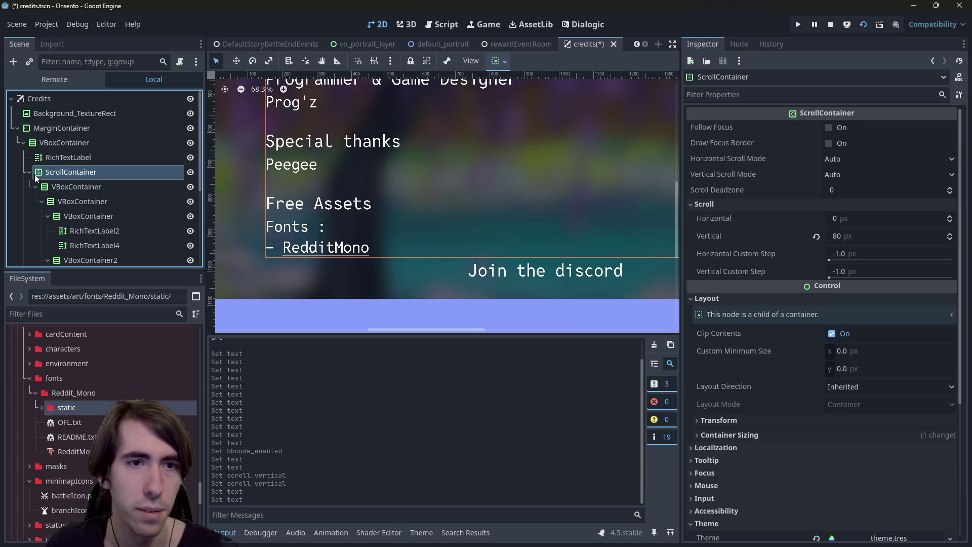
{"action": "left_click", "coordinate": [46, 188]}
{"action": "left_click", "coordinate": [36, 188]}
{"action": "left_click", "coordinate": [35, 184]}
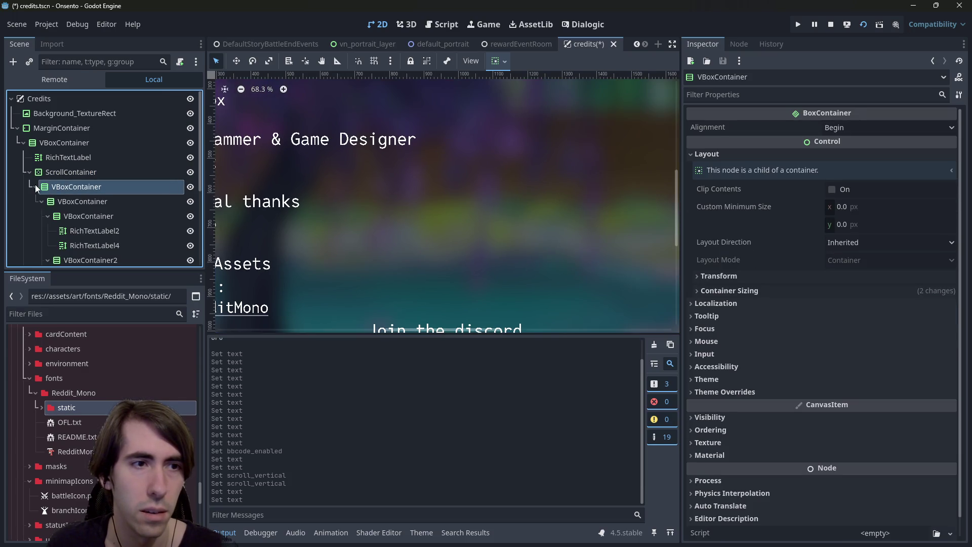
{"action": "left_click", "coordinate": [48, 201]}
{"action": "left_click", "coordinate": [40, 201]}
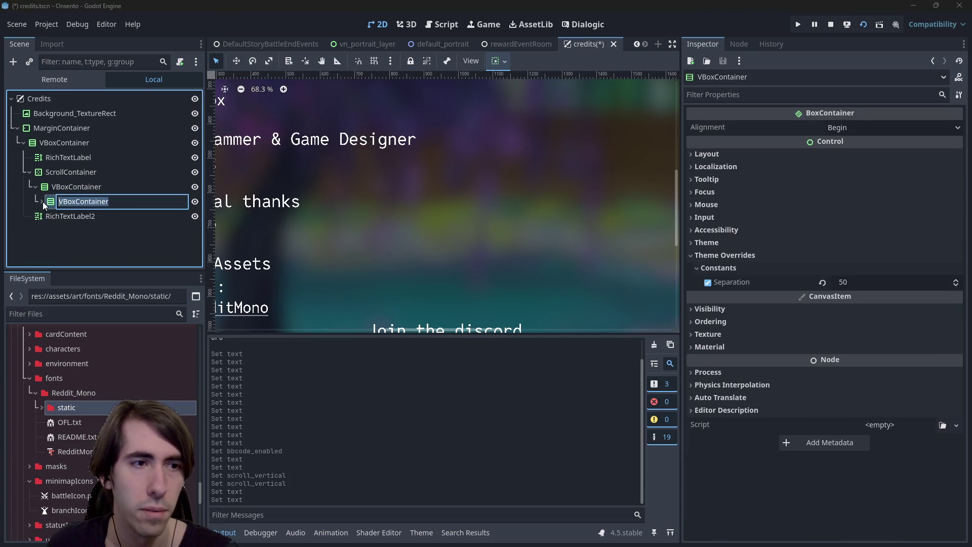
{"action": "left_click", "coordinate": [42, 201]}
{"action": "scroll", "coordinate": [50, 203], "scroll_direction": "down", "scroll_amount": 1}
{"action": "left_click", "coordinate": [60, 196]}
{"action": "left_click", "coordinate": [46, 195]}
{"action": "left_click", "coordinate": [46, 210]}
{"action": "left_click", "coordinate": [48, 222]}
Hide VBoxContainer, VBoxContainer2 and VBoxContainer3 with their eye icons and save the scene.
{"action": "scroll", "coordinate": [154, 175], "scroll_direction": "down", "scroll_amount": 1}
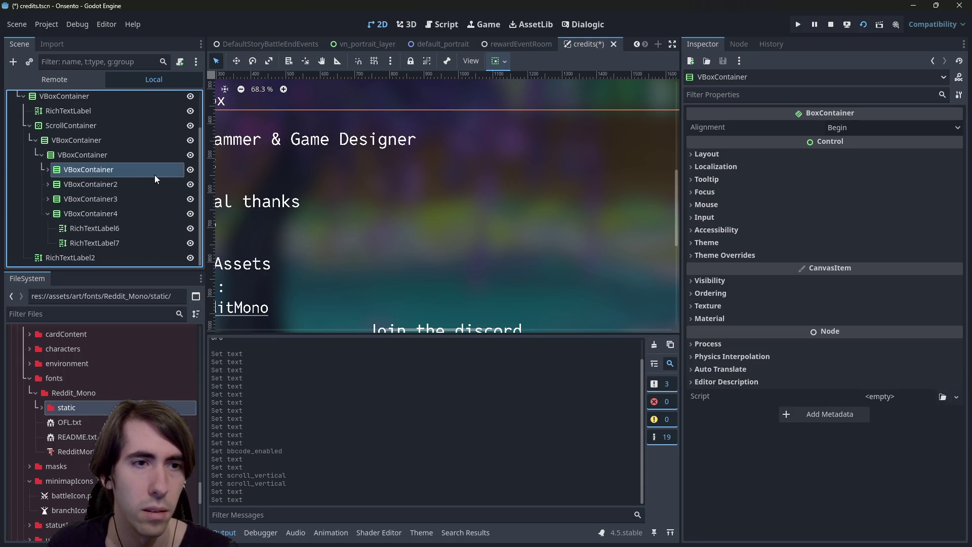
{"action": "left_click", "coordinate": [190, 170]}
{"action": "left_click", "coordinate": [191, 184]}
{"action": "left_click", "coordinate": [191, 199]}
{"action": "scroll", "coordinate": [367, 200], "scroll_direction": "down", "scroll_amount": 3}
{"action": "scroll", "coordinate": [366, 200], "scroll_direction": "up", "scroll_amount": 3}
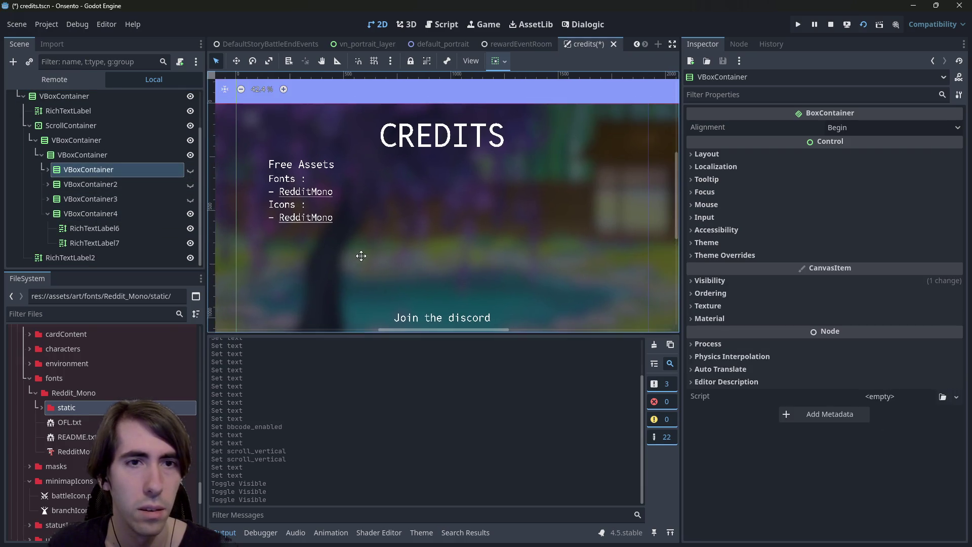
{"action": "scroll", "coordinate": [352, 243], "scroll_direction": "down", "scroll_amount": 1}
{"action": "key", "text": "ctrl+s"}
{"action": "left_click", "coordinate": [328, 219]}
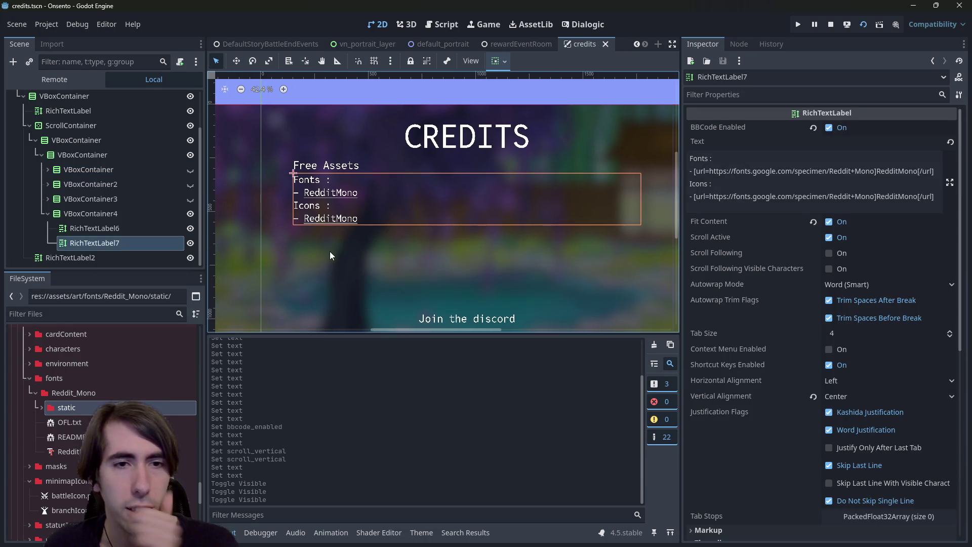
{"action": "scroll", "coordinate": [329, 251], "scroll_direction": "up", "scroll_amount": 5}
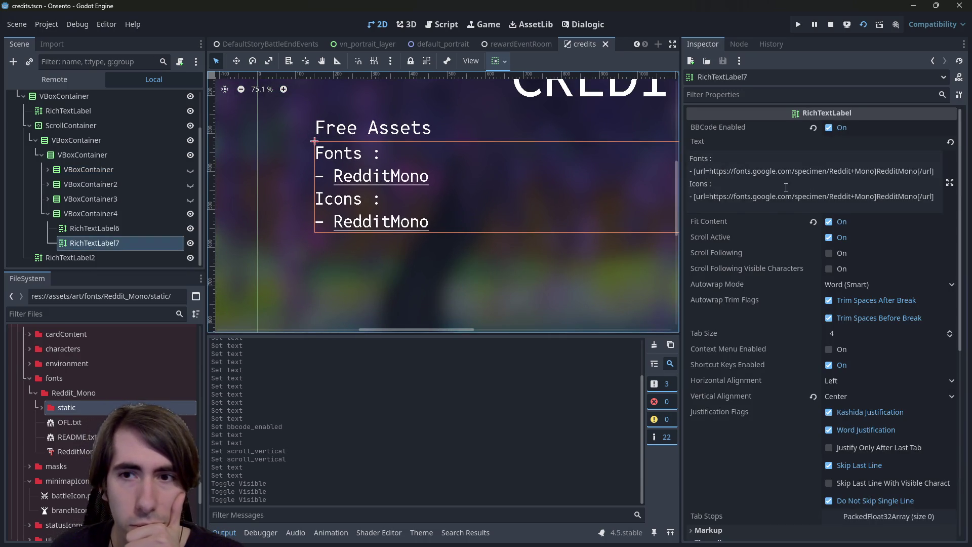
Replace RedditMono with 'Sword' in the Icons url line of the label text.
{"action": "double_click", "coordinate": [899, 195]}
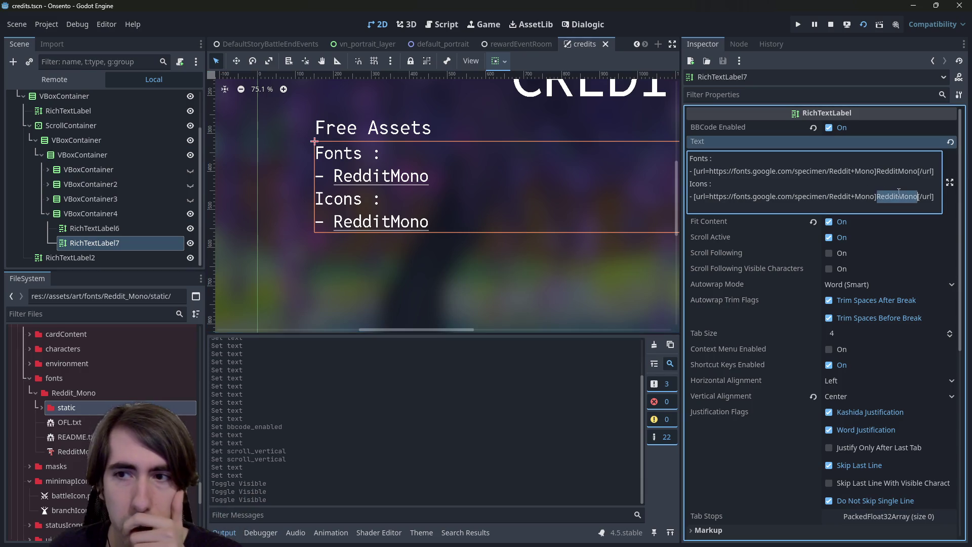
{"action": "type", "text": "Sword"}
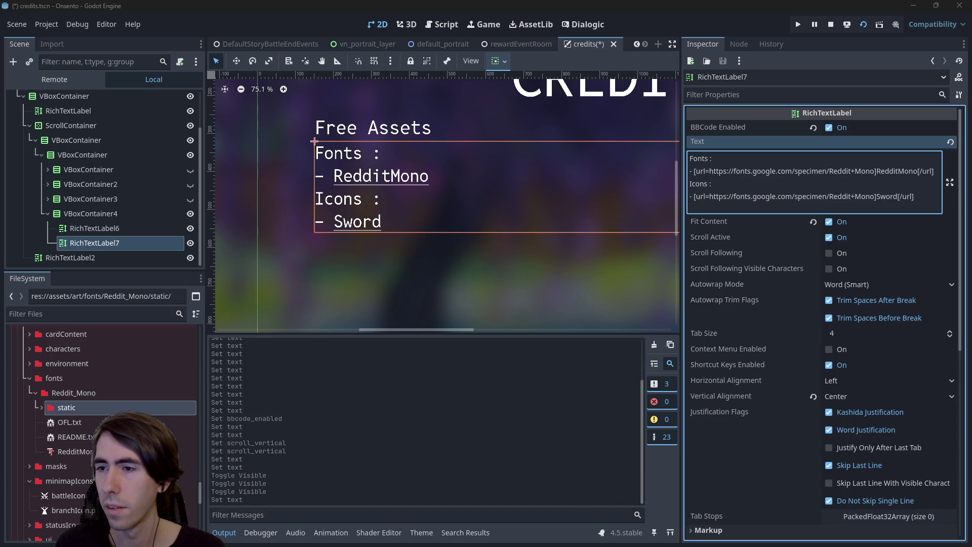
Rename the Sword icon entry to Broad Dagger and paste its game-icons.net page URL into the url tag.
{"action": "double_click", "coordinate": [894, 197]}
{"action": "type", "text": "Broad "}
{"action": "type", "text": "Dager"}
{"action": "key", "text": "BackSpace"}
{"action": "key", "text": "BackSpace"}
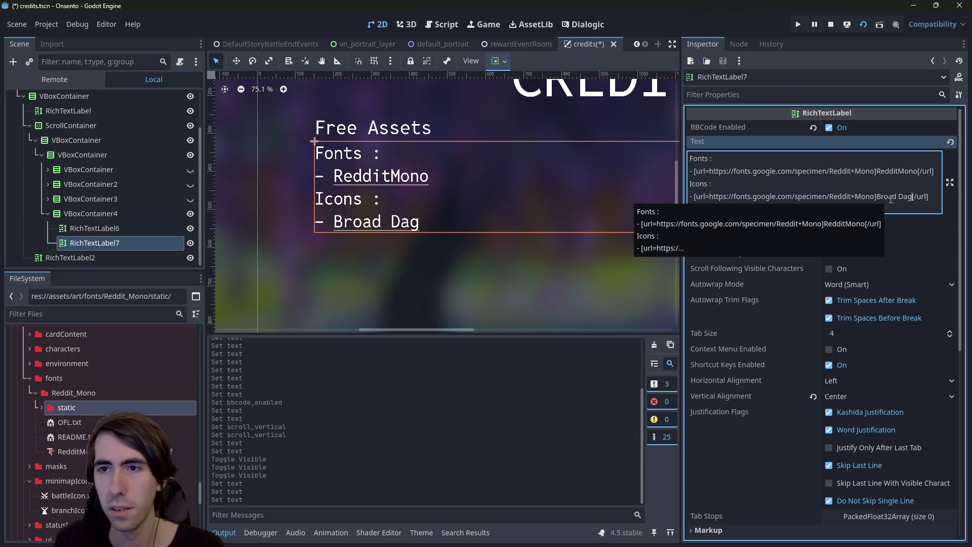
{"action": "type", "text": "ger"}
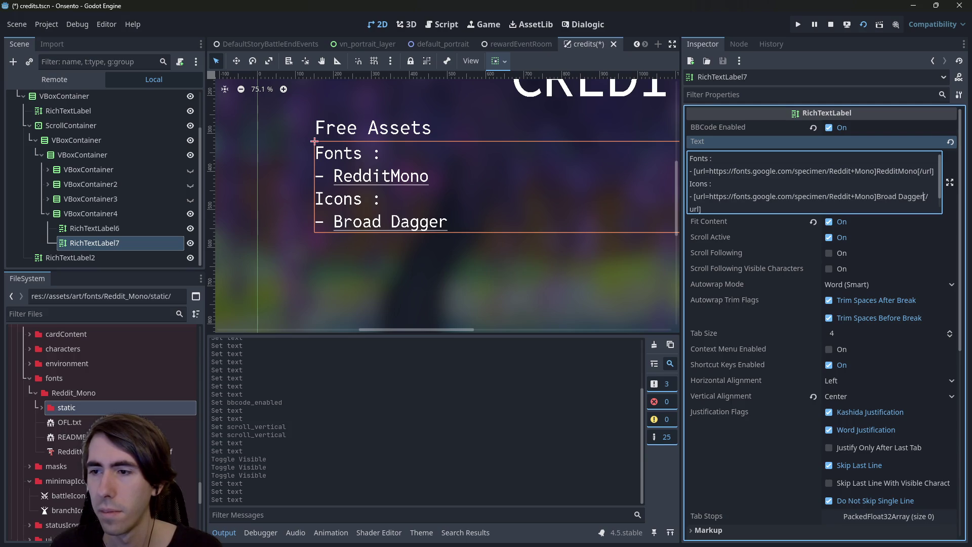
{"action": "key", "text": "ctrl+v"}
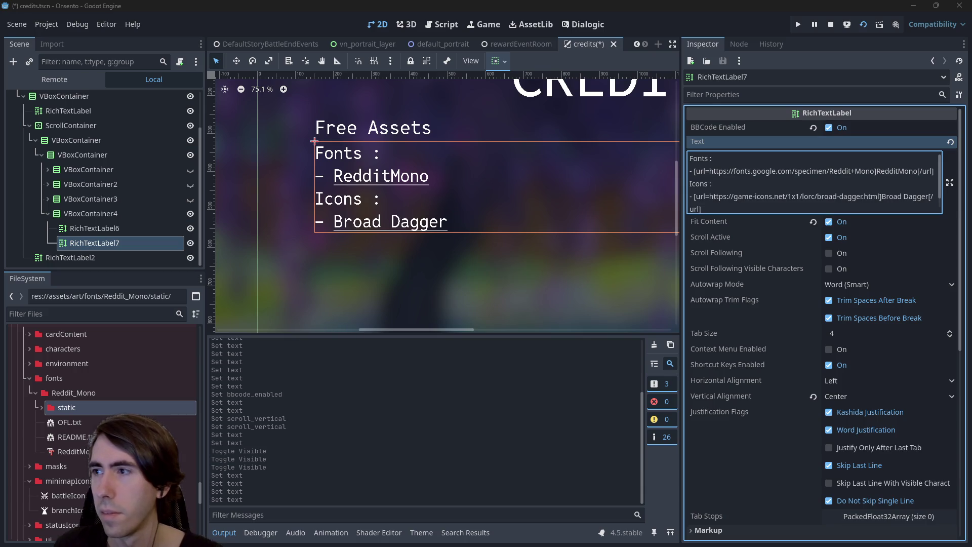
Add the 'by' author credit after [/url] and start a new line for the next icon.
{"action": "left_click", "coordinate": [830, 207]}
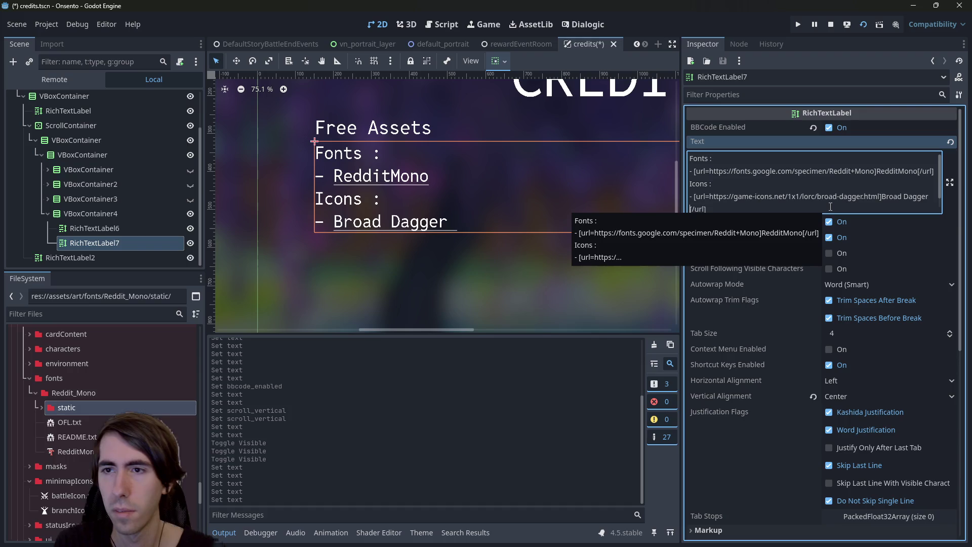
{"action": "type", "text": "by L"}
{"action": "key", "text": "BackSpace"}
{"action": "key", "text": "BackSpace"}
{"action": "key", "text": "BackSpace"}
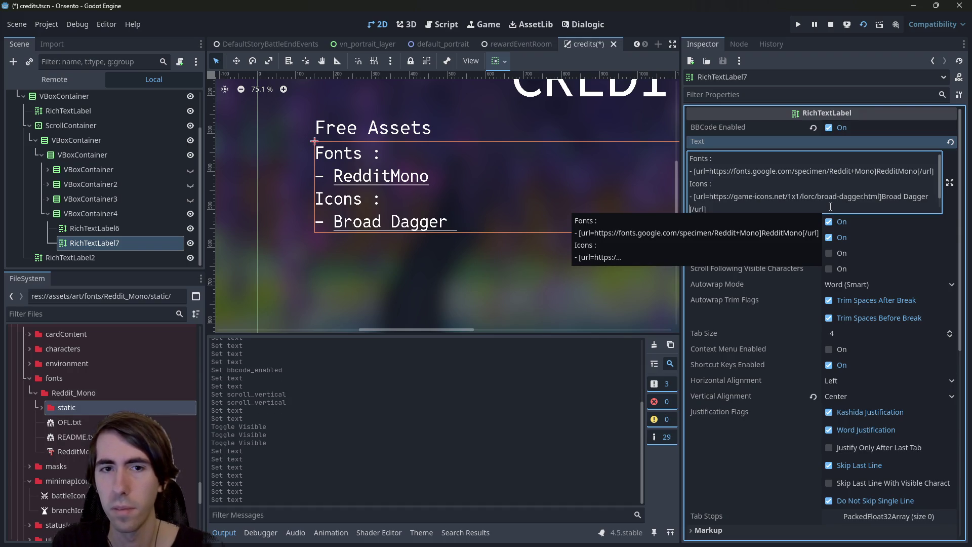
{"action": "key", "text": "BackSpace"}
{"action": "key", "text": "End"}
{"action": "type", "text": "by Lor"}
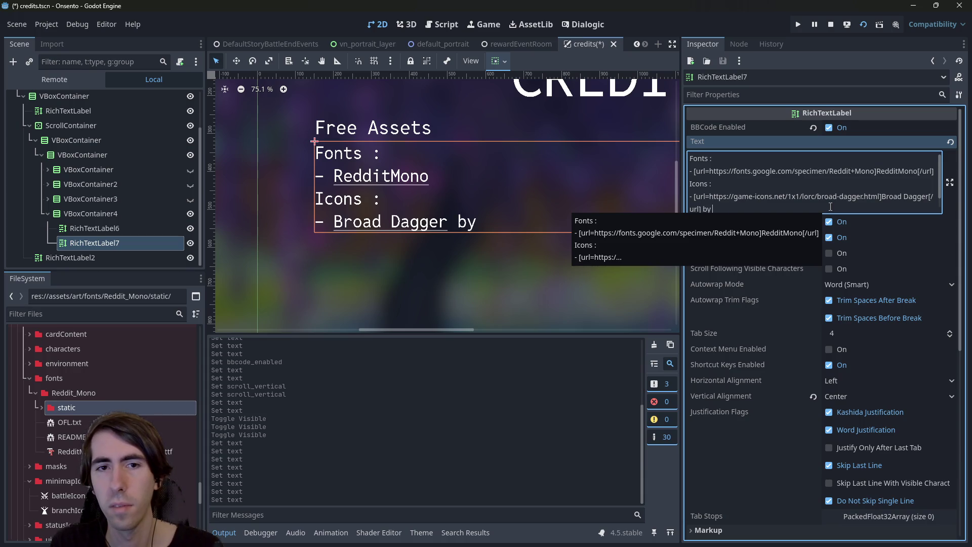
{"action": "type", "text": "c"}
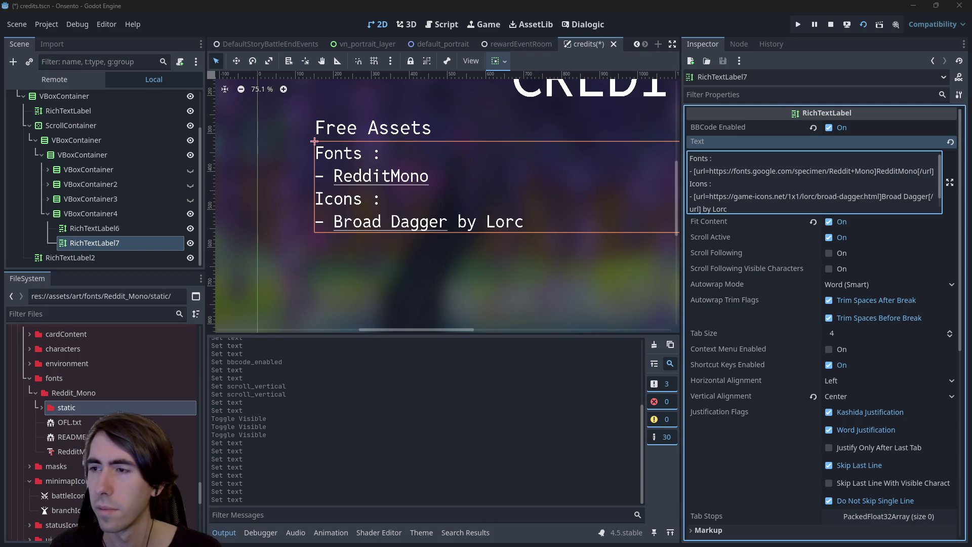
{"action": "left_click", "coordinate": [777, 210]}
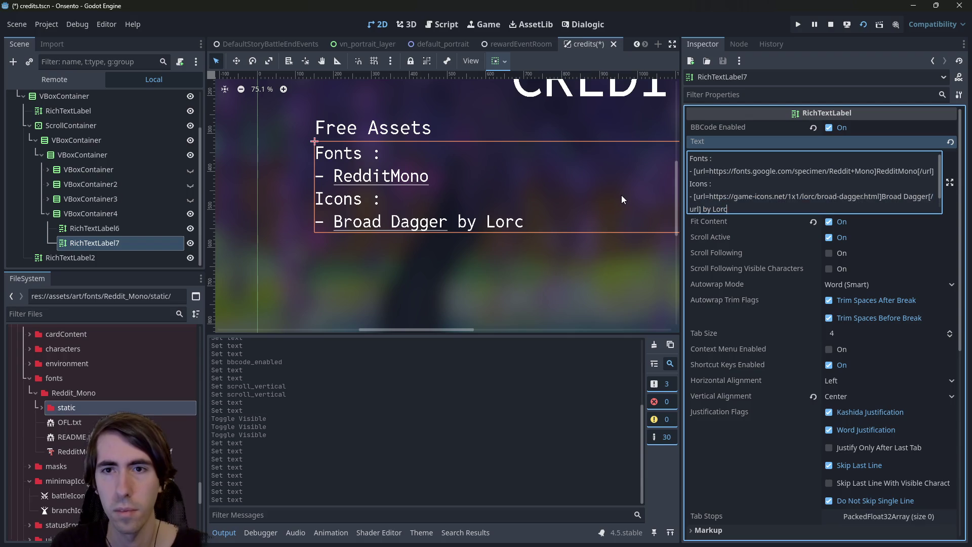
{"action": "key", "text": "Return"}
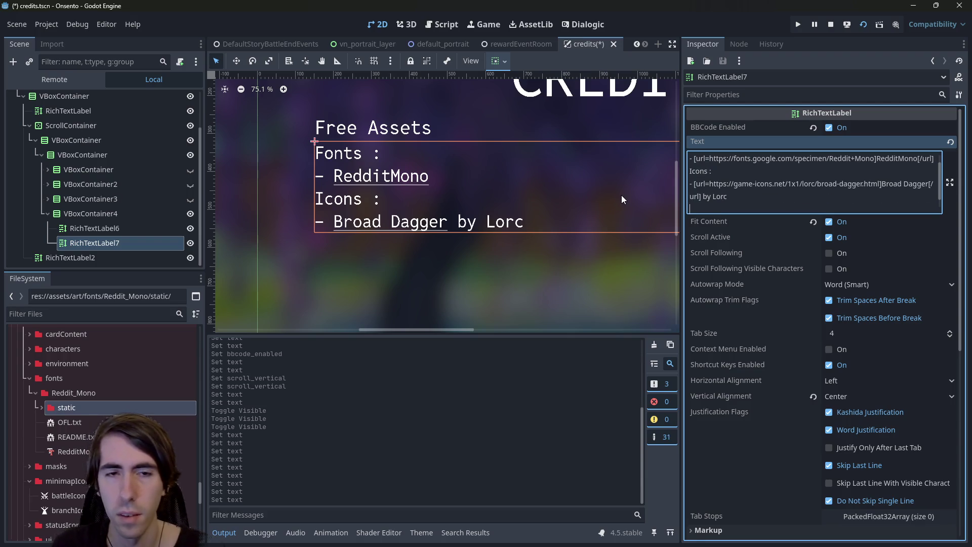
Paste a duplicate Broad Dagger credit line under Icons in the credits text.
{"action": "type", "text": "- [url=https://game-icons.net/1x1/lorc/broad-dagger.html]Broad Dagger[/url] by Lorc"}
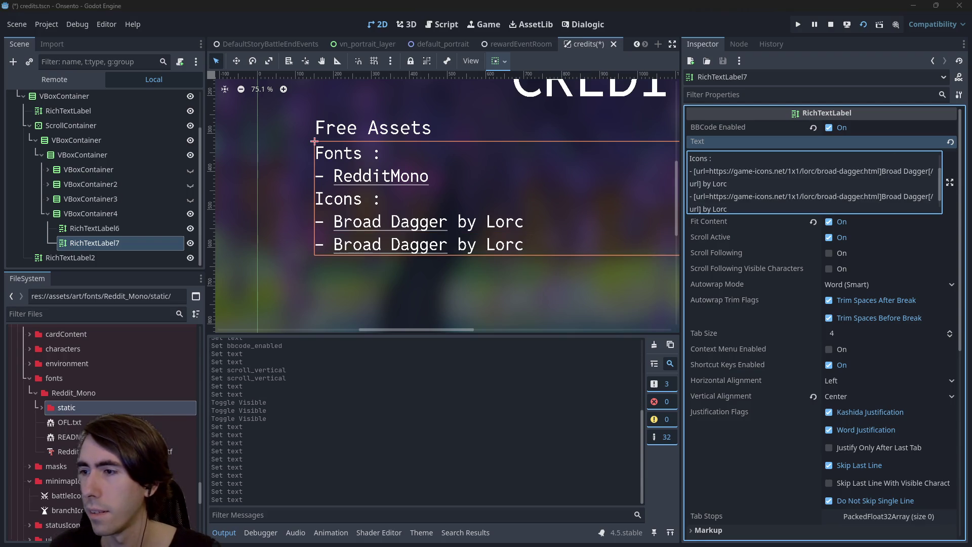
{"action": "scroll", "coordinate": [86, 411], "scroll_direction": "down", "scroll_amount": 10}
{"action": "scroll", "coordinate": [86, 409], "scroll_direction": "up", "scroll_amount": 3}
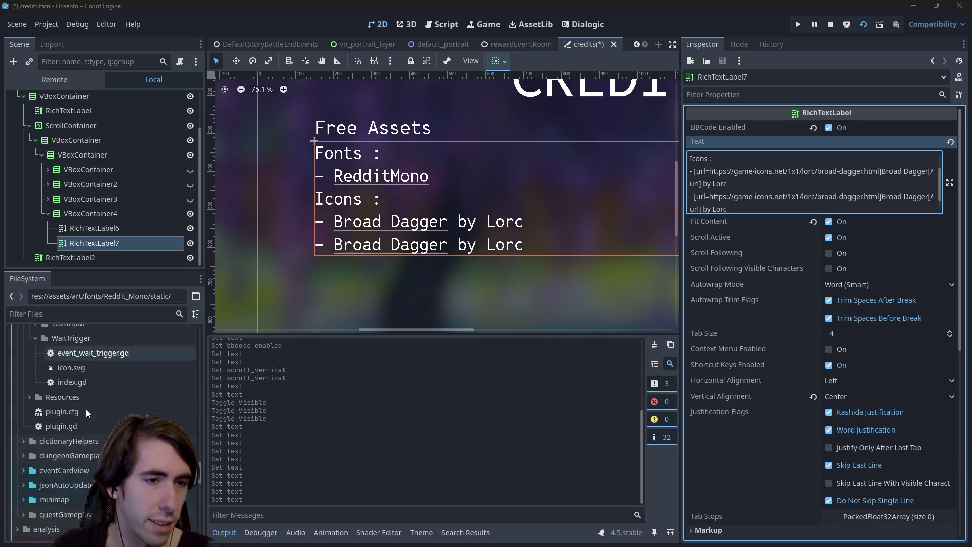
{"action": "scroll", "coordinate": [96, 377], "scroll_direction": "up", "scroll_amount": 5}
{"action": "left_click_drag", "start_coordinate": [198, 433], "coordinate": [190, 485]}
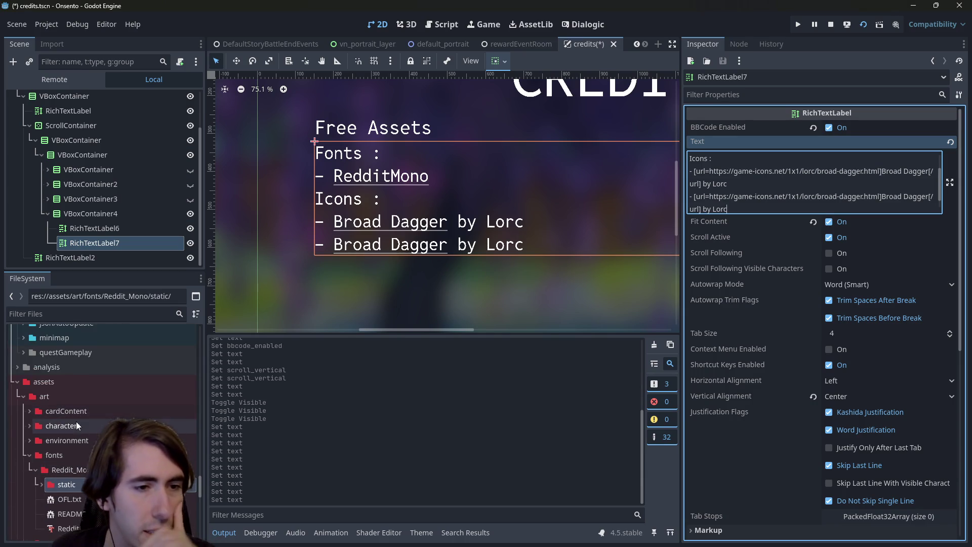
Browse the characters, cardContent and fonts art folders in the FileSystem dock.
{"action": "double_click", "coordinate": [83, 428]}
{"action": "scroll", "coordinate": [83, 428], "scroll_direction": "down", "scroll_amount": 3}
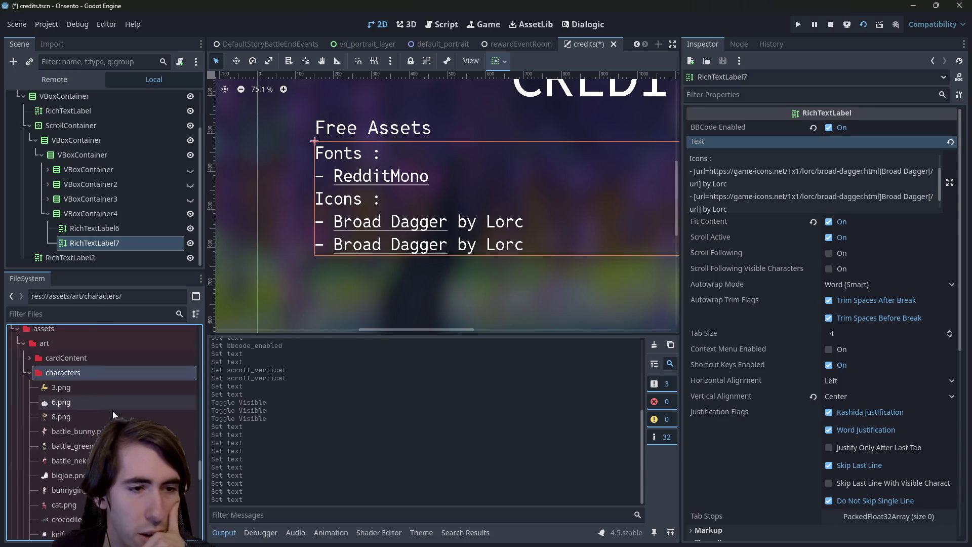
{"action": "scroll", "coordinate": [90, 363], "scroll_direction": "up", "scroll_amount": 1}
{"action": "double_click", "coordinate": [90, 364]}
{"action": "double_click", "coordinate": [90, 357]}
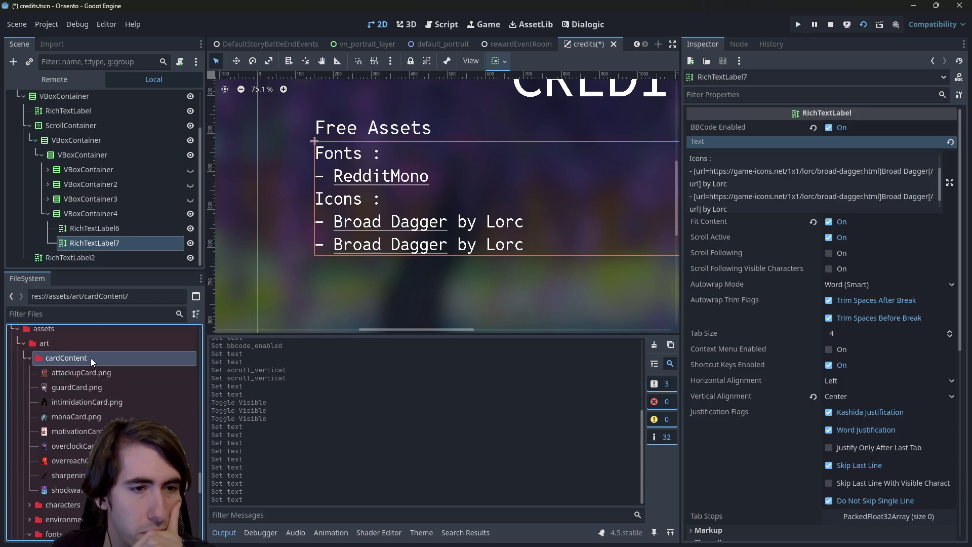
{"action": "double_click", "coordinate": [90, 358]}
{"action": "left_click", "coordinate": [81, 389]}
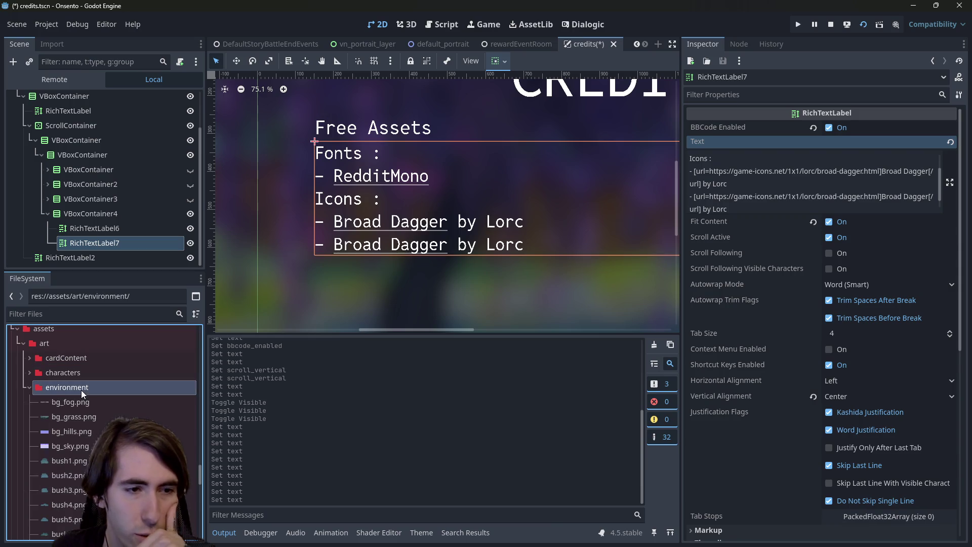
{"action": "double_click", "coordinate": [75, 403]}
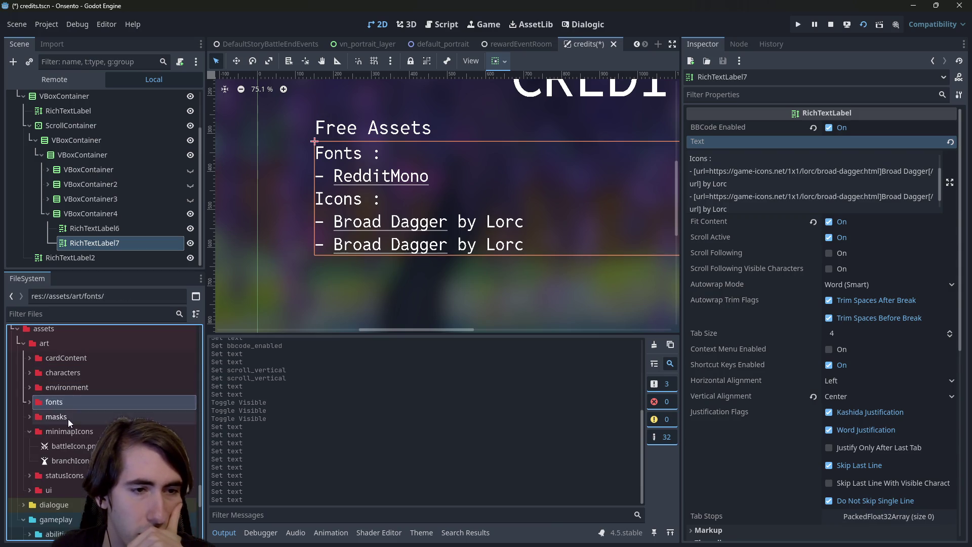
Expand the statusIcons folder and scroll through its icon images.
{"action": "scroll", "coordinate": [68, 418], "scroll_direction": "down", "scroll_amount": 2}
{"action": "double_click", "coordinate": [65, 422]}
{"action": "scroll", "coordinate": [66, 423], "scroll_direction": "down", "scroll_amount": 4}
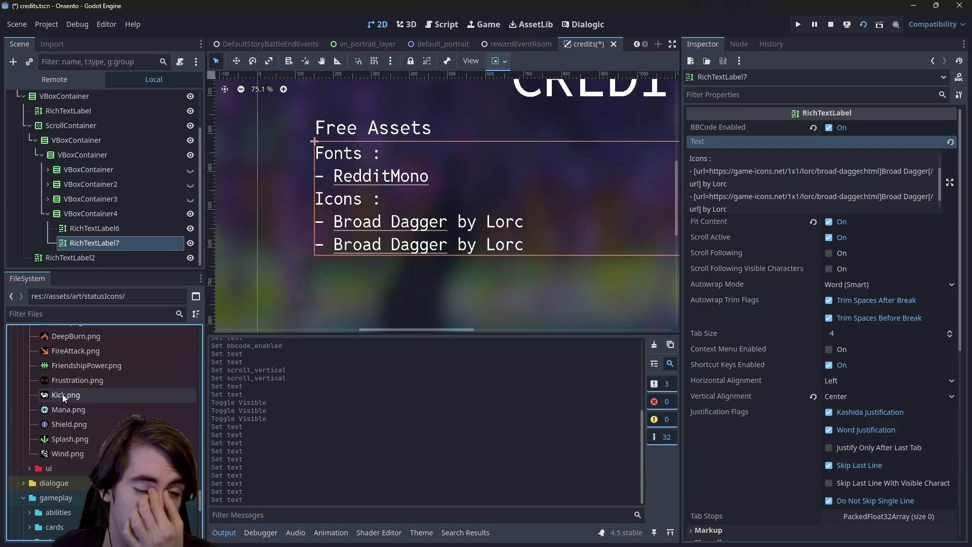
{"action": "scroll", "coordinate": [62, 394], "scroll_direction": "up", "scroll_amount": 5}
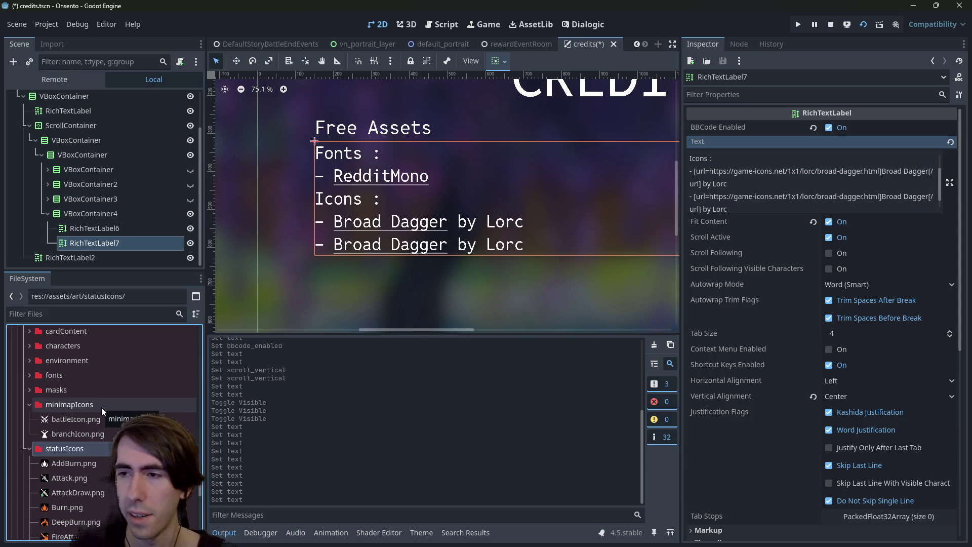
{"action": "scroll", "coordinate": [94, 405], "scroll_direction": "down", "scroll_amount": 3}
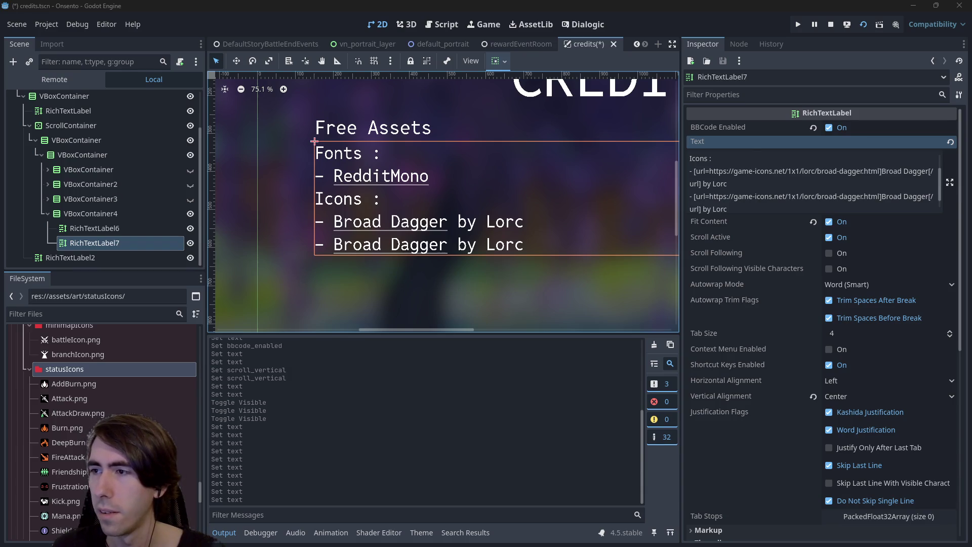
Rename the second Broad Dagger credit to Fire and replace the author name with the Fire icon's author.
{"action": "double_click", "coordinate": [914, 197]}
{"action": "key", "text": "BackSpace"}
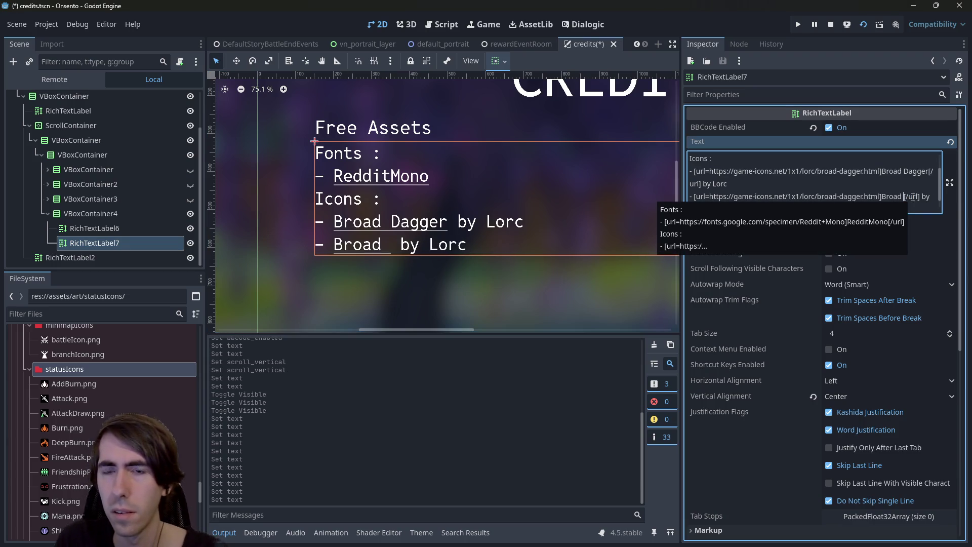
{"action": "key", "text": "ctrl+z"}
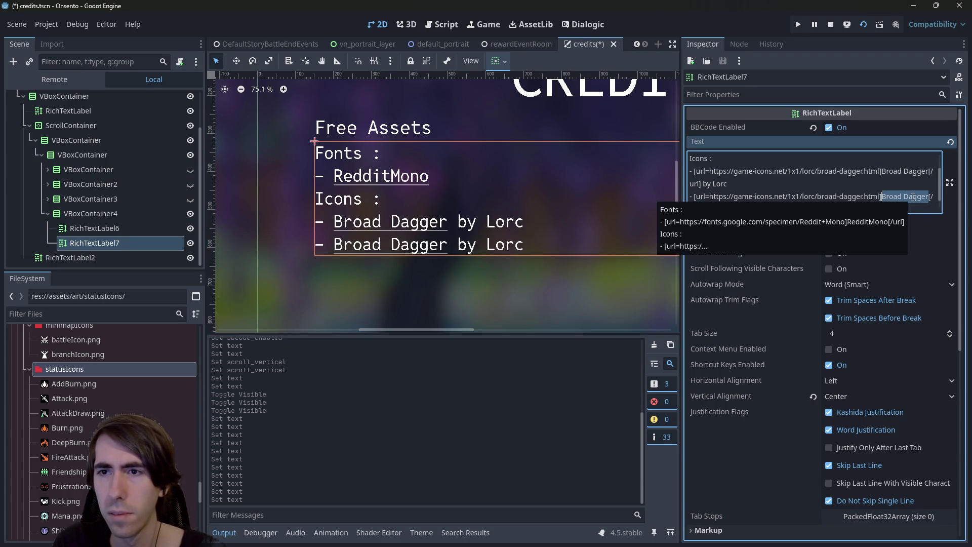
{"action": "key", "text": "BackSpace"}
{"action": "type", "text": "Fire"}
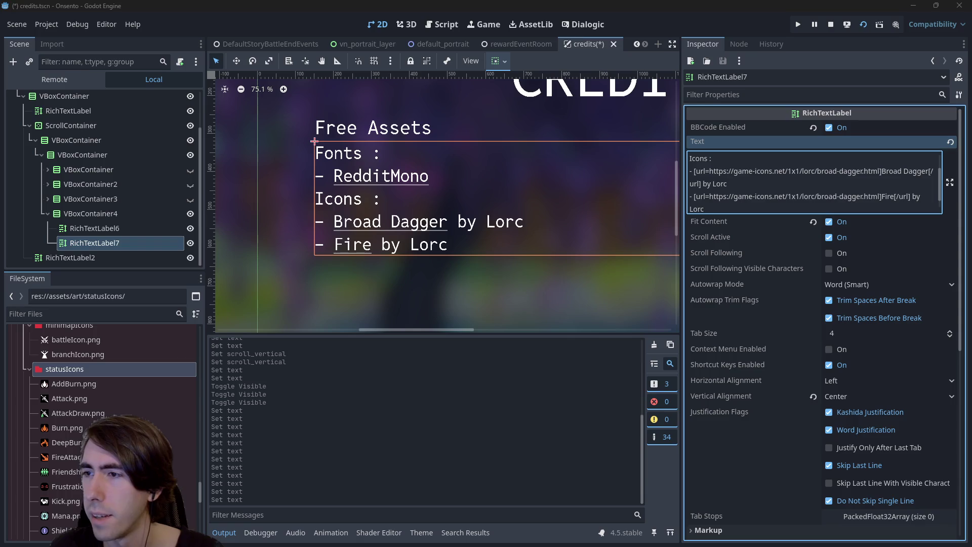
{"action": "double_click", "coordinate": [718, 212]}
{"action": "type", "text": "sbed"}
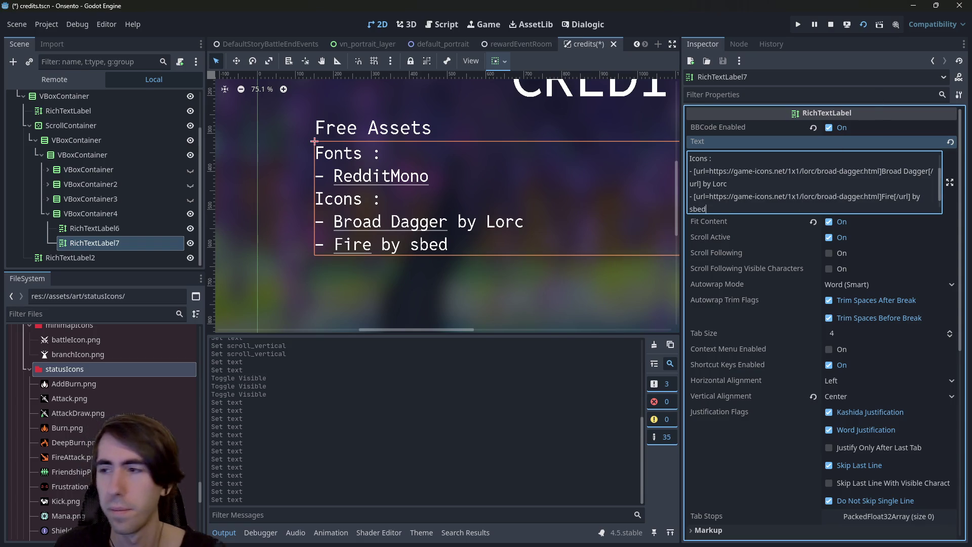
Preview the AddBurn, Attack, AttackDraw, Burn and DeepBurn status icons, then reselect RichTextLabel7.
{"action": "left_click", "coordinate": [120, 384]}
{"action": "left_click", "coordinate": [118, 396]}
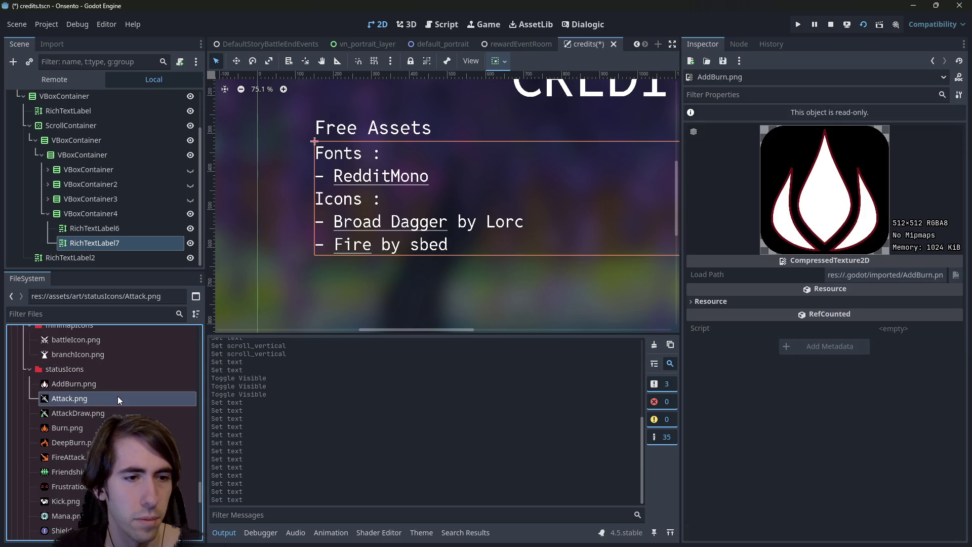
{"action": "left_click", "coordinate": [112, 409]}
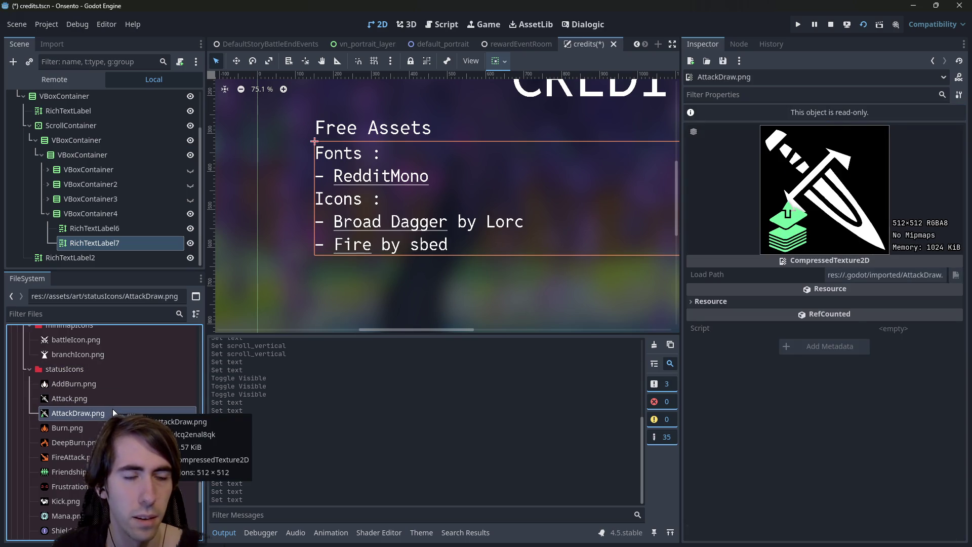
{"action": "left_click", "coordinate": [85, 430]}
{"action": "left_click", "coordinate": [92, 443]}
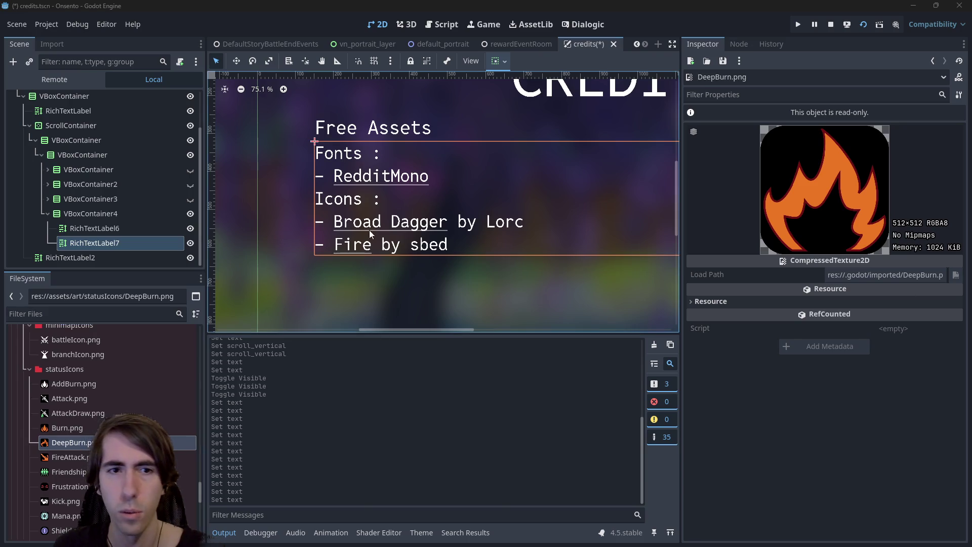
{"action": "left_click", "coordinate": [101, 228]}
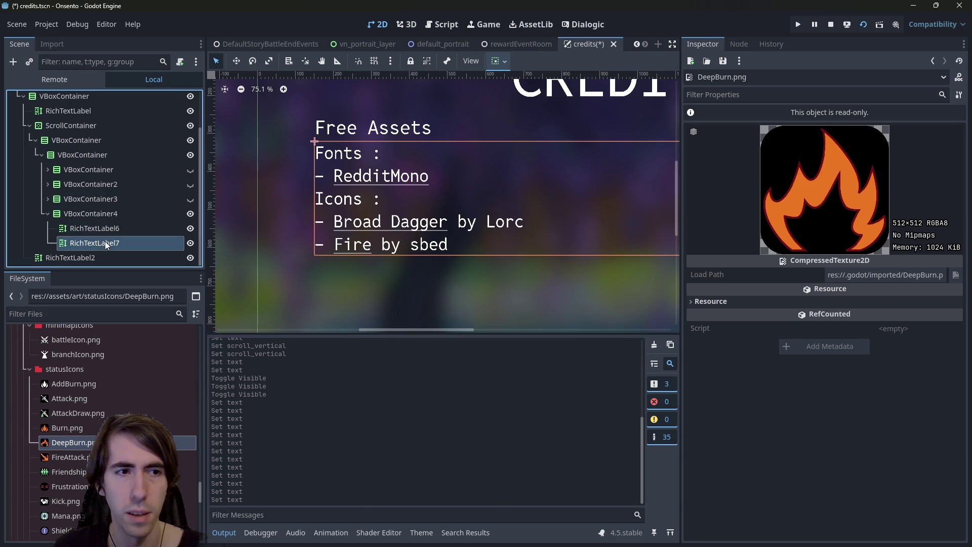
{"action": "left_click", "coordinate": [113, 243]}
{"action": "scroll", "coordinate": [819, 195], "scroll_direction": "down", "scroll_amount": 2}
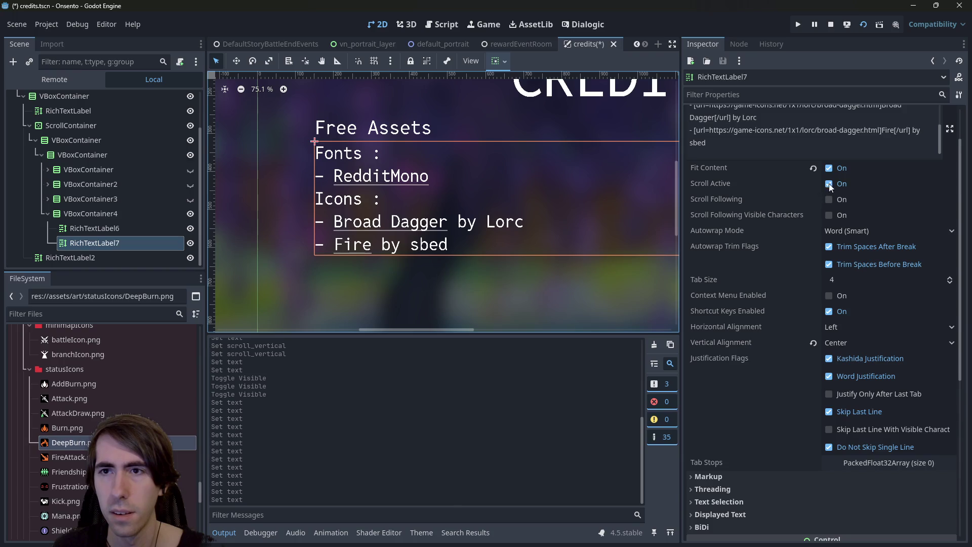
Replace the broad-dagger link on the Fire line with the fire.html game-icons.net URL.
{"action": "scroll", "coordinate": [830, 186], "scroll_direction": "up", "scroll_amount": 2}
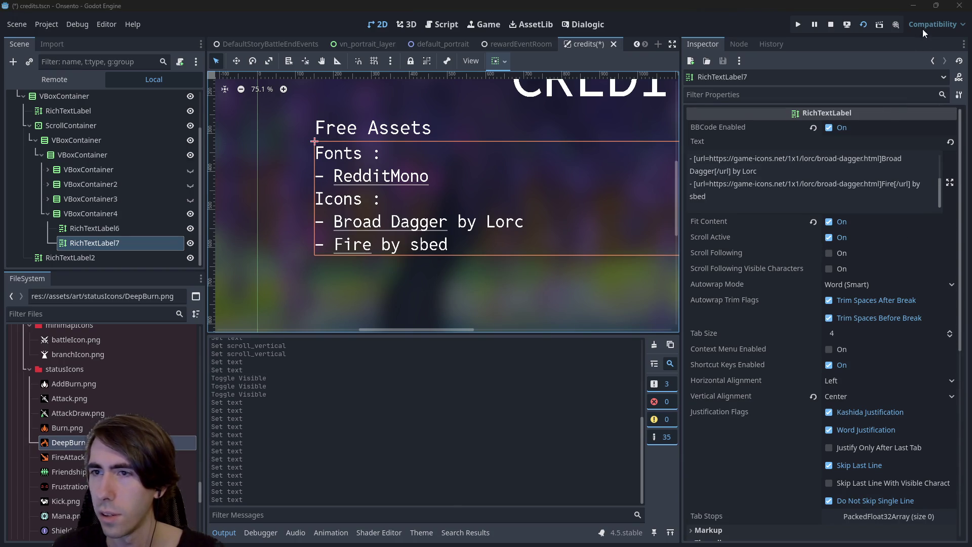
{"action": "left_click", "coordinate": [713, 187]}
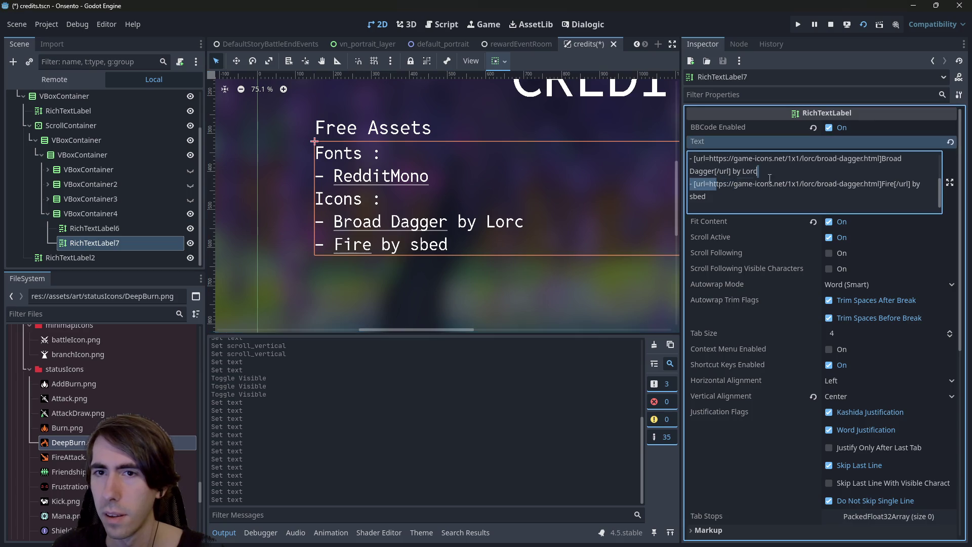
{"action": "left_click_drag", "start_coordinate": [710, 185], "coordinate": [873, 180]}
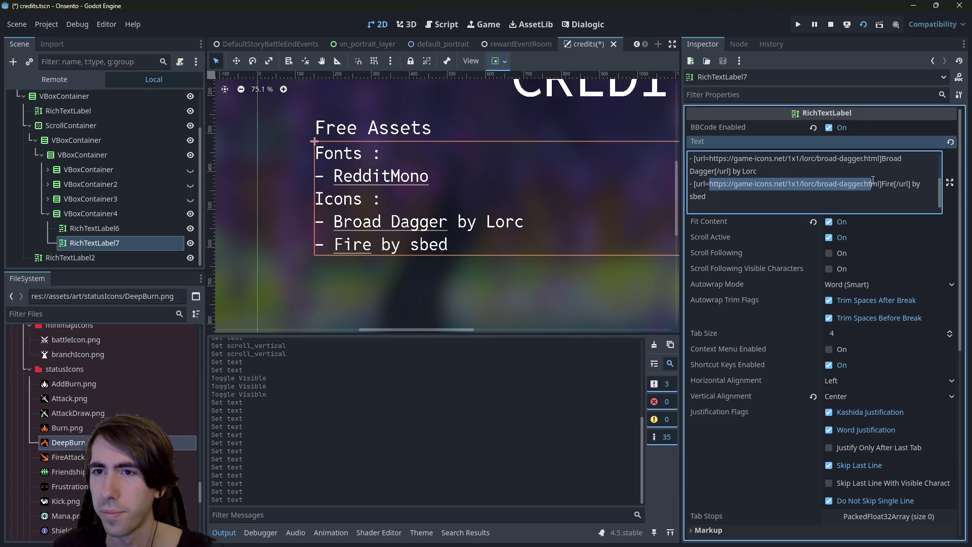
{"action": "type", "text": "https://game-icons.net/1x1/sbed/fire.html"}
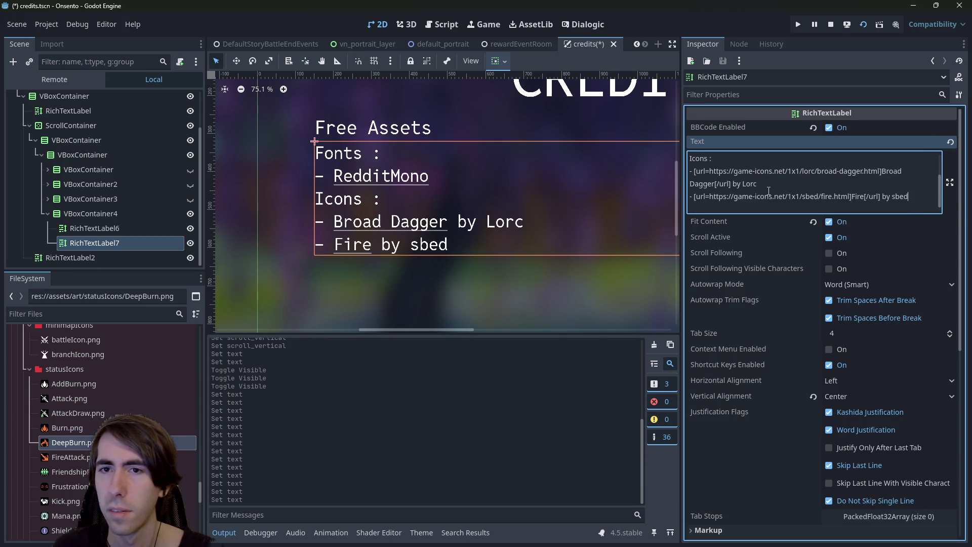
Copy the Fire credit line and paste a duplicate on a new line below it.
{"action": "left_click_drag", "start_coordinate": [916, 201], "coordinate": [667, 203]}
{"action": "key", "text": "ctrl+c"}
{"action": "key", "text": "End"}
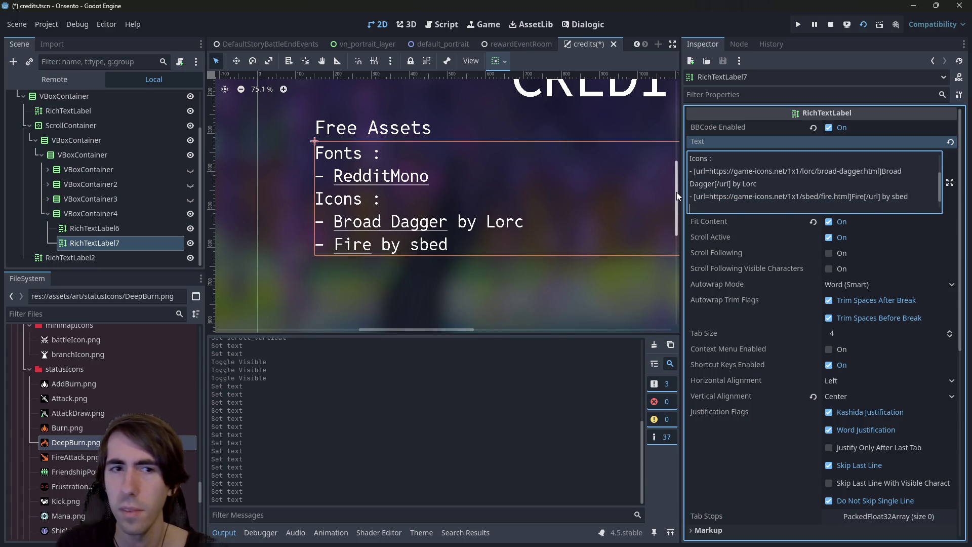
{"action": "key", "text": "Return"}
{"action": "key", "text": "ctrl+v"}
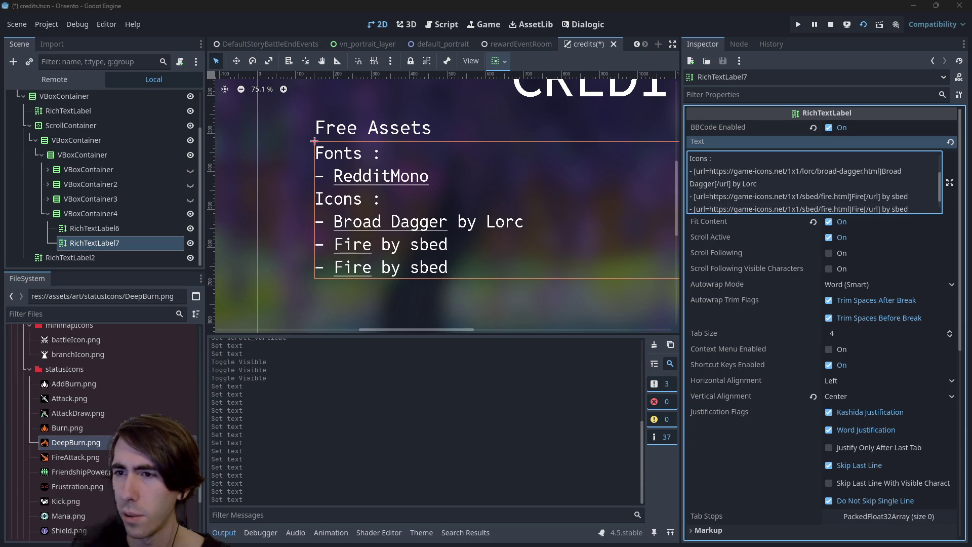
Rename the last Fire entry to Flame and start replacing its author name.
{"action": "scroll", "coordinate": [819, 198], "scroll_direction": "down", "scroll_amount": 1}
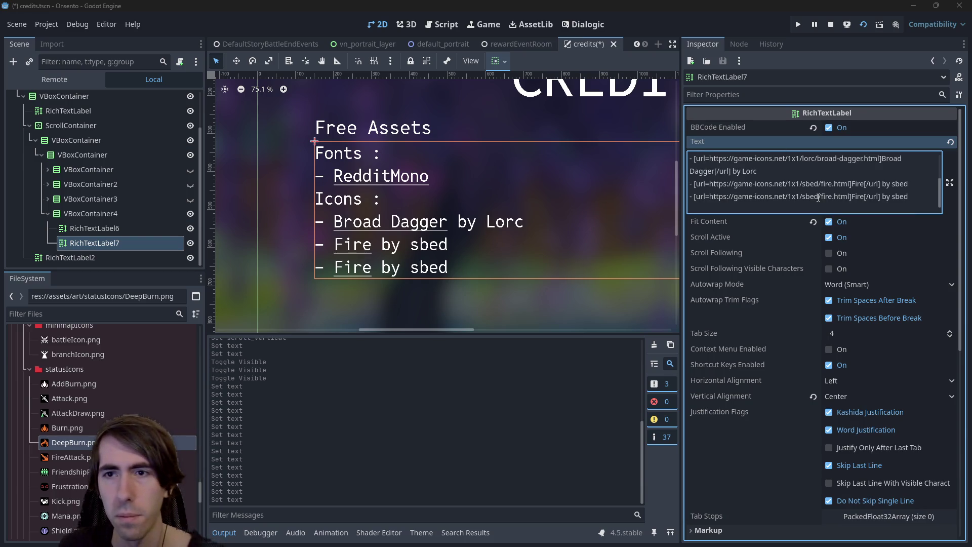
{"action": "left_click_drag", "start_coordinate": [850, 196], "coordinate": [860, 198]}
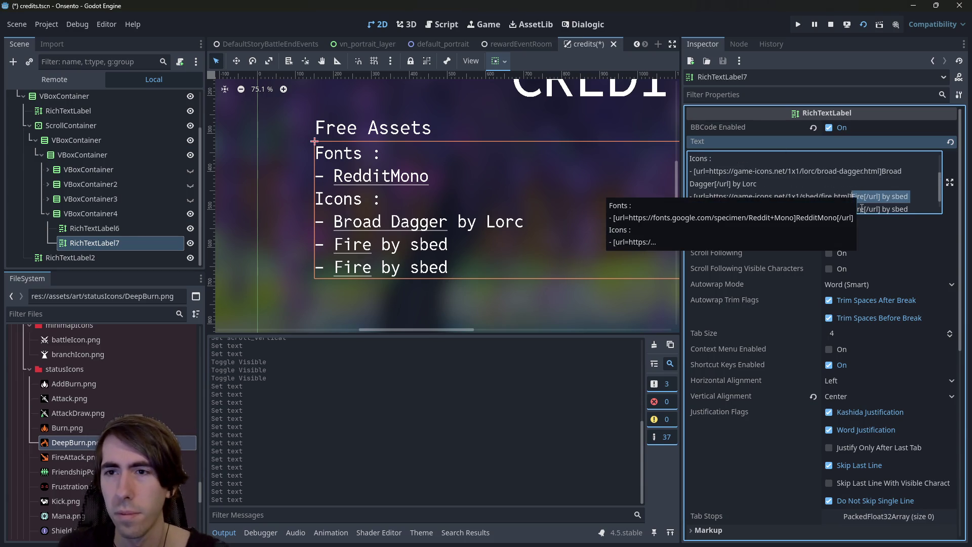
{"action": "left_click", "coordinate": [861, 211]}
{"action": "key", "text": "BackSpace"}
{"action": "key", "text": "Delete"}
{"action": "key", "text": "Delete"}
{"action": "type", "text": "lame"}
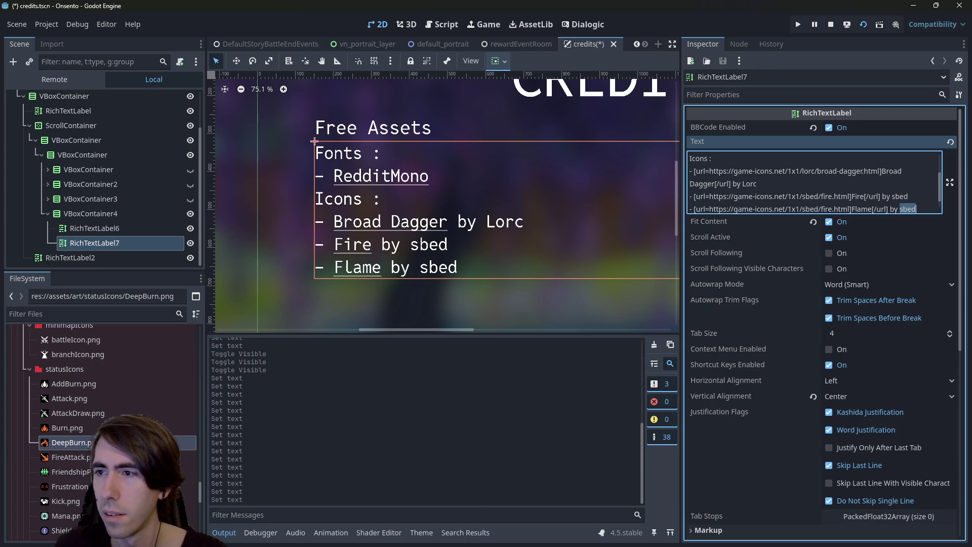
{"action": "type", "text": "Carl Ol"}
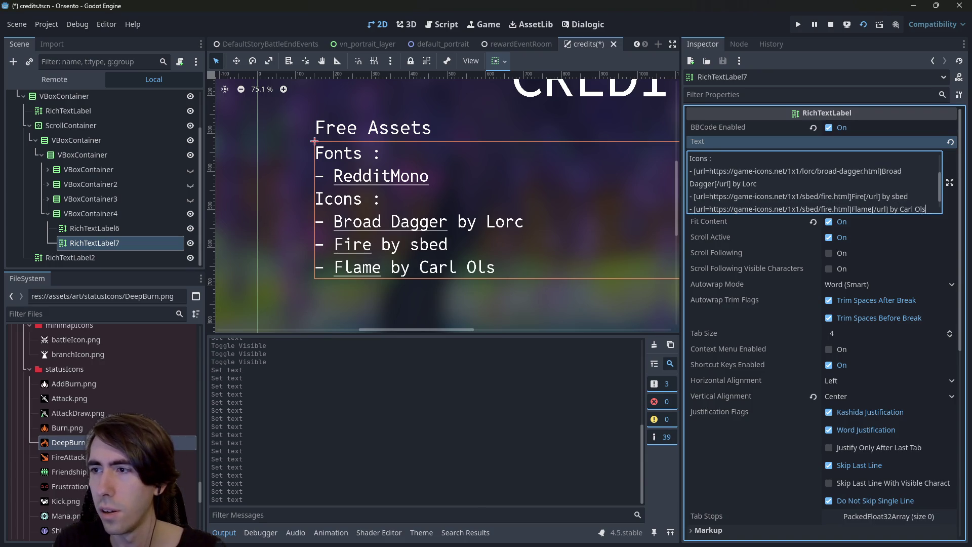
{"action": "type", "text": "en"}
{"action": "scroll", "coordinate": [853, 177], "scroll_direction": "down", "scroll_amount": 1}
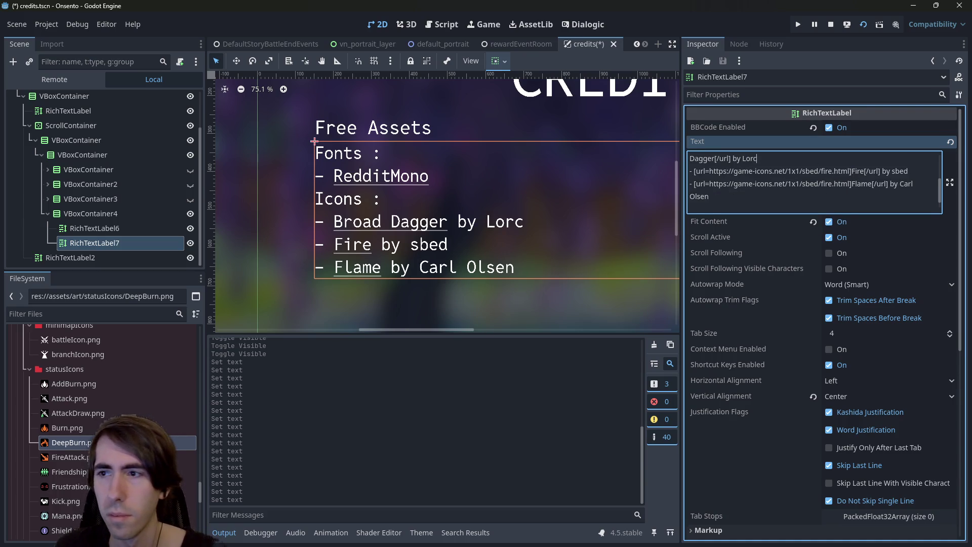
Paste the flame.html game-icons.net URL over the old link on the Flame line.
{"action": "key", "text": "alt+Tab"}
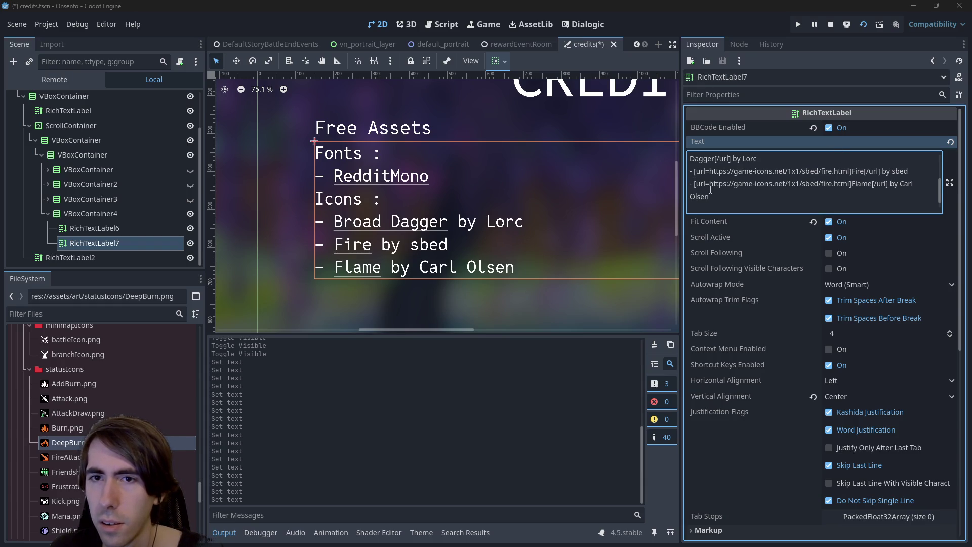
{"action": "left_click_drag", "start_coordinate": [710, 184], "coordinate": [818, 186]}
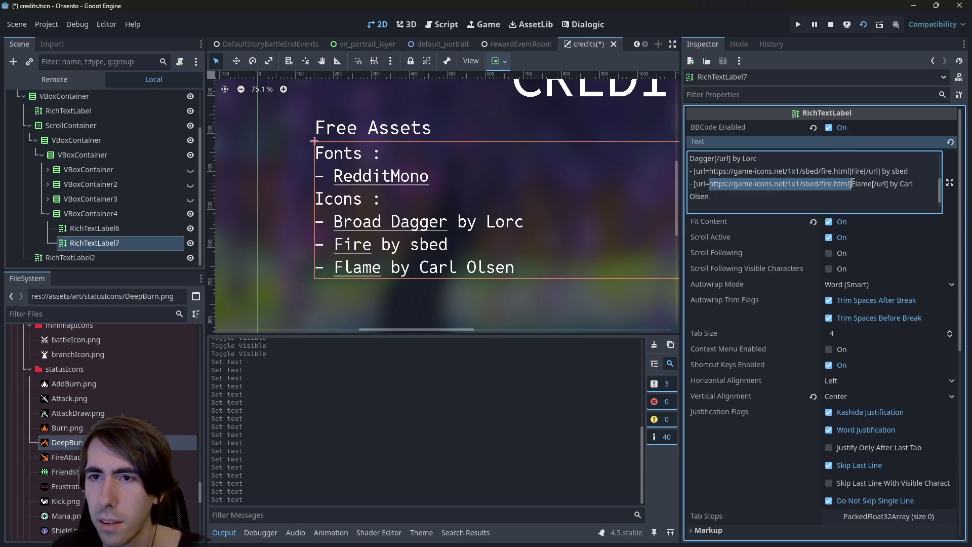
{"action": "key", "text": "ctrl+v"}
{"action": "scroll", "coordinate": [877, 194], "scroll_direction": "up", "scroll_amount": 1}
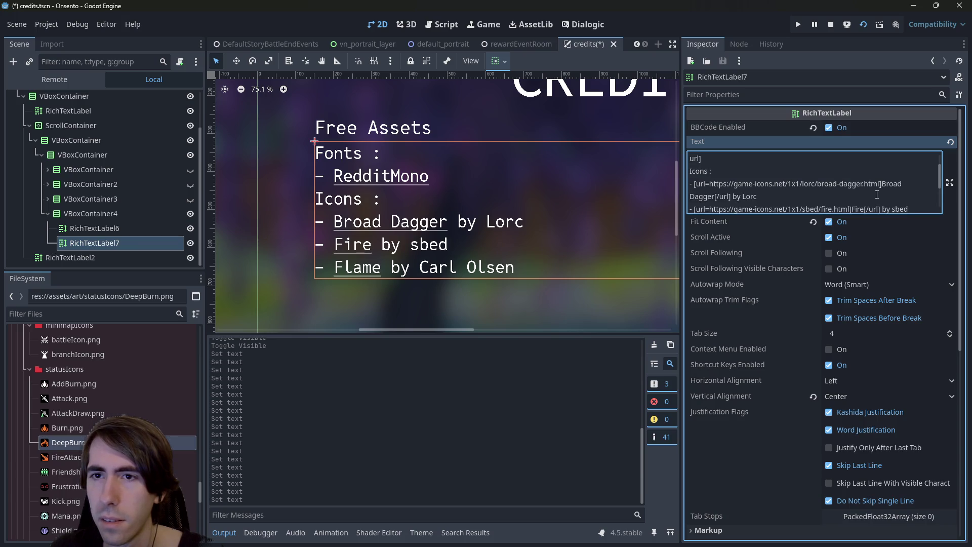
{"action": "scroll", "coordinate": [839, 193], "scroll_direction": "down", "scroll_amount": 2}
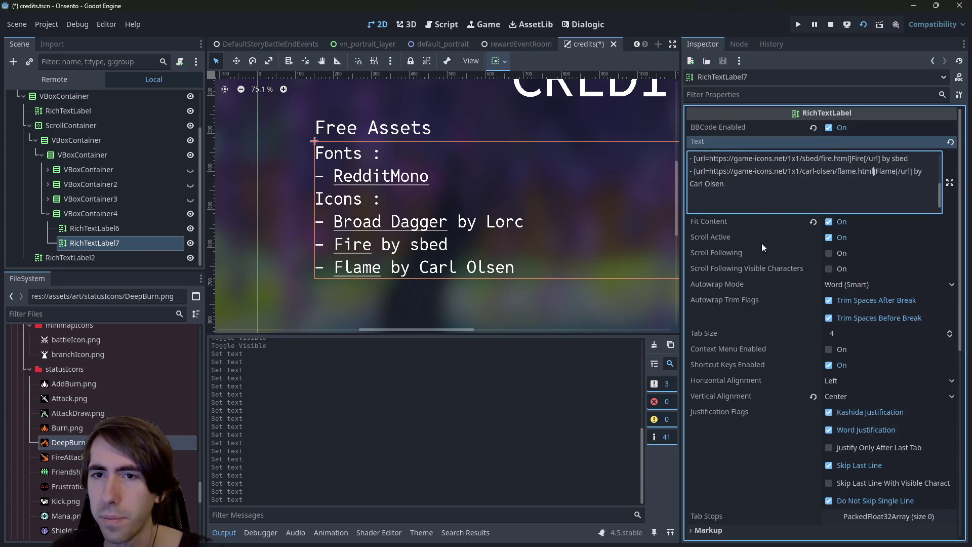
{"action": "left_click", "coordinate": [763, 197]}
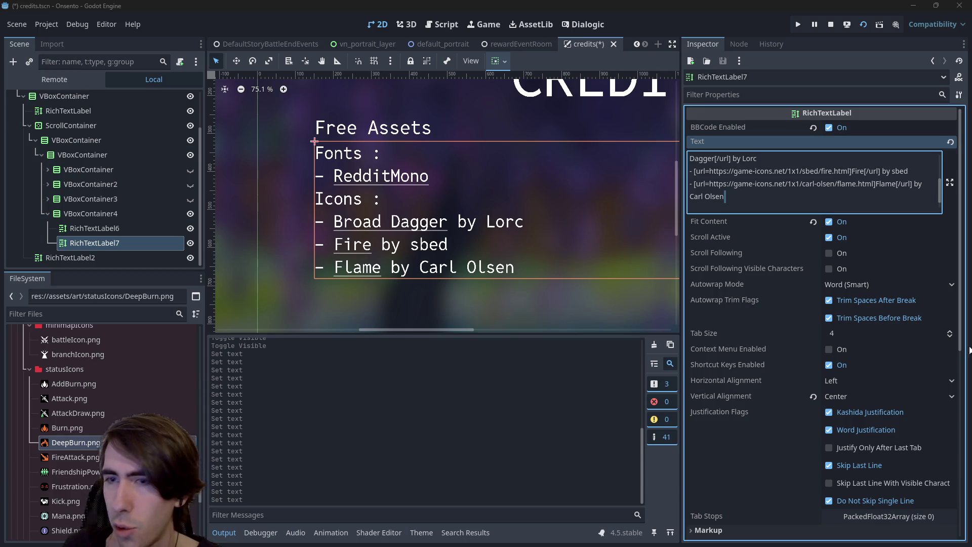
Copy the Flame credit line and paste a duplicate below it.
{"action": "left_click_drag", "start_coordinate": [725, 197], "coordinate": [650, 185]}
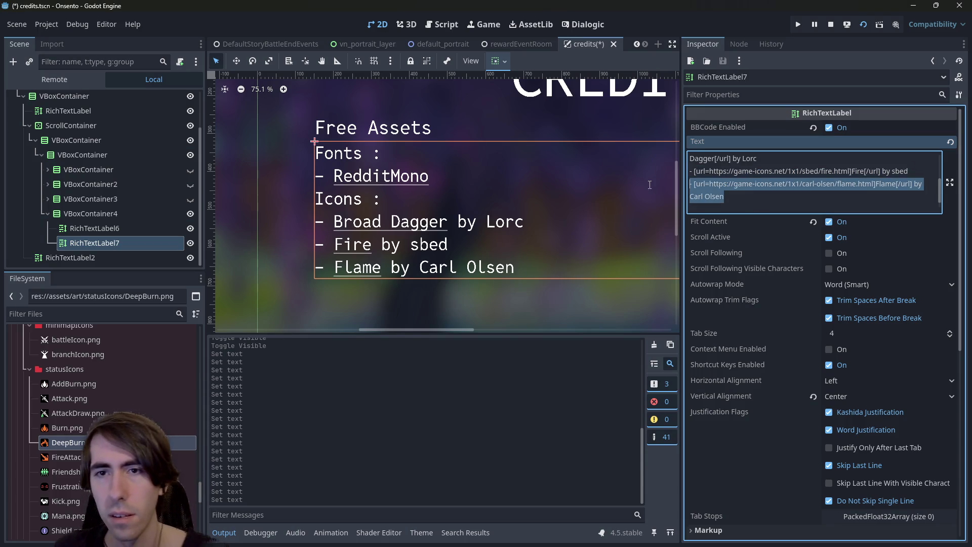
{"action": "key", "text": "ctrl+c"}
{"action": "left_click", "coordinate": [761, 206]}
{"action": "key", "text": "Return"}
{"action": "key", "text": "ctrl+v"}
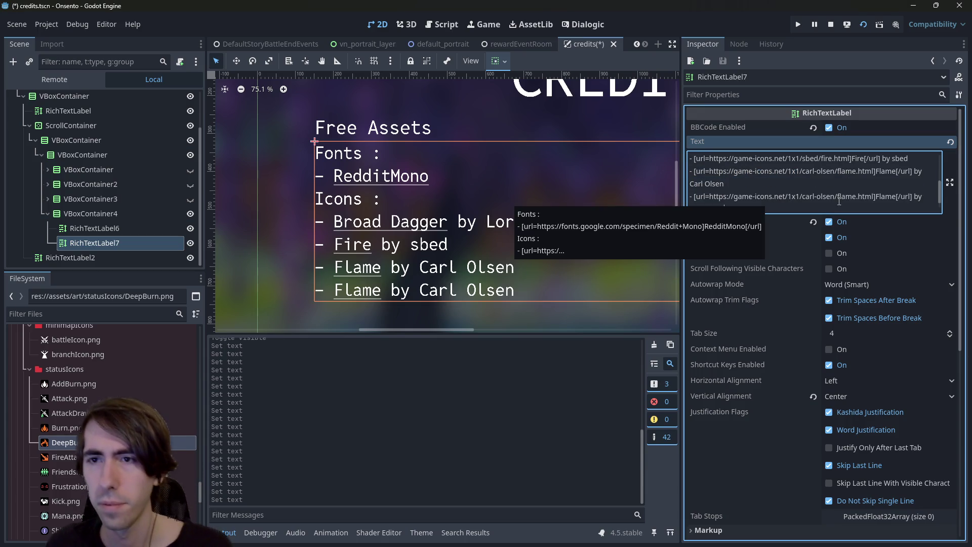
{"action": "scroll", "coordinate": [868, 206], "scroll_direction": "down", "scroll_amount": 1}
Rename the duplicate to Dragon Breath, credit its author, and paste the dragon-breath page link.
{"action": "double_click", "coordinate": [892, 184]}
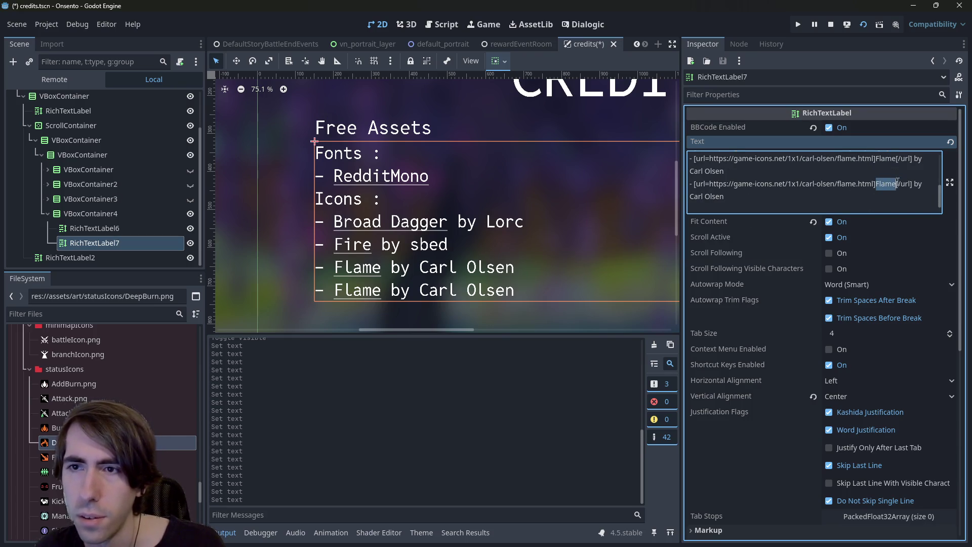
{"action": "type", "text": "Dragon Breath"}
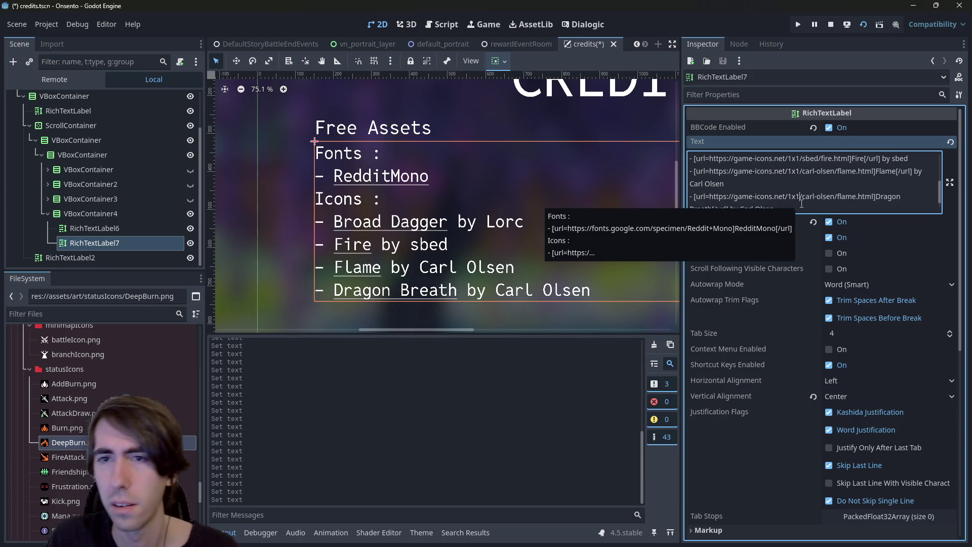
{"action": "key", "text": "ctrl+BackSpace"}
{"action": "key", "text": "ctrl+BackSpace"}
{"action": "type", "text": "Lorc"}
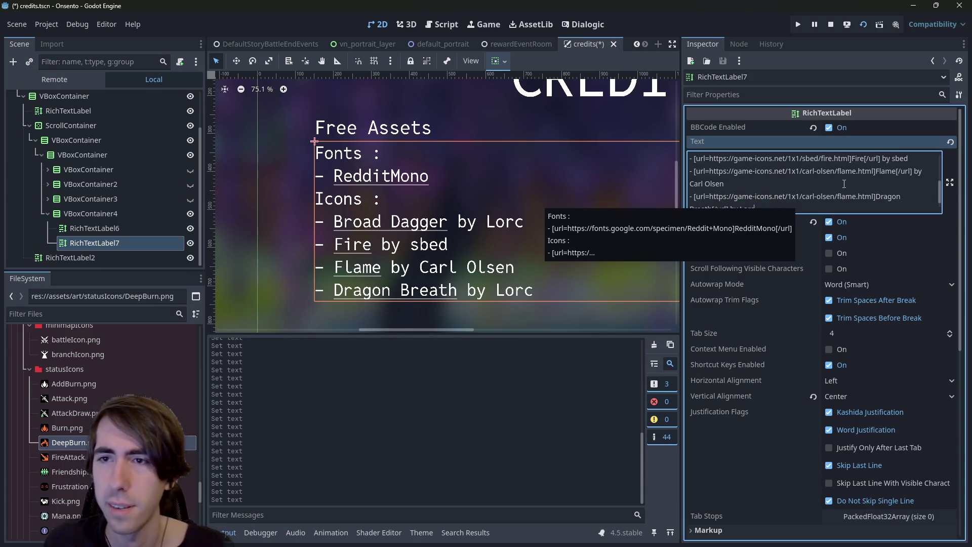
{"action": "scroll", "coordinate": [844, 184], "scroll_direction": "down", "scroll_amount": 1}
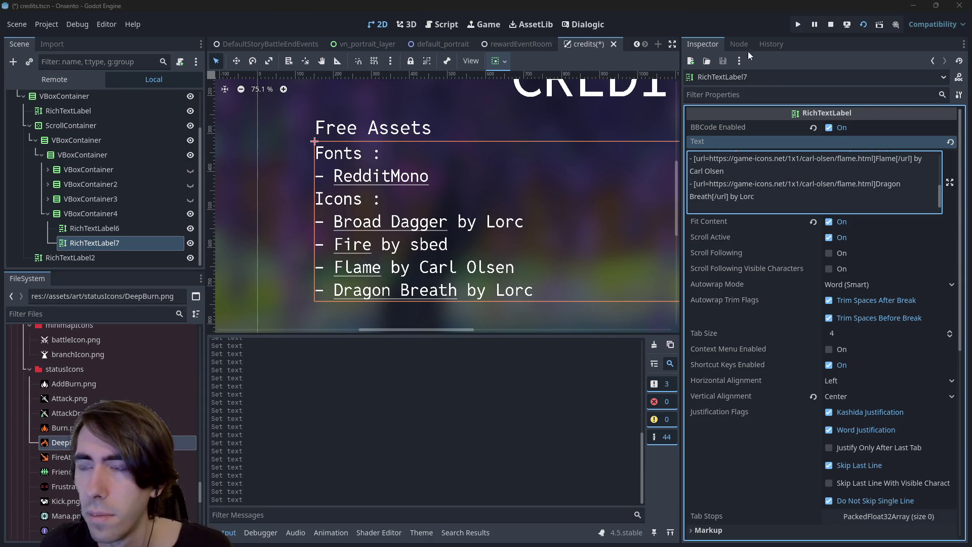
{"action": "mouse_move", "coordinate": [708, 185]}
{"action": "left_mouse_down"}
{"action": "mouse_move", "coordinate": [867, 196]}
{"action": "mouse_move", "coordinate": [681, 201]}
{"action": "left_mouse_up"}
{"action": "key", "text": "ctrl+v"}
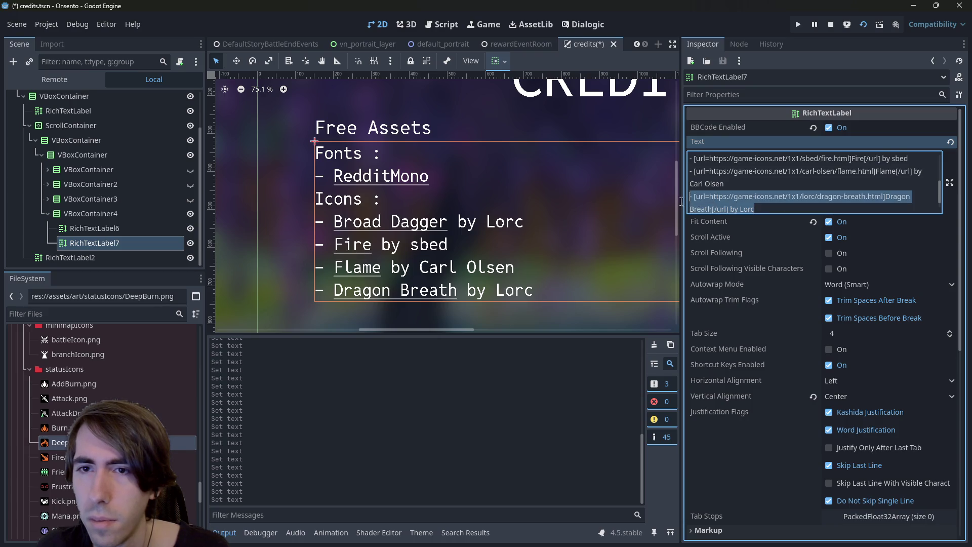
Move the Dragon Breath line to sit directly after the Broad Dagger entry.
{"action": "key", "text": "BackSpace"}
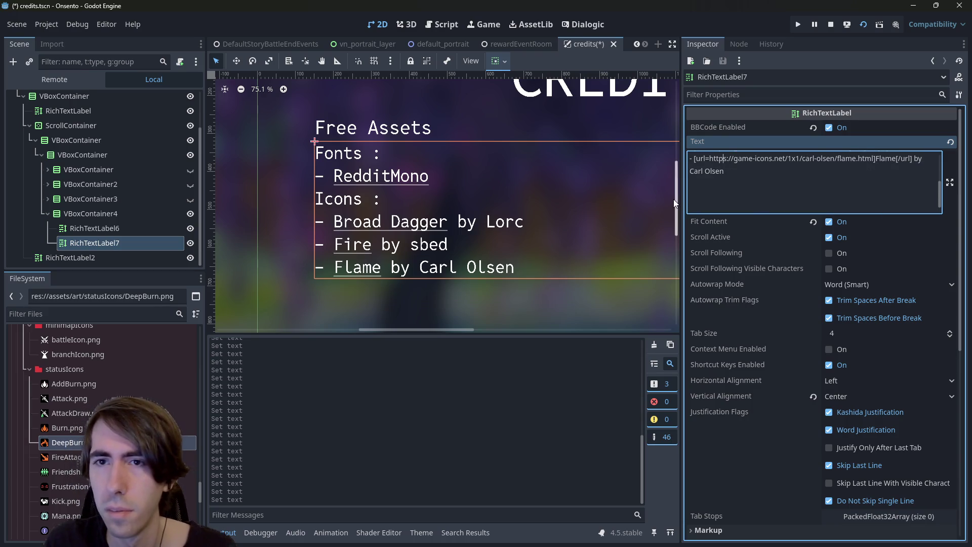
{"action": "key", "text": "Up"}
{"action": "key", "text": "Up"}
{"action": "key", "text": "Up"}
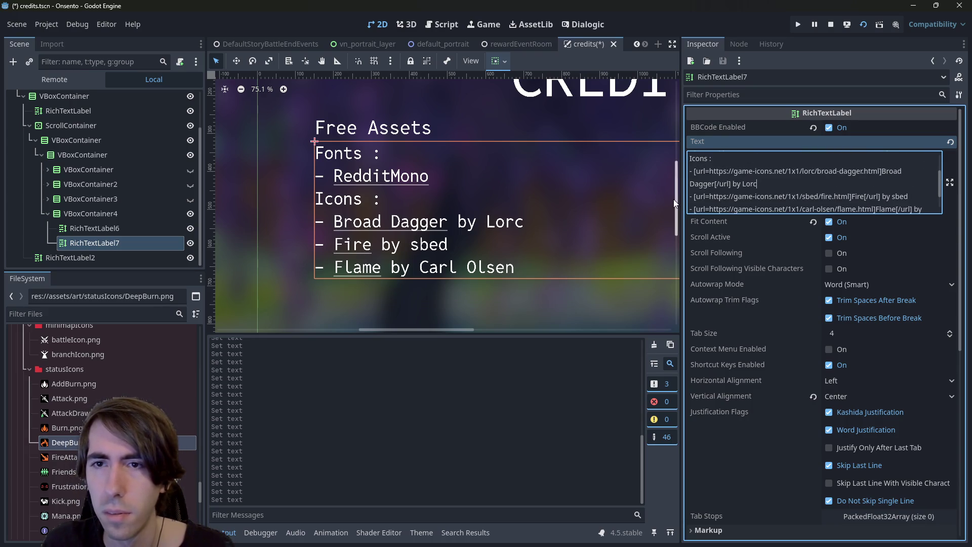
{"action": "key", "text": "End"}
{"action": "key", "text": "Return"}
{"action": "key", "text": "ctrl+v"}
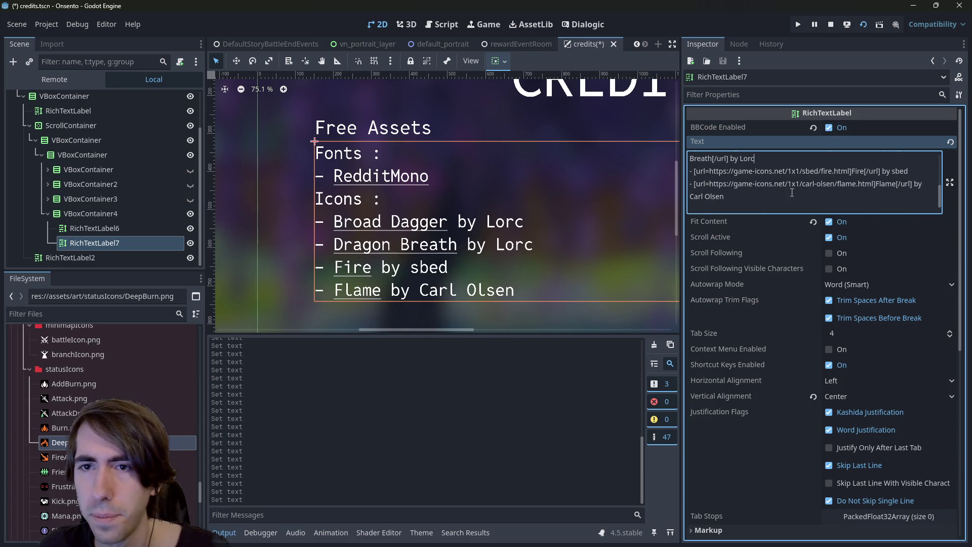
{"action": "left_click_drag", "start_coordinate": [793, 196], "coordinate": [774, 217]}
{"action": "scroll", "coordinate": [774, 201], "scroll_direction": "down", "scroll_amount": 2}
{"action": "scroll", "coordinate": [779, 264], "scroll_direction": "up", "scroll_amount": 2}
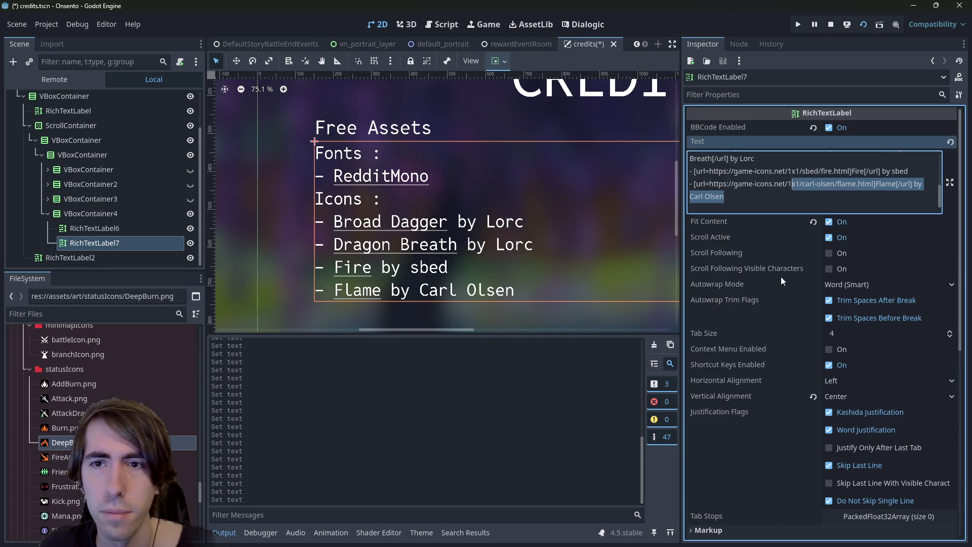
{"action": "left_click", "coordinate": [757, 202]}
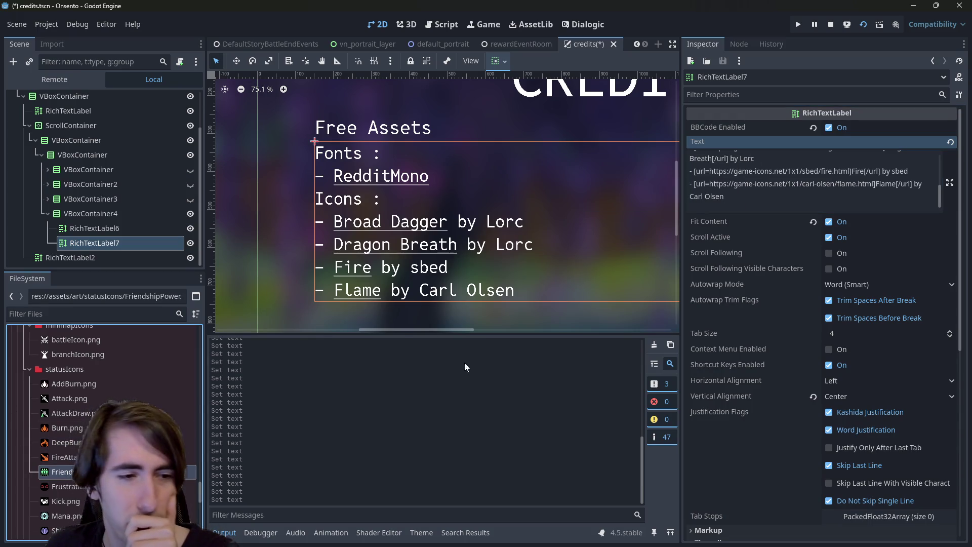
{"action": "left_click", "coordinate": [126, 472]}
{"action": "scroll", "coordinate": [101, 420], "scroll_direction": "up", "scroll_amount": 2}
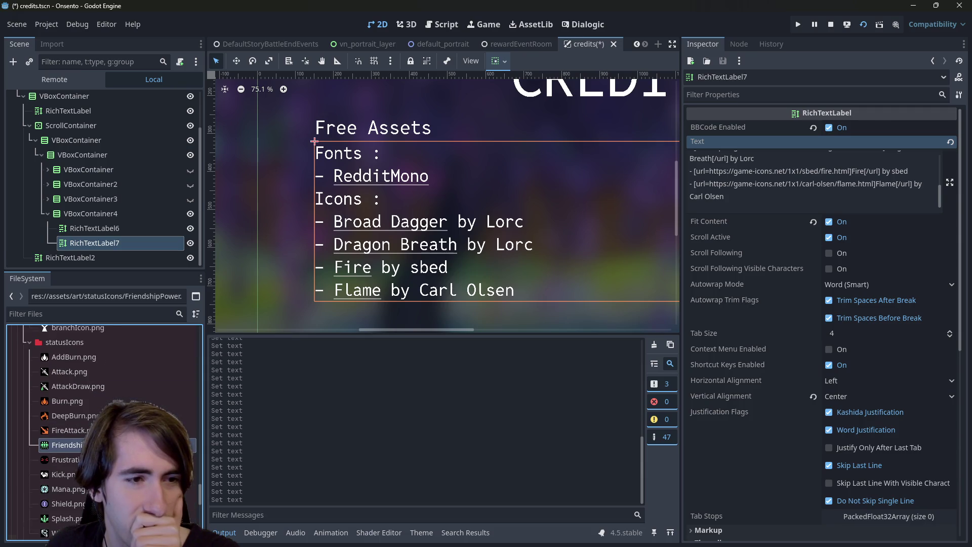
{"action": "scroll", "coordinate": [101, 430], "scroll_direction": "down", "scroll_amount": 2}
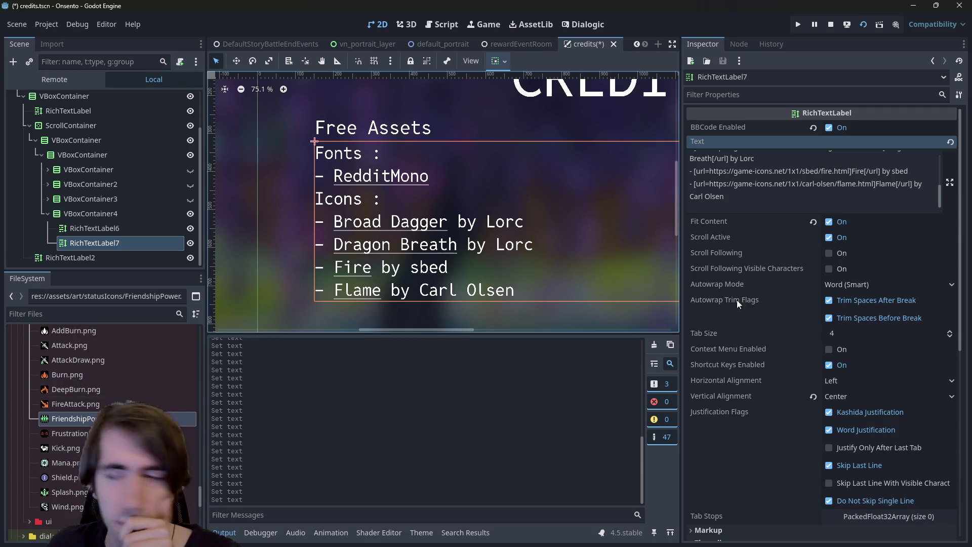
{"action": "left_click", "coordinate": [75, 361]}
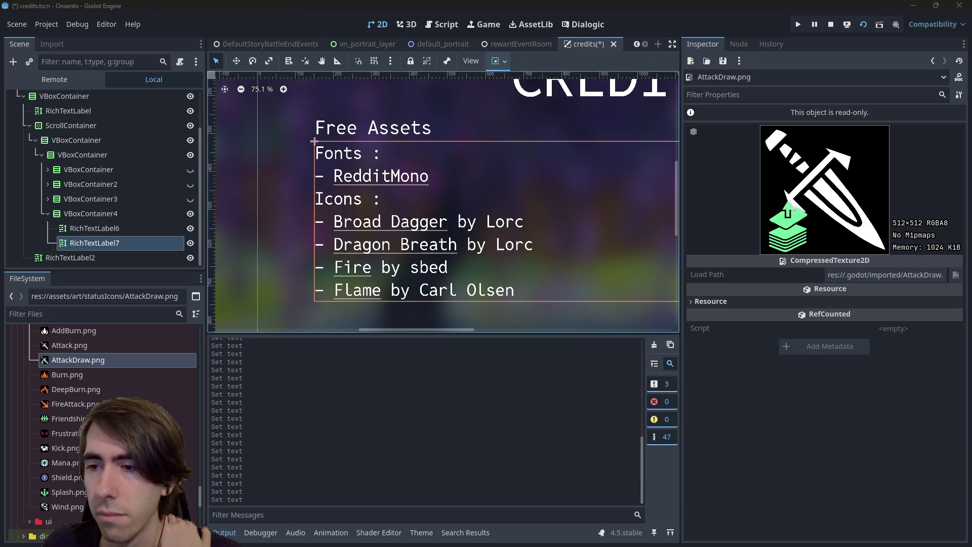
{"action": "scroll", "coordinate": [364, 241], "scroll_direction": "right", "scroll_amount": 2}
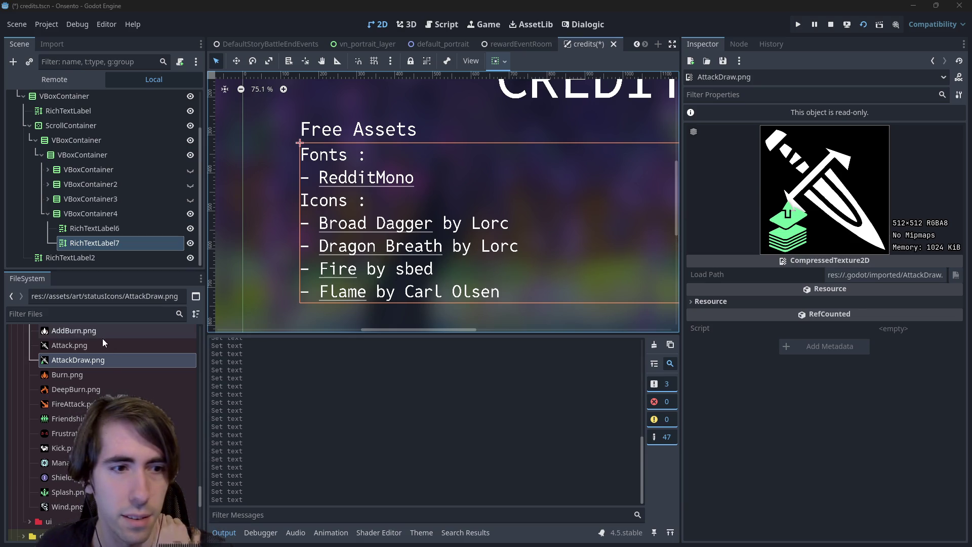
{"action": "left_click", "coordinate": [112, 243]}
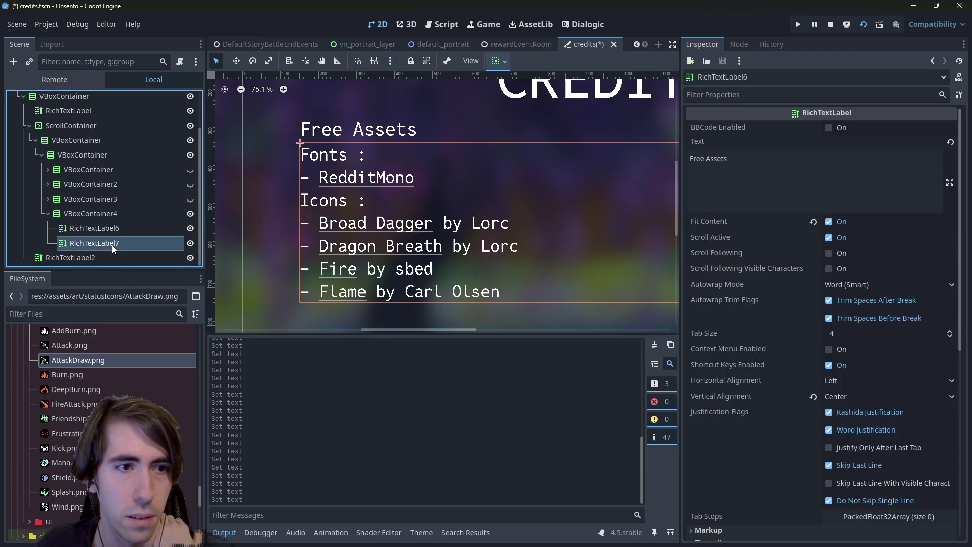
Paste a duplicate Flame line and rename it Card Draw, credited to its author.
{"action": "left_click", "coordinate": [750, 197]}
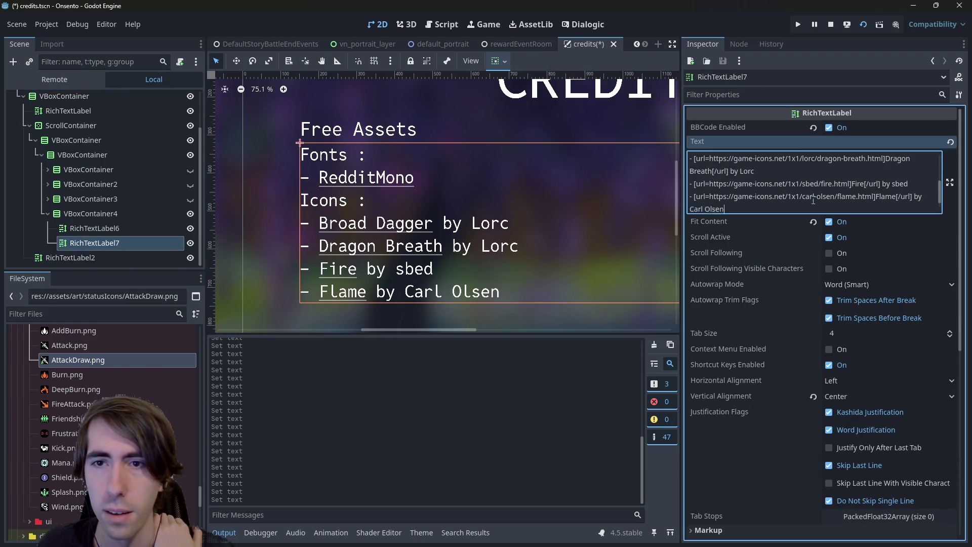
{"action": "key", "text": "ctrl+v"}
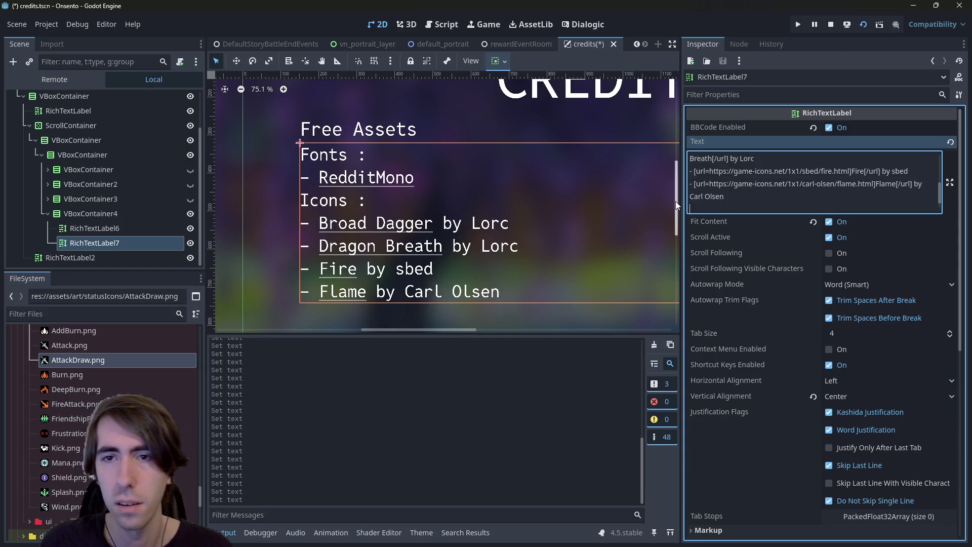
{"action": "double_click", "coordinate": [886, 197]}
{"action": "type", "text": "Card Draw"}
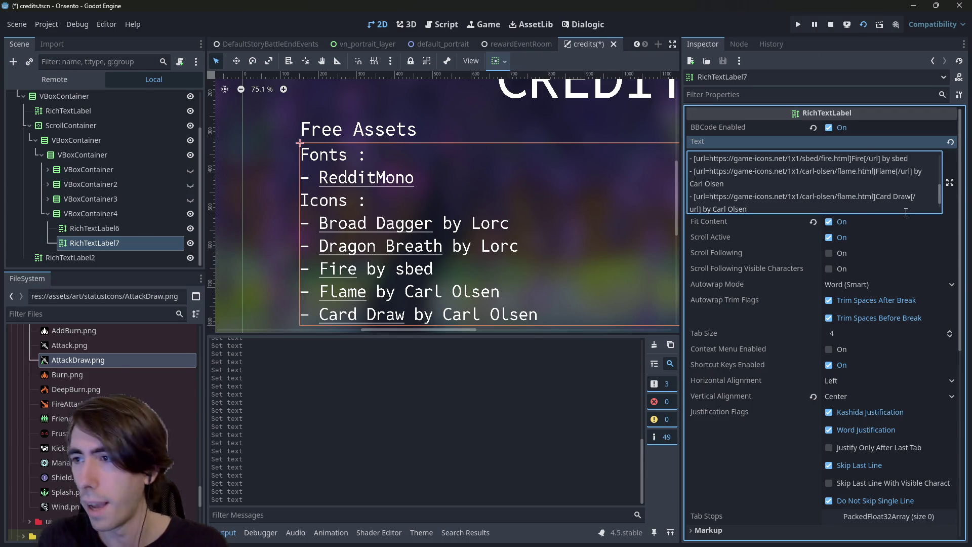
{"action": "key", "text": "BackSpace"}
{"action": "key", "text": "BackSpace"}
{"action": "key", "text": "BackSpace"}
{"action": "type", "text": "F"}
{"action": "key", "text": "BackSpace"}
{"action": "key", "text": "BackSpace"}
{"action": "key", "text": "BackSpace"}
{"action": "type", "text": "Faithtoken"}
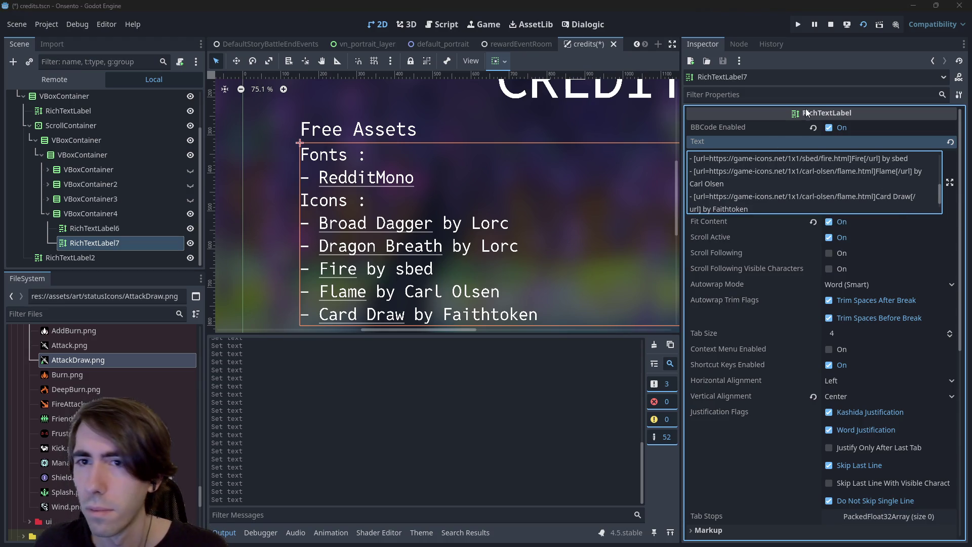
Replace the flame link with the card-draw.html URL and add an empty line after it.
{"action": "left_click_drag", "start_coordinate": [710, 198], "coordinate": [880, 197]}
{"action": "key", "text": "ctrl+v"}
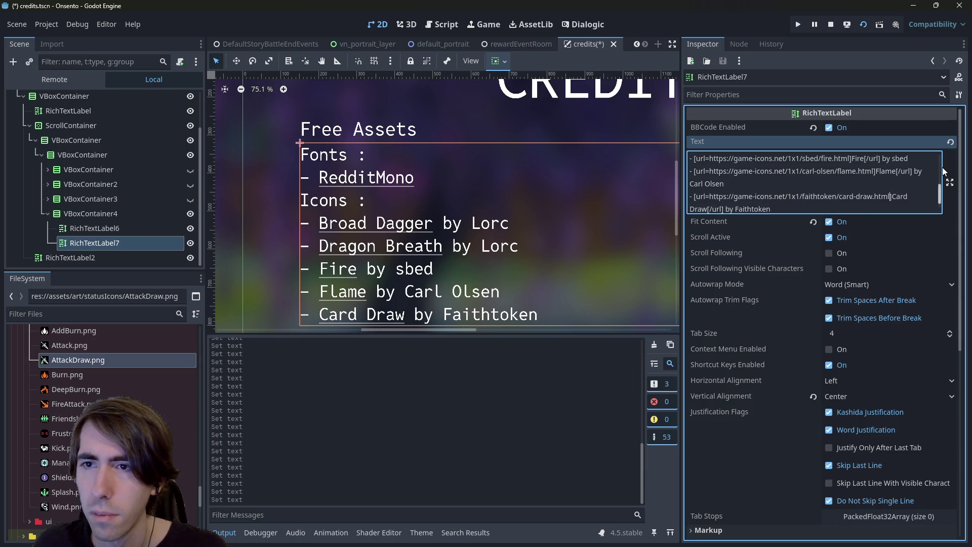
{"action": "key", "text": "ctrl+End"}
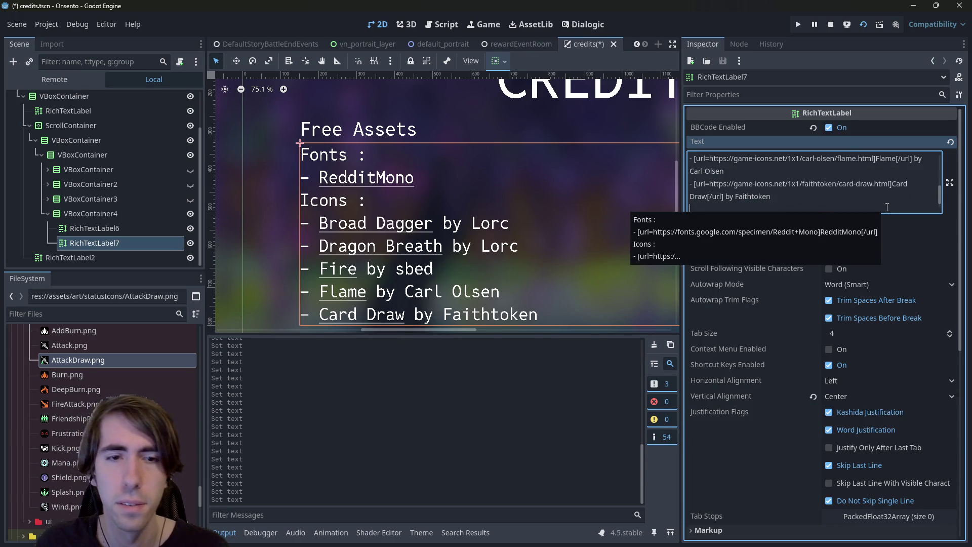
{"action": "left_click_drag", "start_coordinate": [478, 289], "coordinate": [467, 249]}
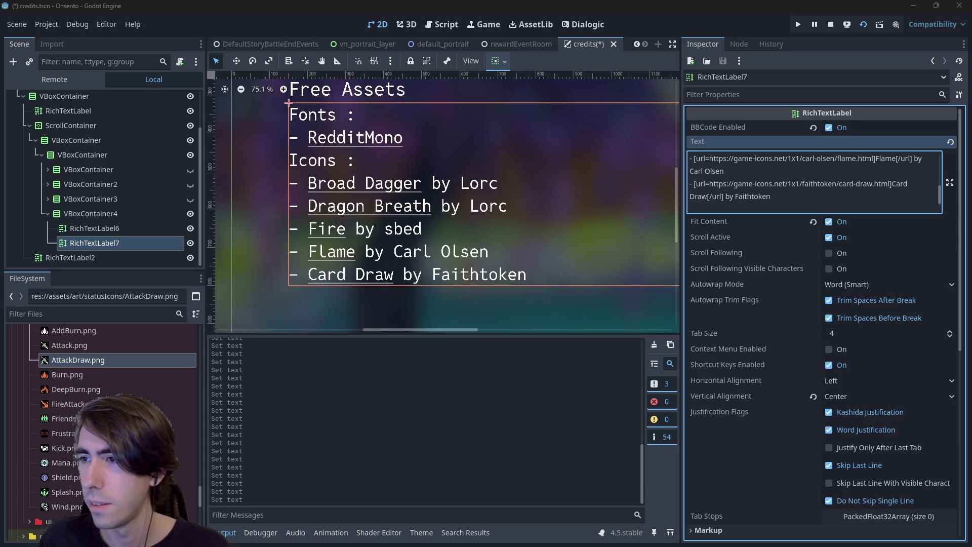
Copy the Card Draw credit line and paste a duplicate on the empty last line.
{"action": "left_click", "coordinate": [793, 203]}
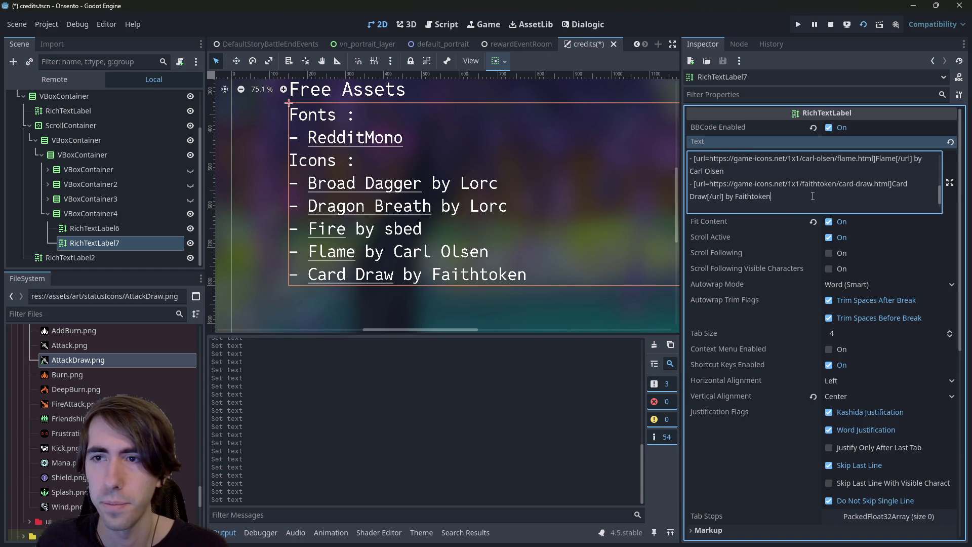
{"action": "left_click_drag", "start_coordinate": [807, 196], "coordinate": [668, 183]}
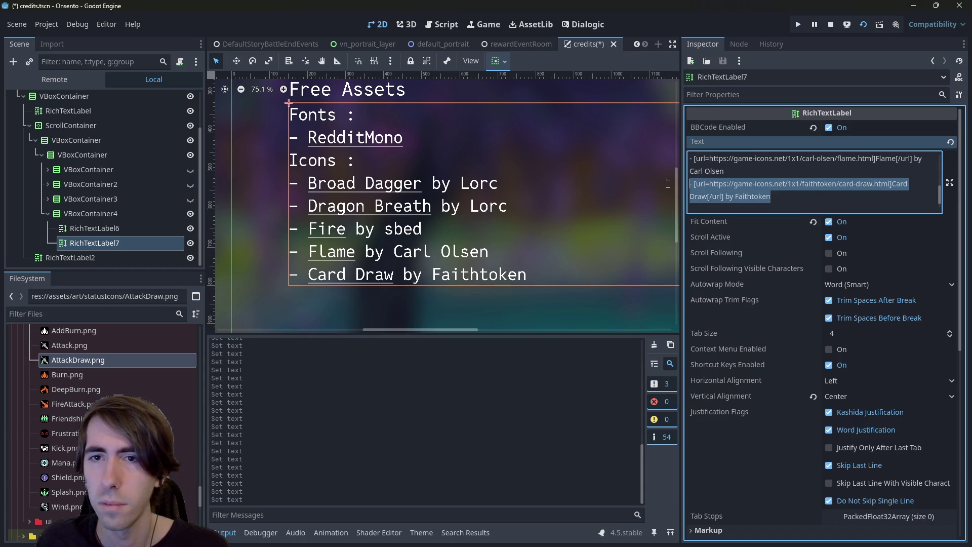
{"action": "key", "text": "ctrl+c"}
{"action": "left_click", "coordinate": [795, 206]}
{"action": "key", "text": "ctrl+v"}
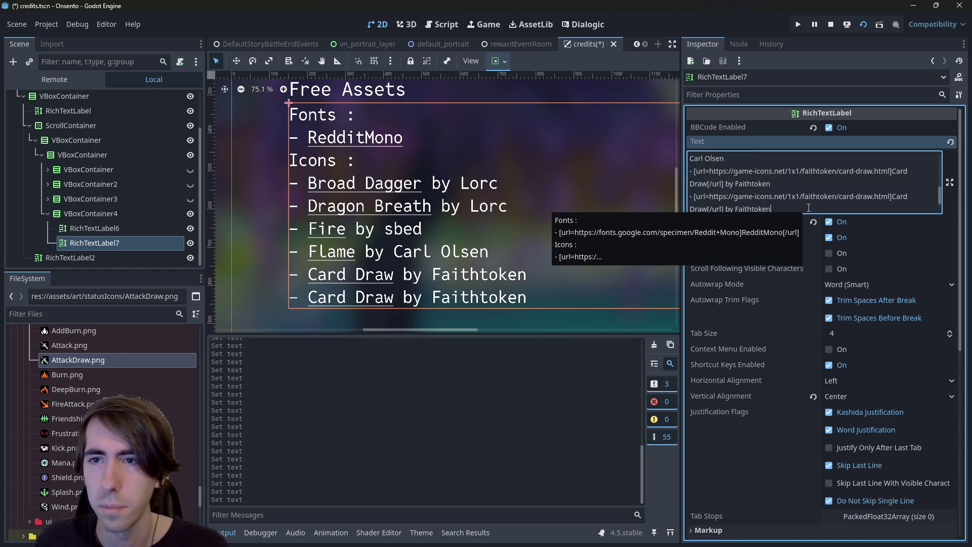
Rename the copy to Three Friends and change its author credit.
{"action": "double_click", "coordinate": [904, 196]}
{"action": "type", "text": "Three"}
{"action": "key", "text": "Delete"}
{"action": "key", "text": "Delete"}
{"action": "key", "text": "Delete"}
{"action": "key", "text": "Delete"}
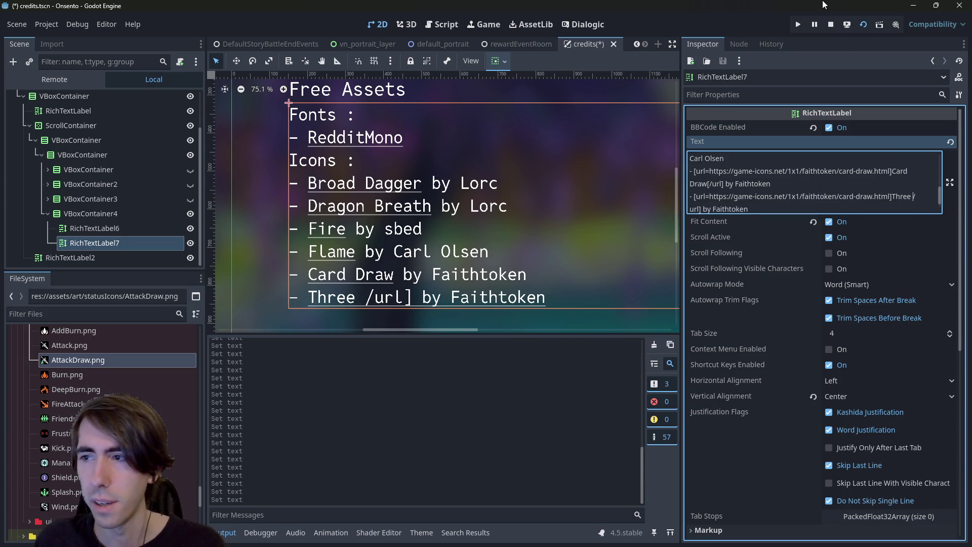
{"action": "type", "text": "Friends"}
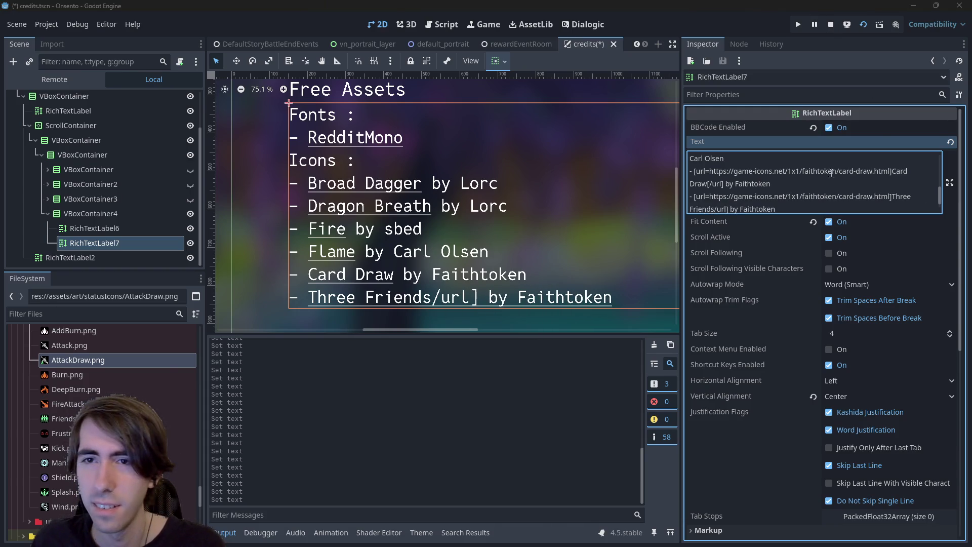
{"action": "key", "text": "ctrl+v"}
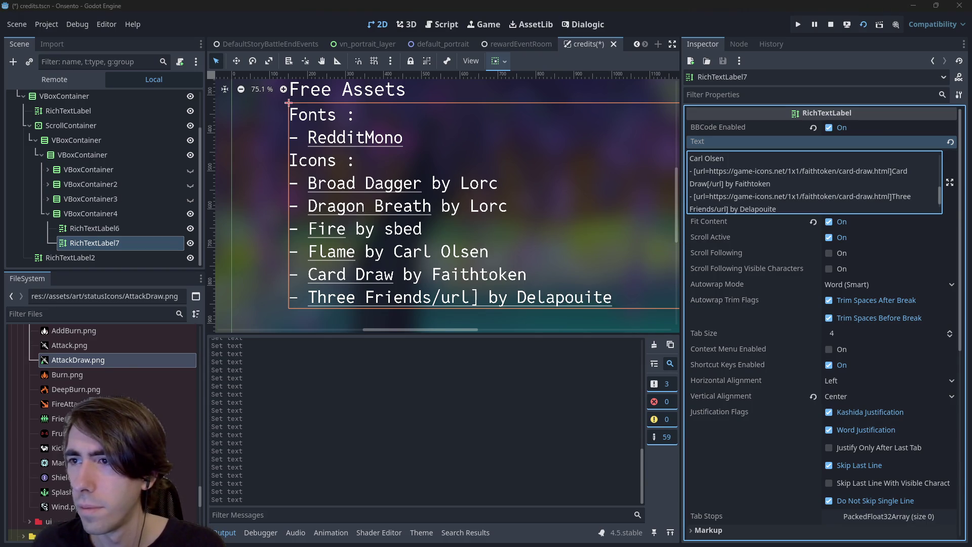
Replace the card-draw link on the Three Friends line with the three-friends.html URL.
{"action": "double_click", "coordinate": [710, 198]}
{"action": "triple_click", "coordinate": [710, 198]}
{"action": "left_click", "coordinate": [711, 197]}
{"action": "left_click_drag", "start_coordinate": [711, 196], "coordinate": [892, 197]}
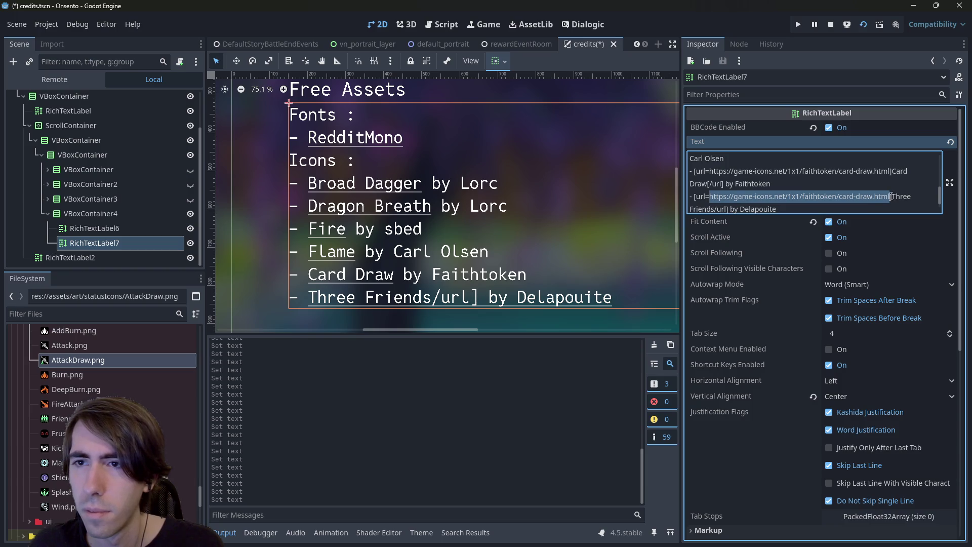
{"action": "key", "text": "ctrl+v"}
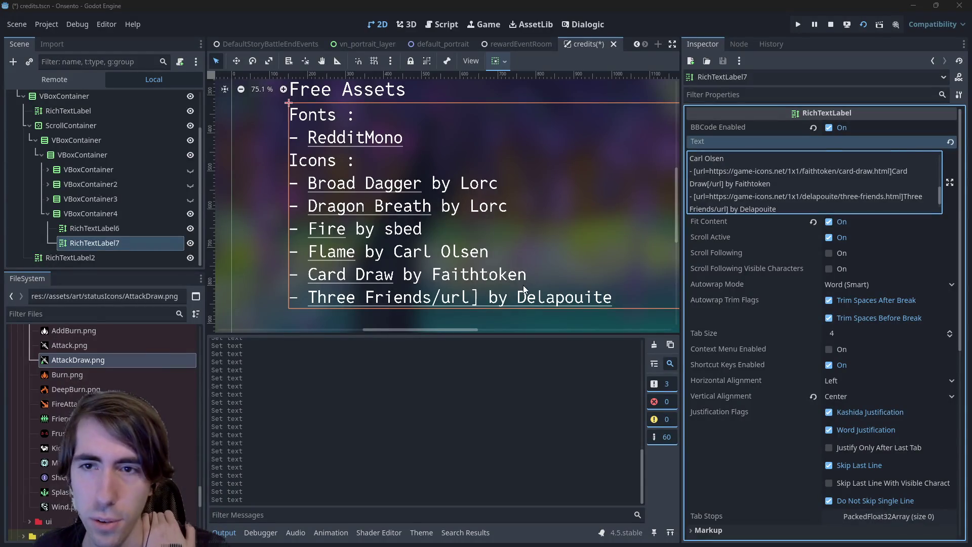
{"action": "left_click", "coordinate": [820, 197]}
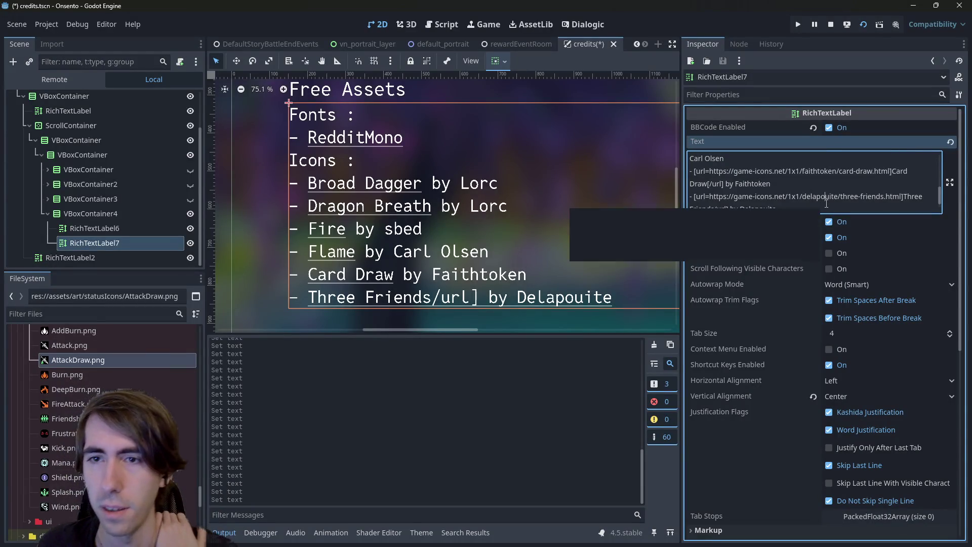
{"action": "scroll", "coordinate": [826, 204], "scroll_direction": "down", "scroll_amount": 1}
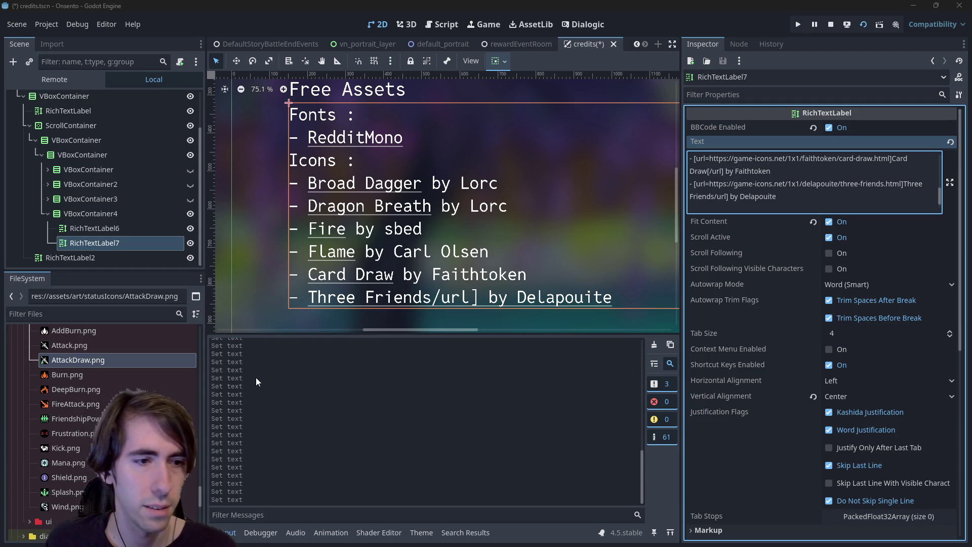
Preview the Frustration icon, then duplicate the Three Friends credit line in RichTextLabel7's Text.
{"action": "left_click", "coordinate": [71, 433]}
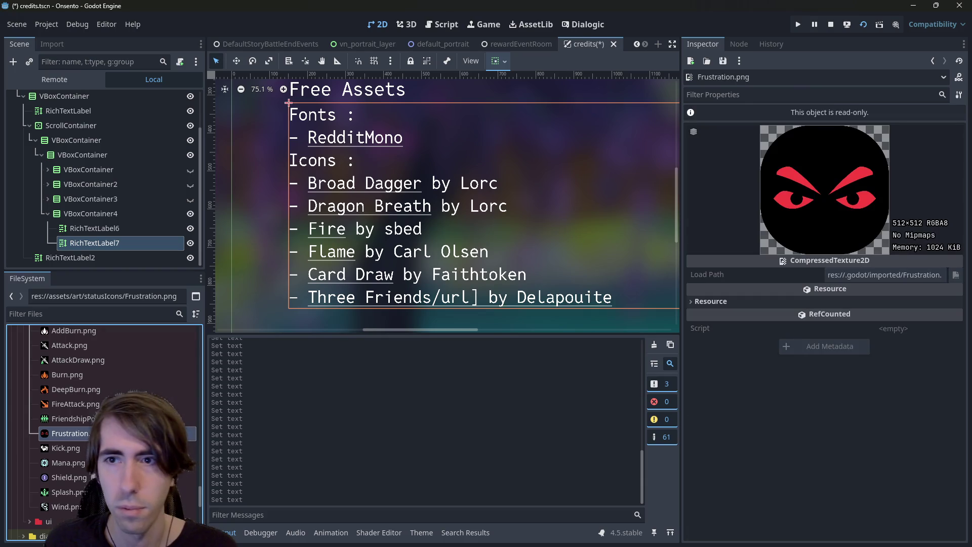
{"action": "left_click", "coordinate": [112, 243]}
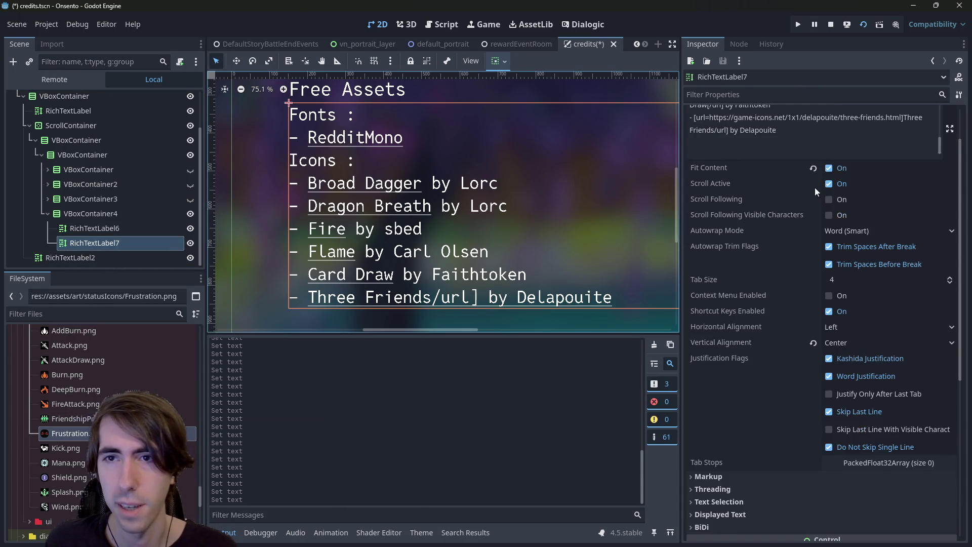
{"action": "left_click_drag", "start_coordinate": [783, 184], "coordinate": [676, 171]}
{"action": "key", "text": "ctrl+c"}
{"action": "left_click", "coordinate": [880, 184]}
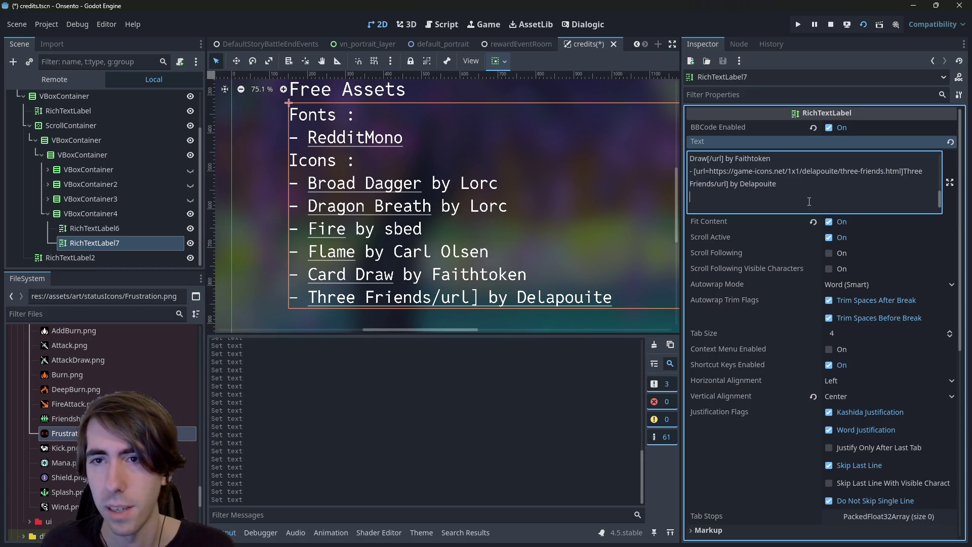
{"action": "key", "text": "Return"}
{"action": "key", "text": "ctrl+v"}
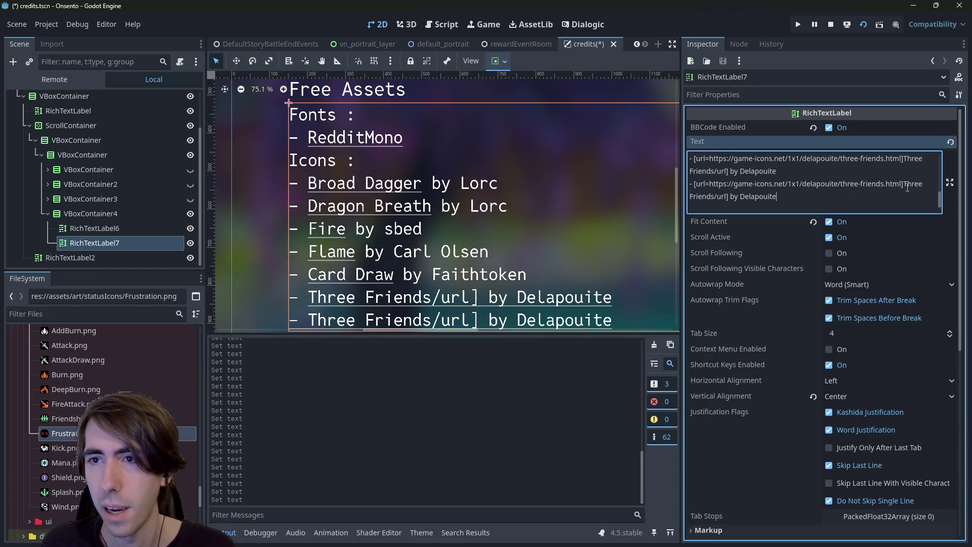
Add the missing '[' before /url] on the original Three Friends line.
{"action": "left_click_drag", "start_coordinate": [904, 185], "coordinate": [714, 196]}
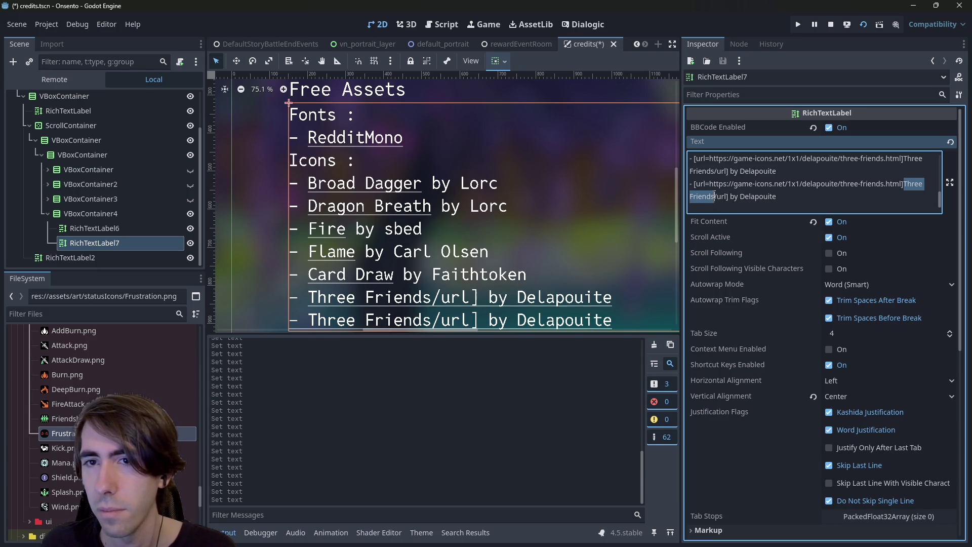
{"action": "key", "text": "Up"}
{"action": "key", "text": "Up"}
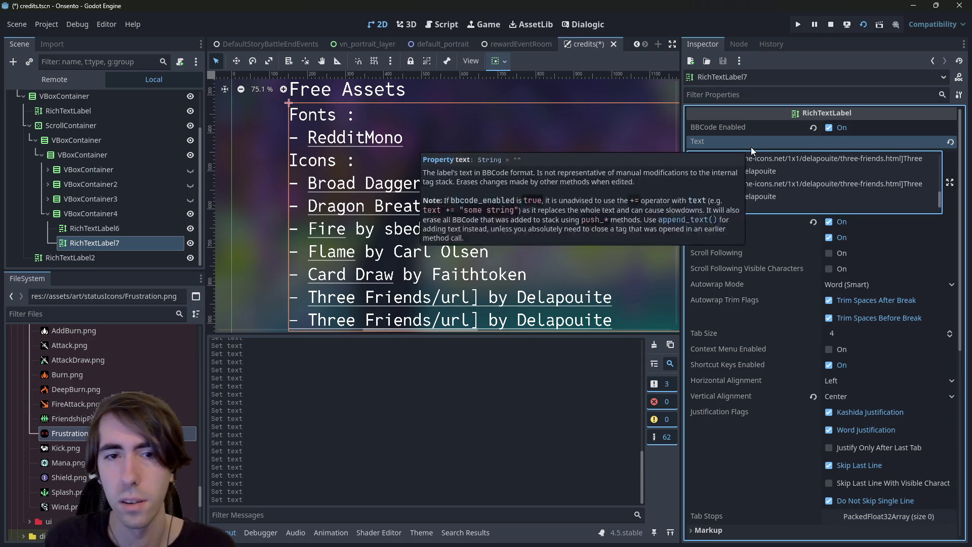
{"action": "type", "text": "["}
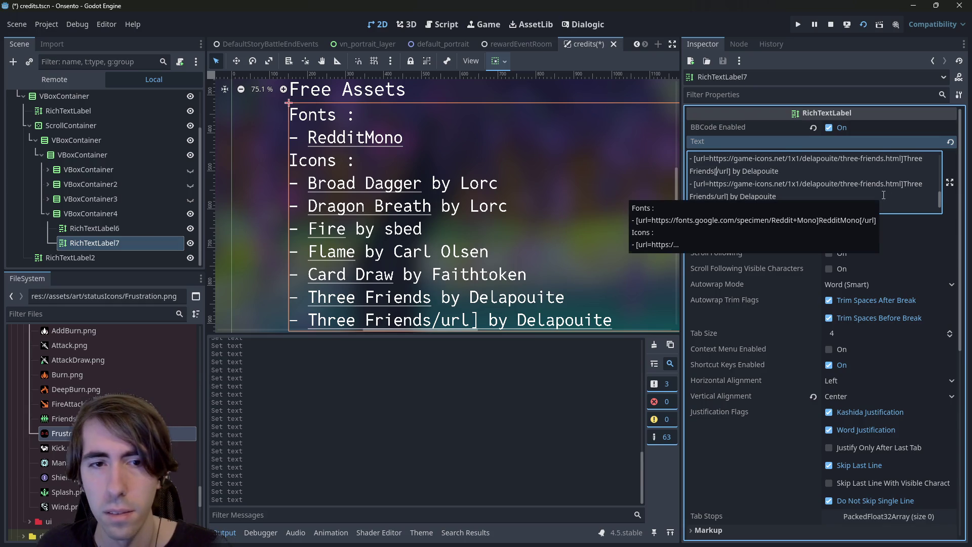
{"action": "mouse_move", "coordinate": [905, 184]}
{"action": "left_mouse_down"}
{"action": "mouse_move", "coordinate": [924, 187]}
{"action": "mouse_move", "coordinate": [716, 198]}
{"action": "left_mouse_up"}
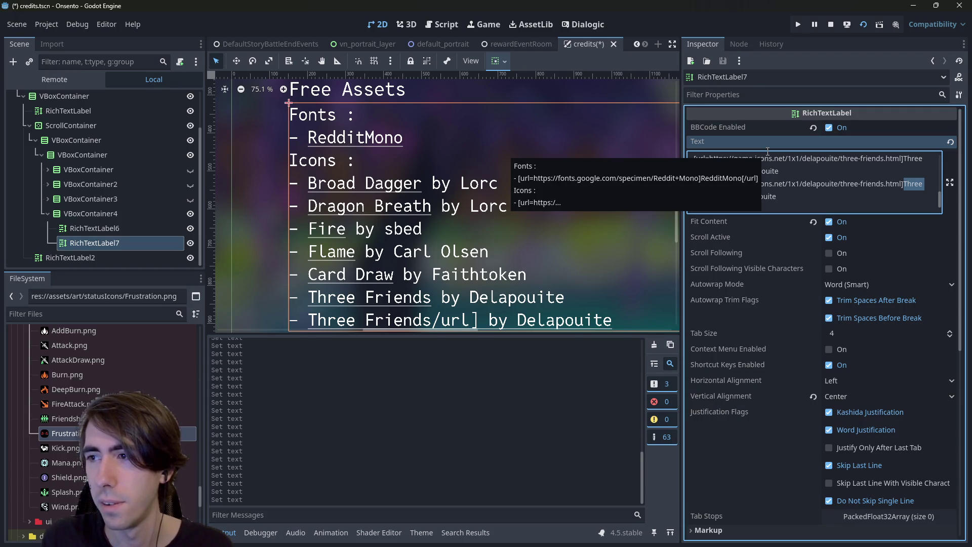
{"action": "type", "text": "Delapouite["}
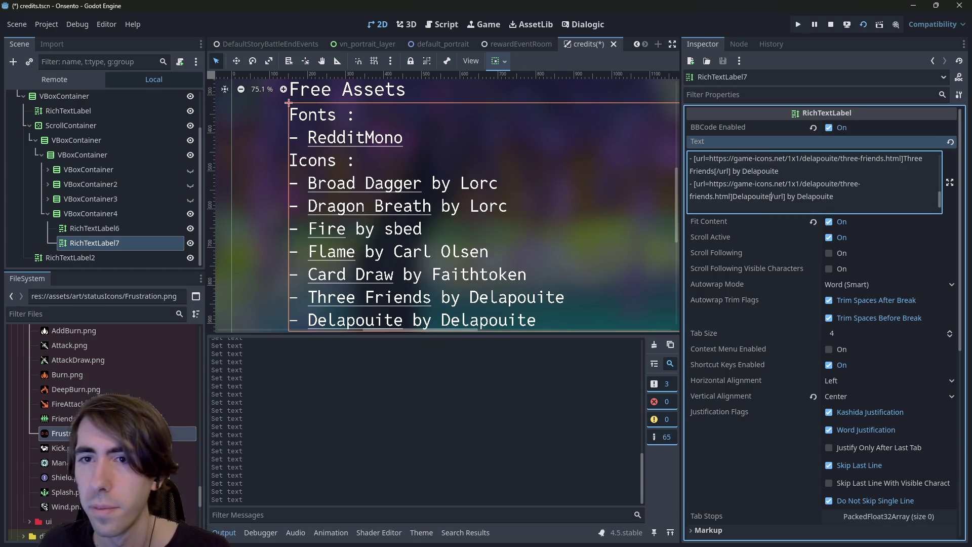
Paste the angry-eyes URL into the copy and relabel it 'Angry eyes', then add a new line.
{"action": "left_click_drag", "start_coordinate": [716, 184], "coordinate": [733, 197]}
{"action": "key", "text": "ctrl+v"}
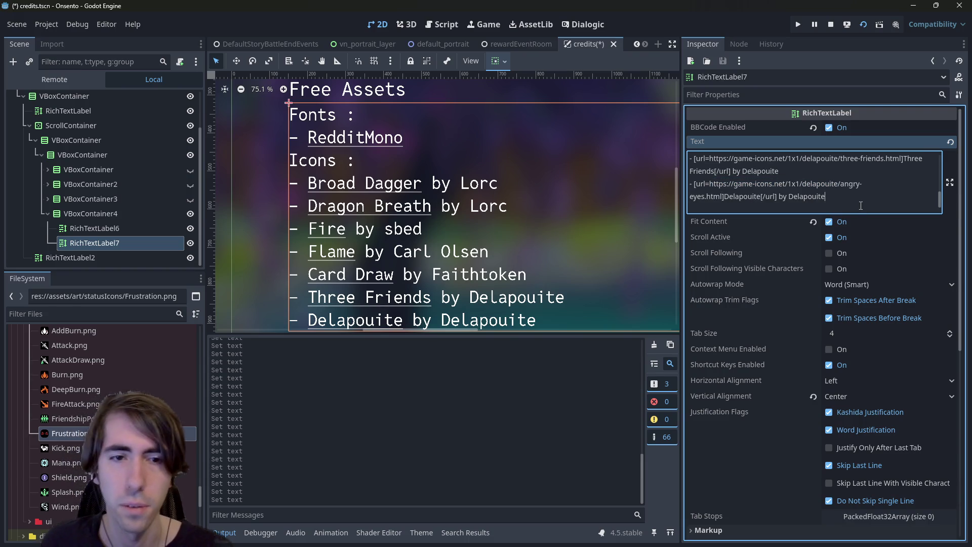
{"action": "key", "text": "Return"}
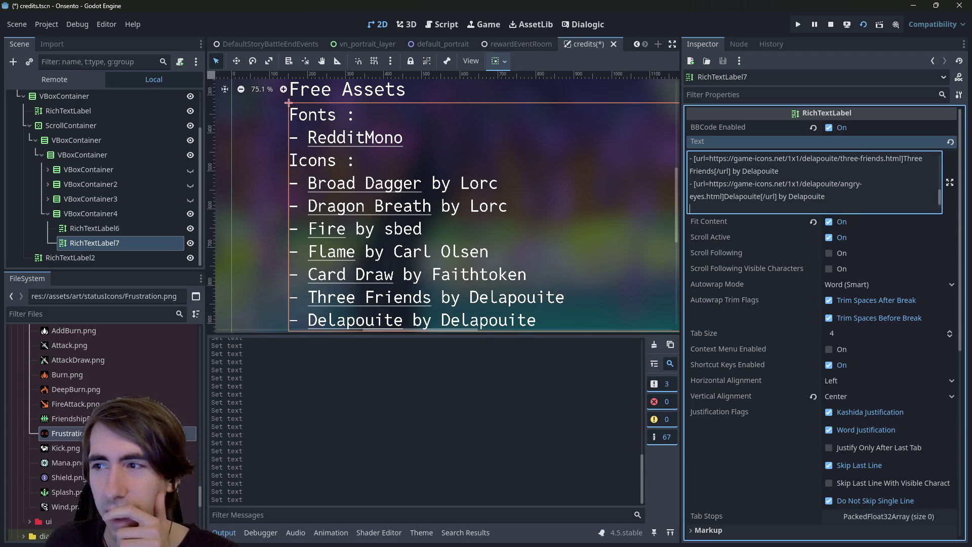
{"action": "double_click", "coordinate": [755, 196]}
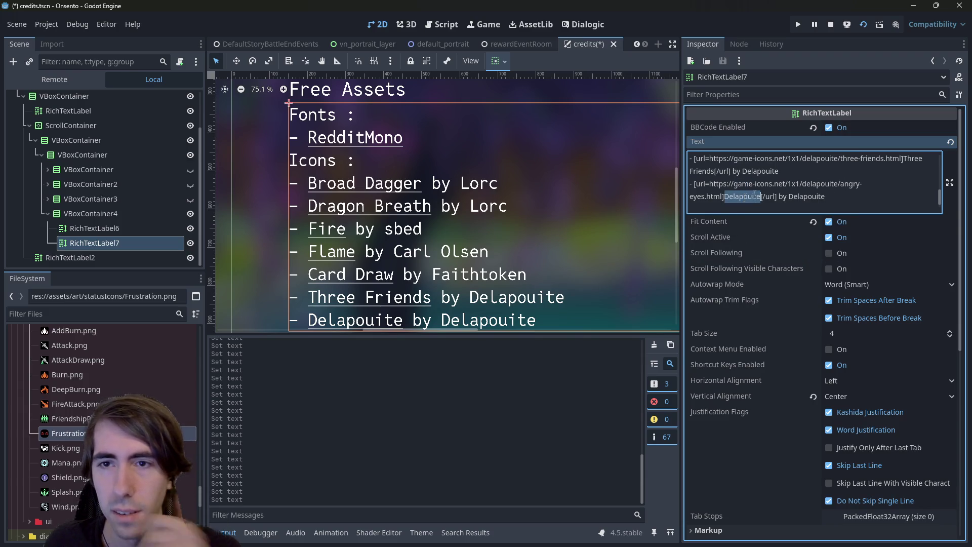
{"action": "type", "text": "Angry Eyes"}
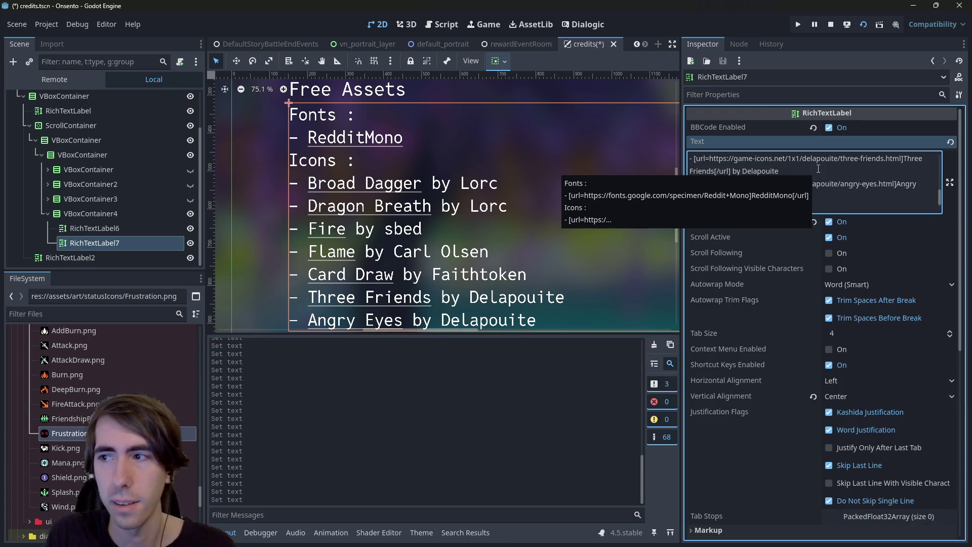
{"action": "key", "text": "BackSpace"}
{"action": "key", "text": "BackSpace"}
{"action": "key", "text": "BackSpace"}
{"action": "type", "text": "eyes"}
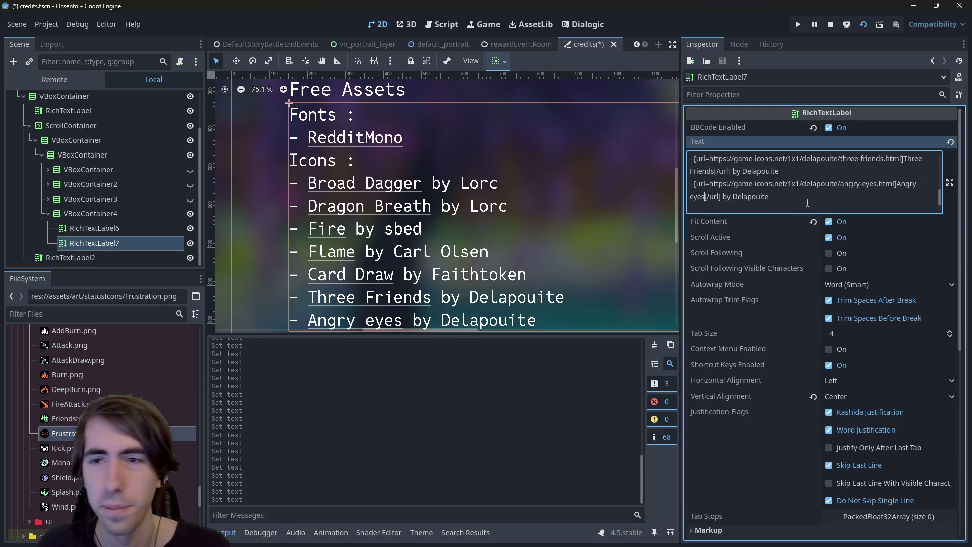
{"action": "key", "text": "Return"}
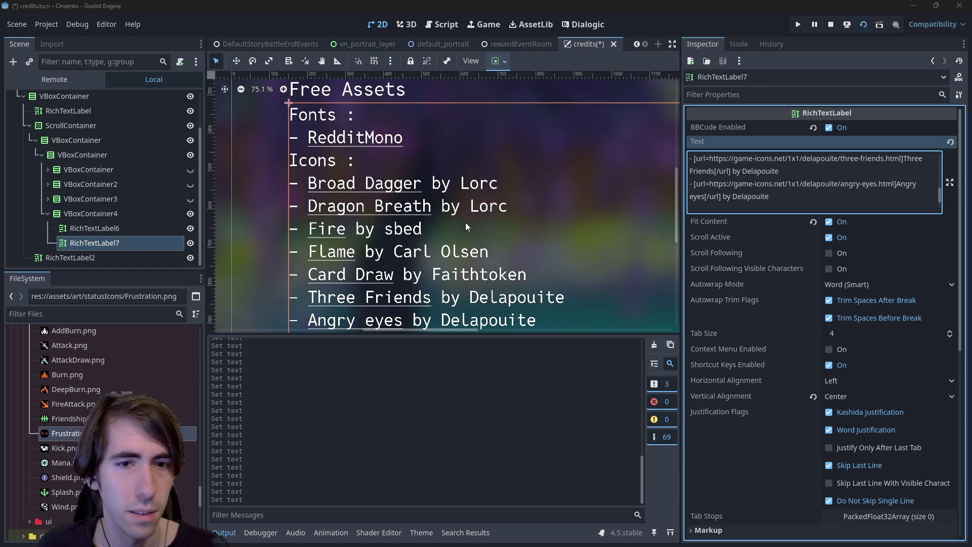
Duplicate the Angry eyes credit line onto a new line below it.
{"action": "scroll", "coordinate": [534, 208], "scroll_direction": "down", "scroll_amount": 1}
{"action": "left_click_drag", "start_coordinate": [796, 205], "coordinate": [682, 188]}
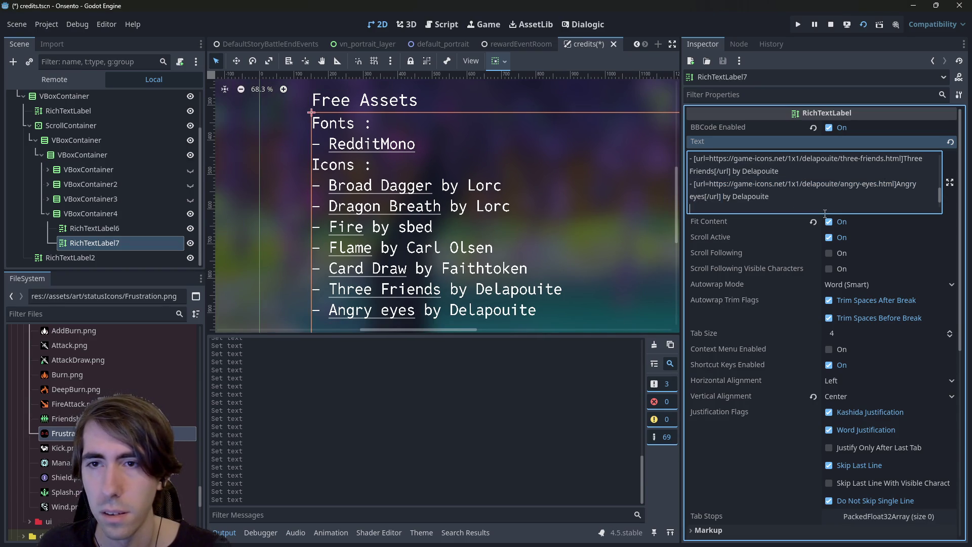
{"action": "key", "text": "ctrl+c"}
{"action": "left_click", "coordinate": [796, 202]}
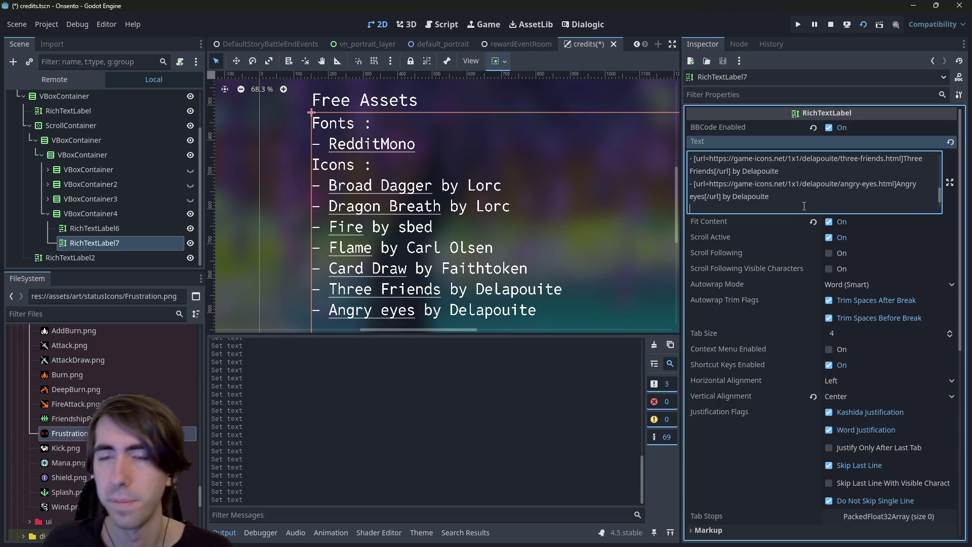
{"action": "key", "text": "Return"}
{"action": "key", "text": "ctrl+v"}
Change the copy's author to Lorc, its label to Boot kick, and its URL to the boot-kick page.
{"action": "double_click", "coordinate": [750, 184]}
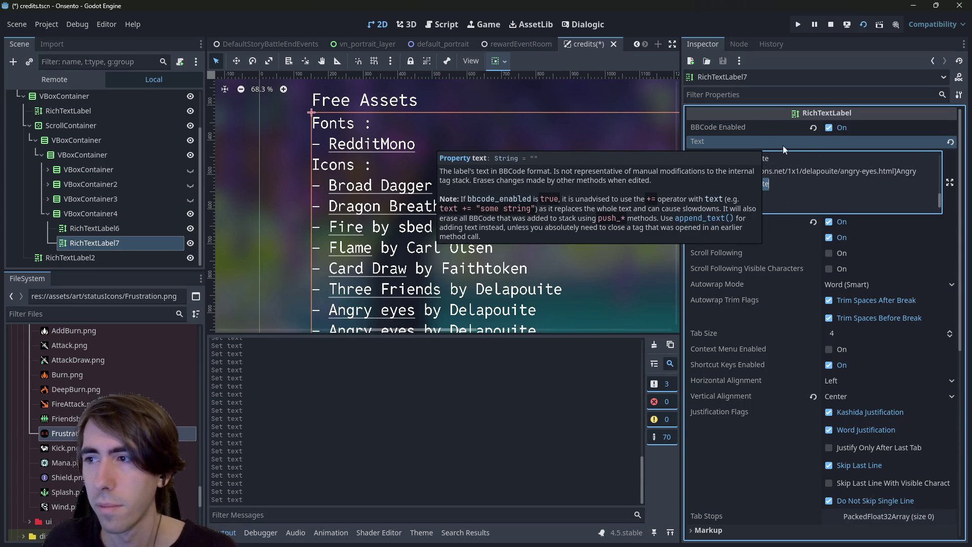
{"action": "type", "text": "Lorc"}
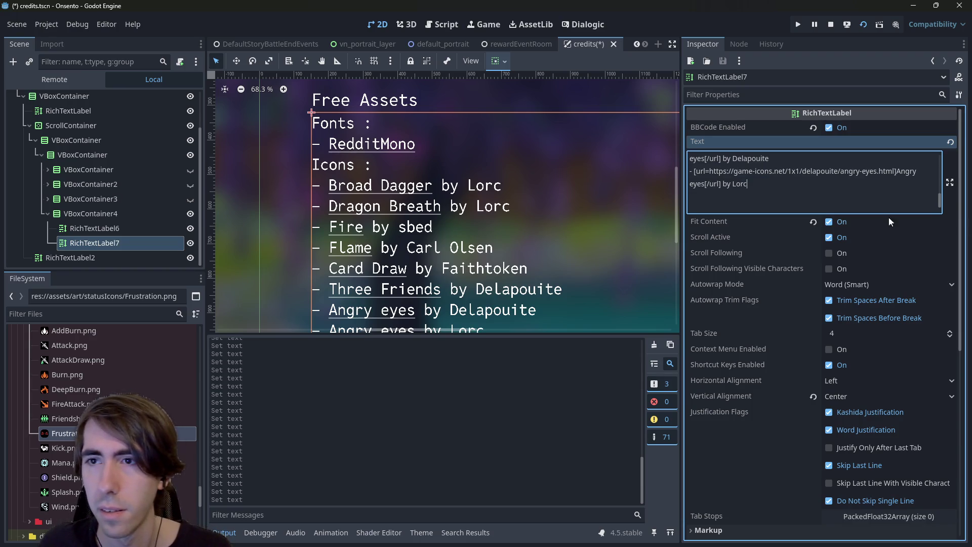
{"action": "mouse_move", "coordinate": [896, 171]}
{"action": "left_mouse_down"}
{"action": "mouse_move", "coordinate": [746, 173]}
{"action": "mouse_move", "coordinate": [708, 184]}
{"action": "left_mouse_up"}
{"action": "type", "text": "Boot kick"}
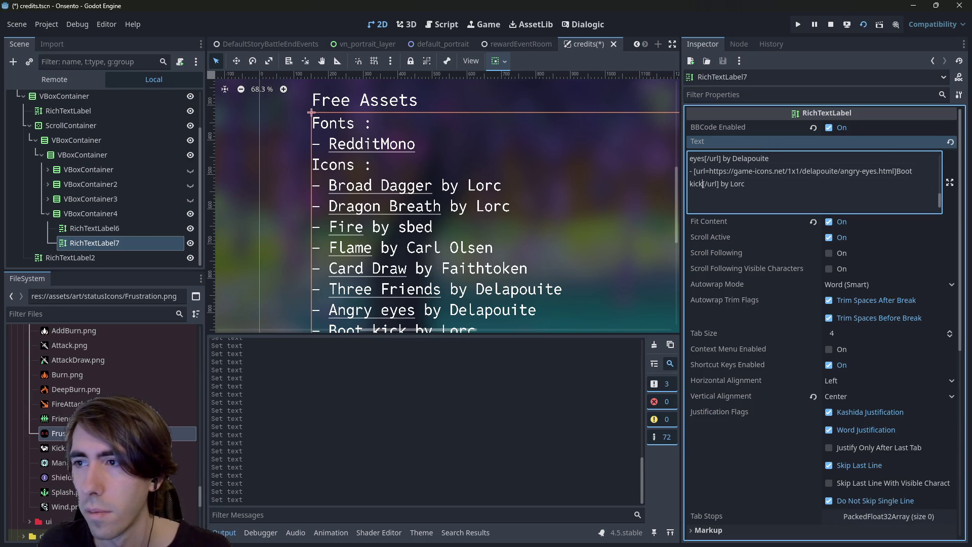
{"action": "left_click_drag", "start_coordinate": [710, 172], "coordinate": [895, 171]}
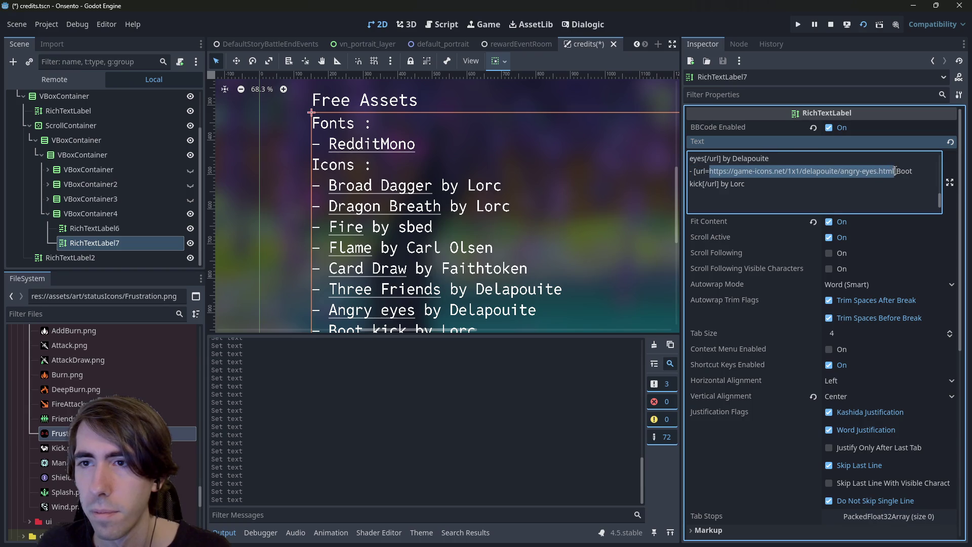
{"action": "key", "text": "ctrl+v"}
Move the Boot kick line to right after Dragon Breath, then select the Mana icon file.
{"action": "scroll", "coordinate": [816, 206], "scroll_direction": "down", "scroll_amount": 2}
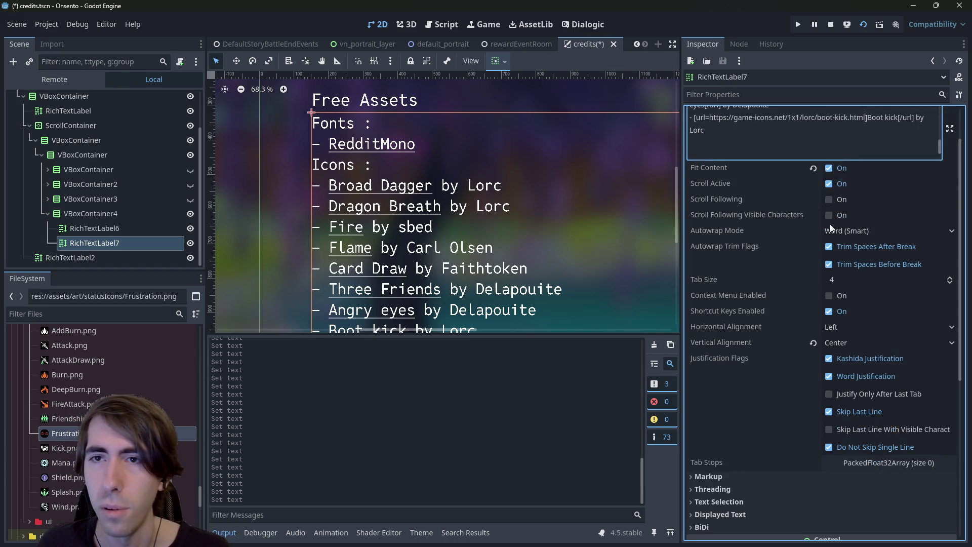
{"action": "scroll", "coordinate": [755, 402], "scroll_direction": "up", "scroll_amount": 1}
{"action": "mouse_move", "coordinate": [790, 195]}
{"action": "left_mouse_down"}
{"action": "mouse_move", "coordinate": [658, 162]}
{"action": "mouse_move", "coordinate": [618, 176]}
{"action": "left_mouse_up"}
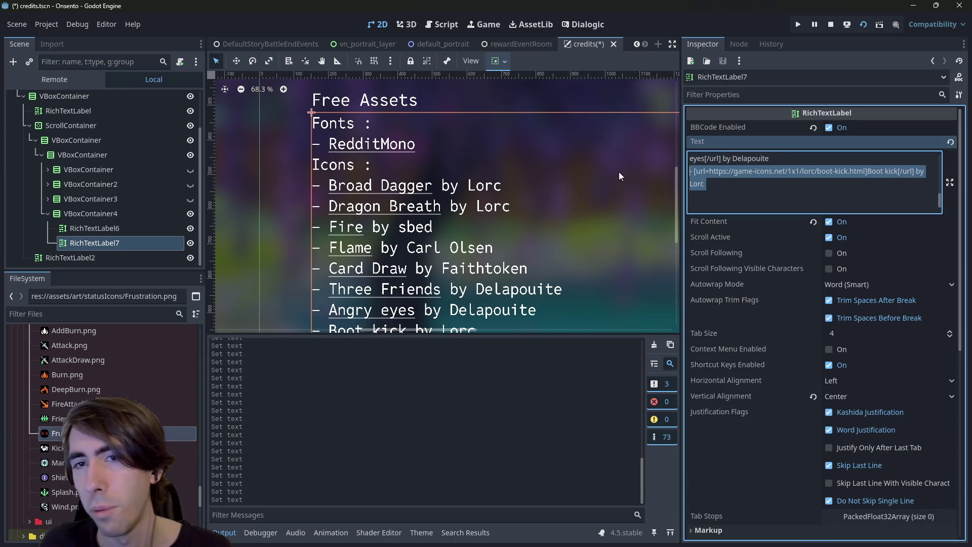
{"action": "key", "text": "BackSpace"}
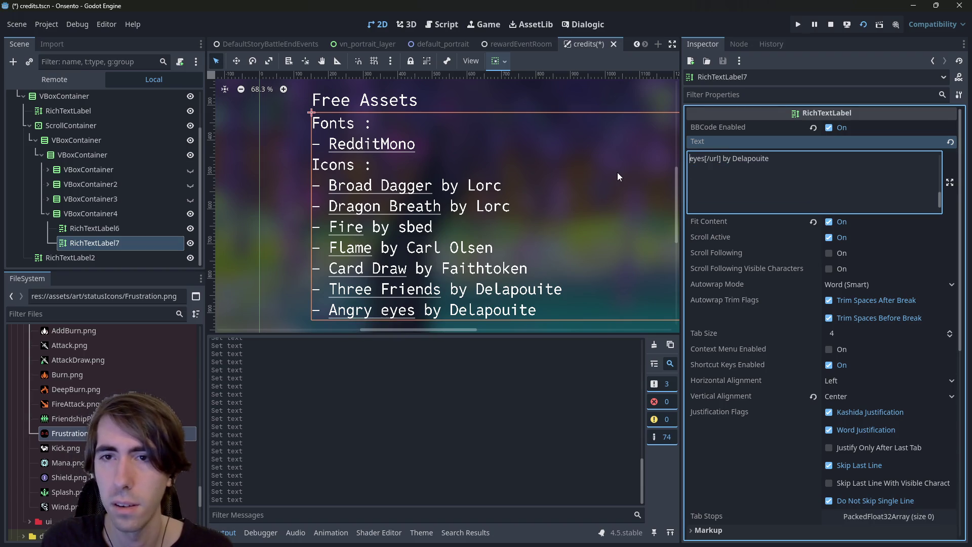
{"action": "key", "text": "Up"}
{"action": "key", "text": "Up"}
{"action": "key", "text": "Up"}
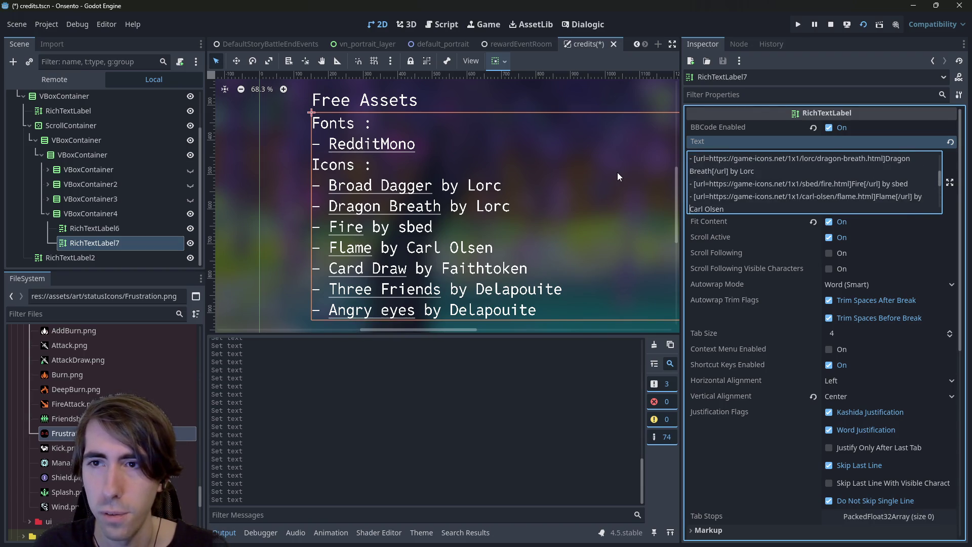
{"action": "key", "text": "Return"}
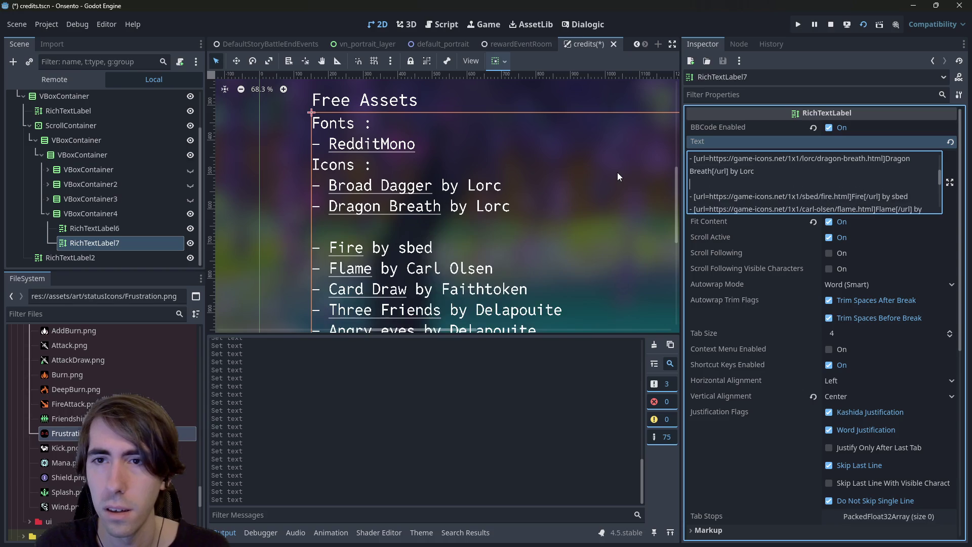
{"action": "key", "text": "ctrl+v"}
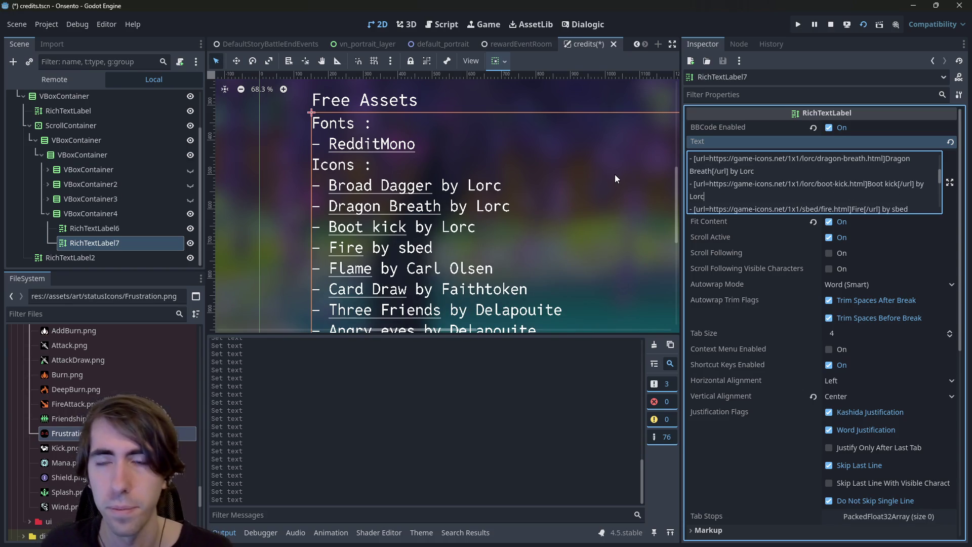
{"action": "scroll", "coordinate": [729, 175], "scroll_direction": "down", "scroll_amount": 3}
{"action": "scroll", "coordinate": [805, 284], "scroll_direction": "up", "scroll_amount": 3}
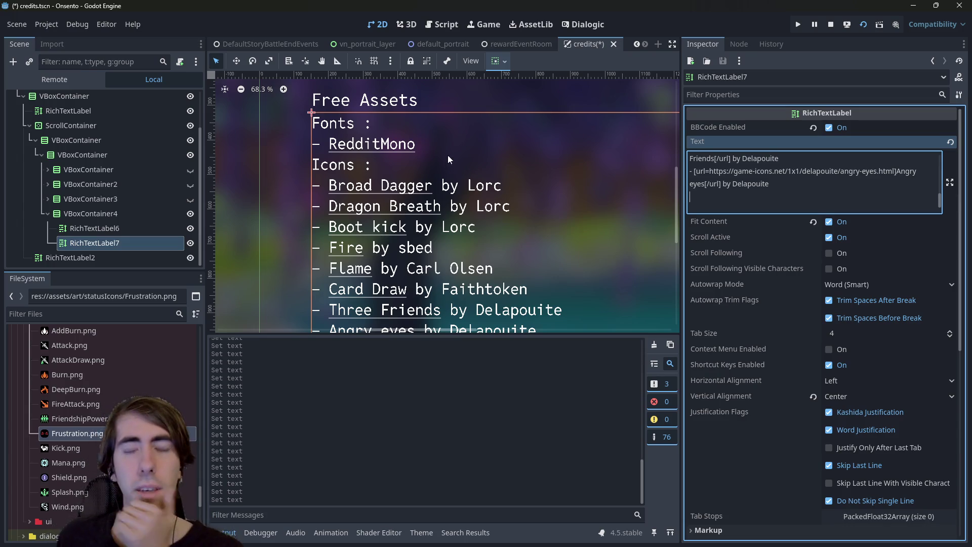
{"action": "left_click", "coordinate": [66, 462]}
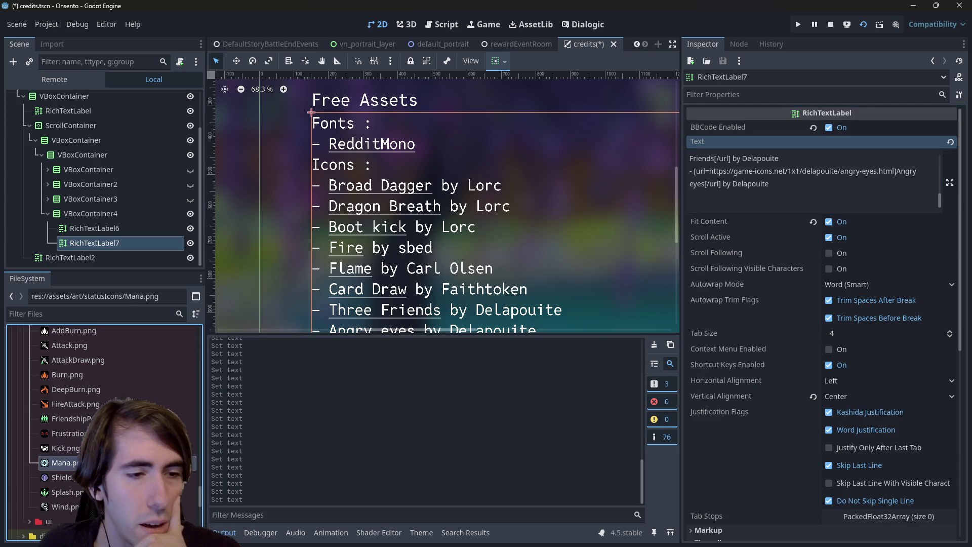
{"action": "double_click", "coordinate": [61, 462]}
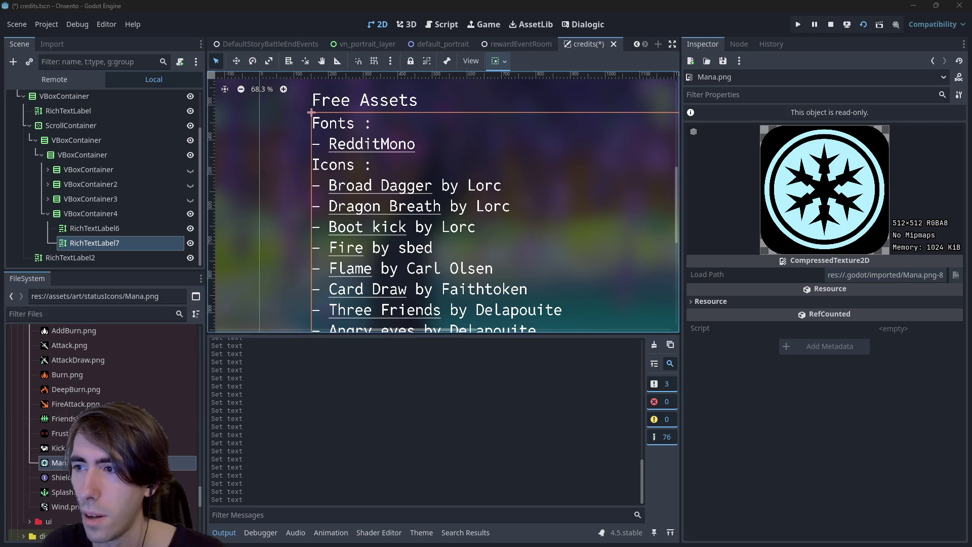
{"action": "left_click", "coordinate": [128, 240]}
{"action": "scroll", "coordinate": [800, 187], "scroll_direction": "down", "scroll_amount": 10}
{"action": "scroll", "coordinate": [764, 287], "scroll_direction": "up", "scroll_amount": 2}
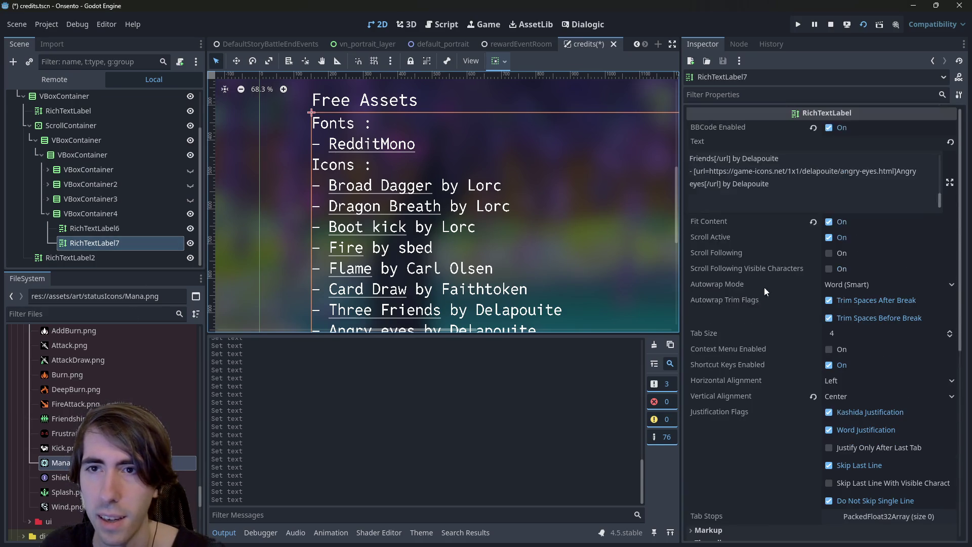
Duplicate the Angry eyes credit line and change the copy's author to Lorc.
{"action": "left_click", "coordinate": [799, 197]}
{"action": "key", "text": "shift+Up"}
{"action": "key", "text": "shift+Up"}
{"action": "key", "text": "ctrl+c"}
{"action": "key", "text": "Down"}
{"action": "key", "text": "ctrl+v"}
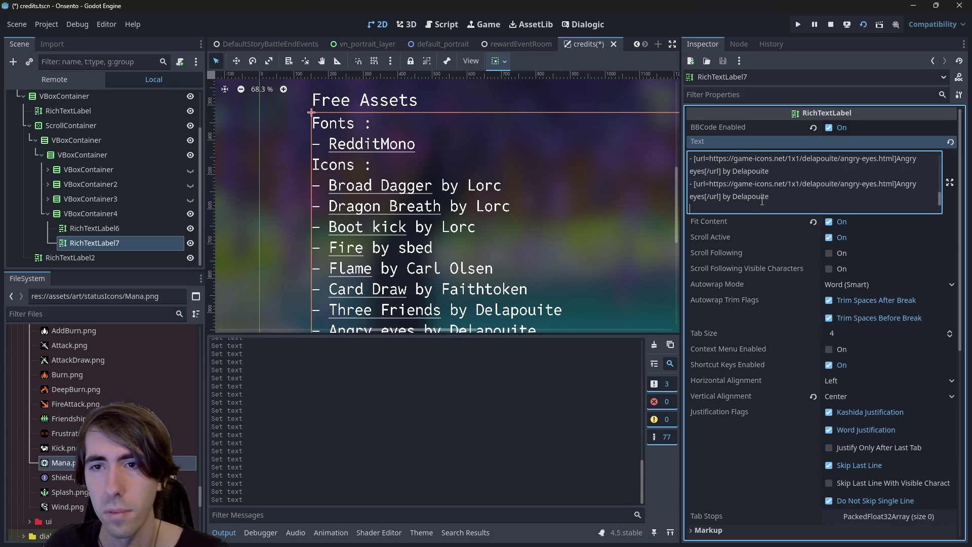
{"action": "double_click", "coordinate": [751, 196]}
{"action": "type", "text": "Lorc"}
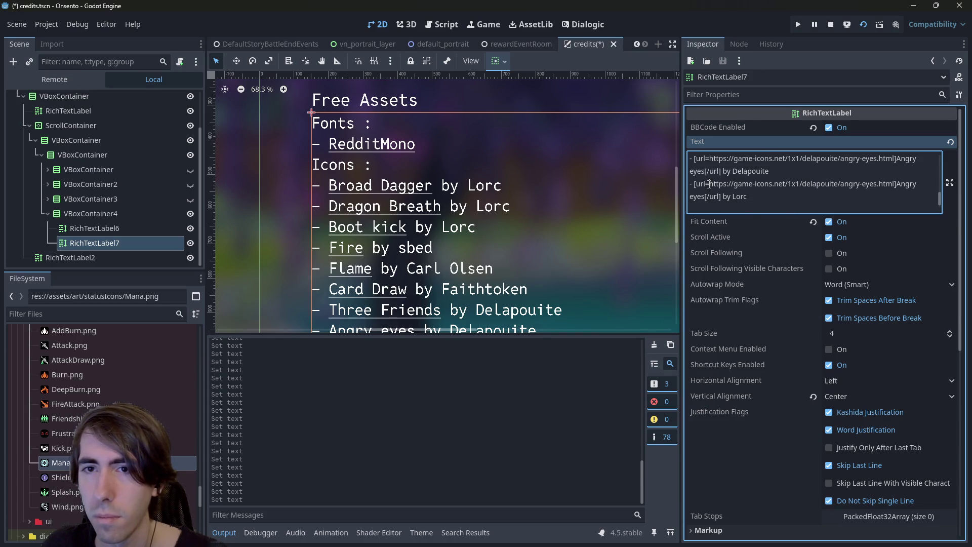
Replace the copy's URL with the frozen-orb page and its link text with Frozen orb.
{"action": "mouse_move", "coordinate": [710, 184]}
{"action": "left_mouse_down"}
{"action": "mouse_move", "coordinate": [705, 197]}
{"action": "mouse_move", "coordinate": [895, 184]}
{"action": "left_mouse_up"}
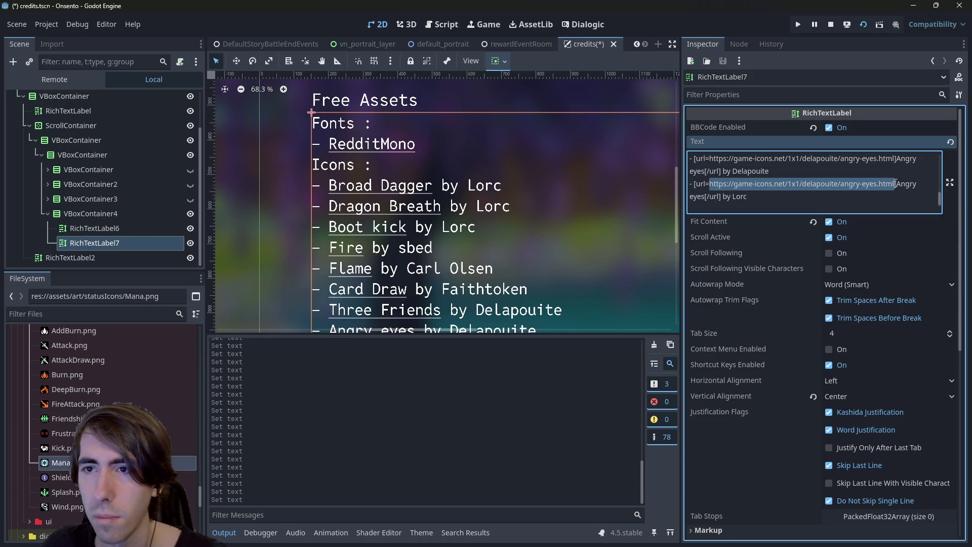
{"action": "key", "text": "ctrl+v"}
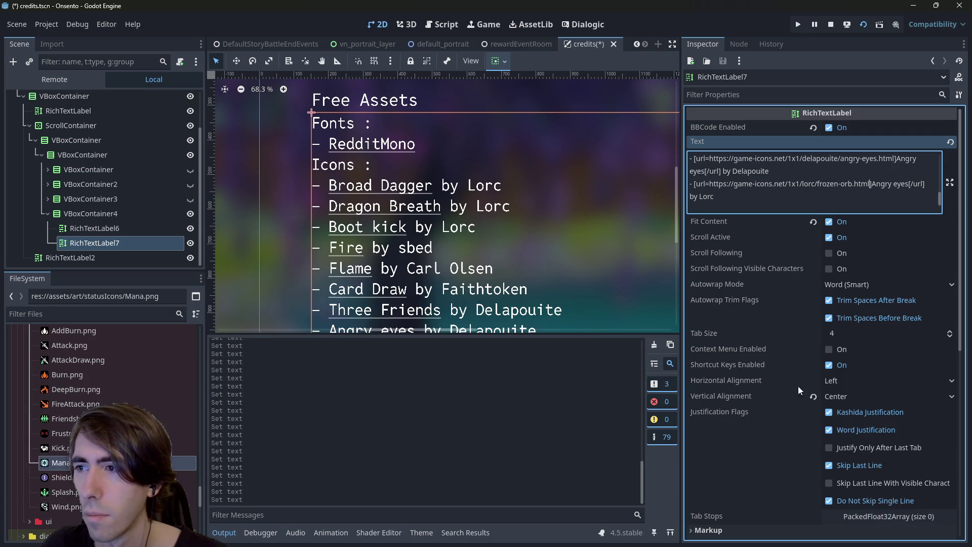
{"action": "double_click", "coordinate": [881, 184]}
{"action": "type", "text": "Frozen"}
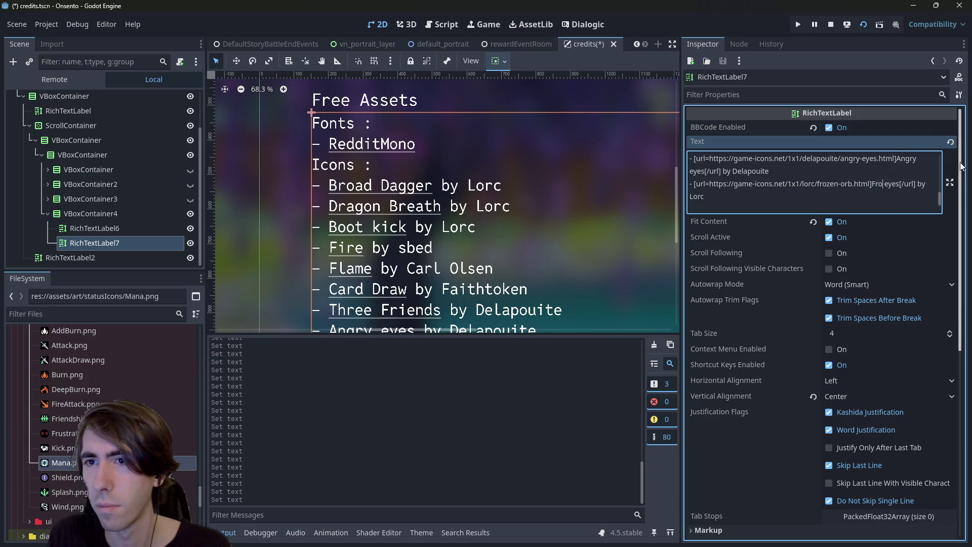
{"action": "key", "text": "Delete"}
{"action": "key", "text": "Delete"}
{"action": "key", "text": "Delete"}
{"action": "type", "text": "orb"}
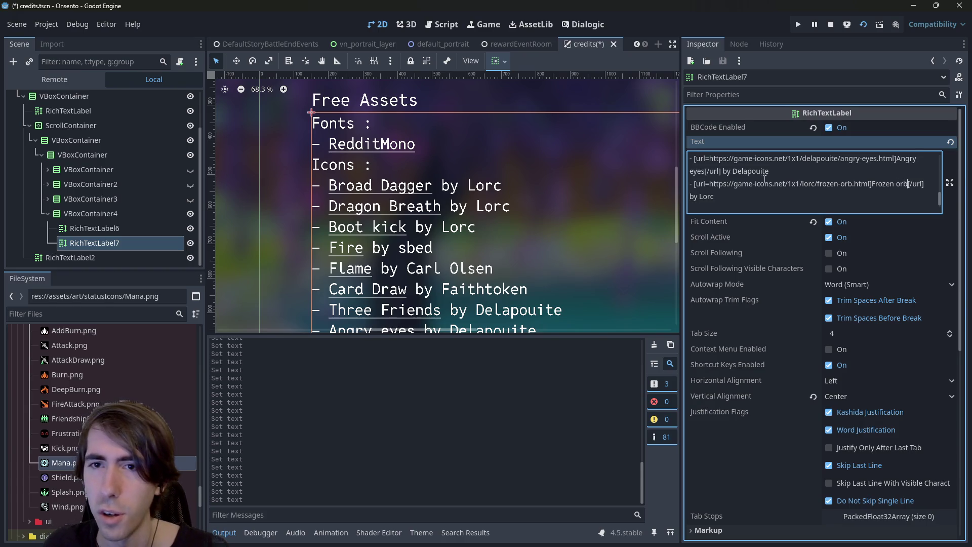
{"action": "scroll", "coordinate": [738, 204], "scroll_direction": "down", "scroll_amount": 1}
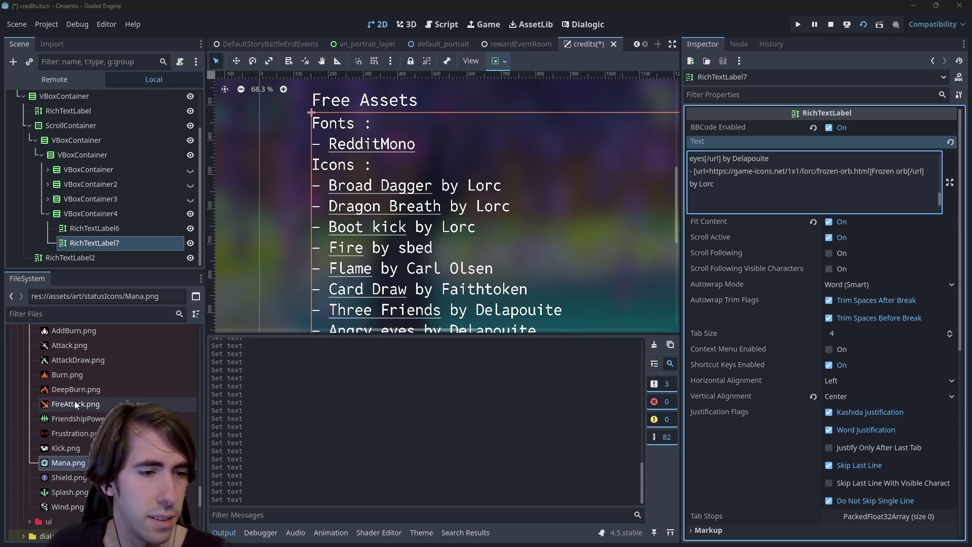
{"action": "left_click", "coordinate": [44, 477]}
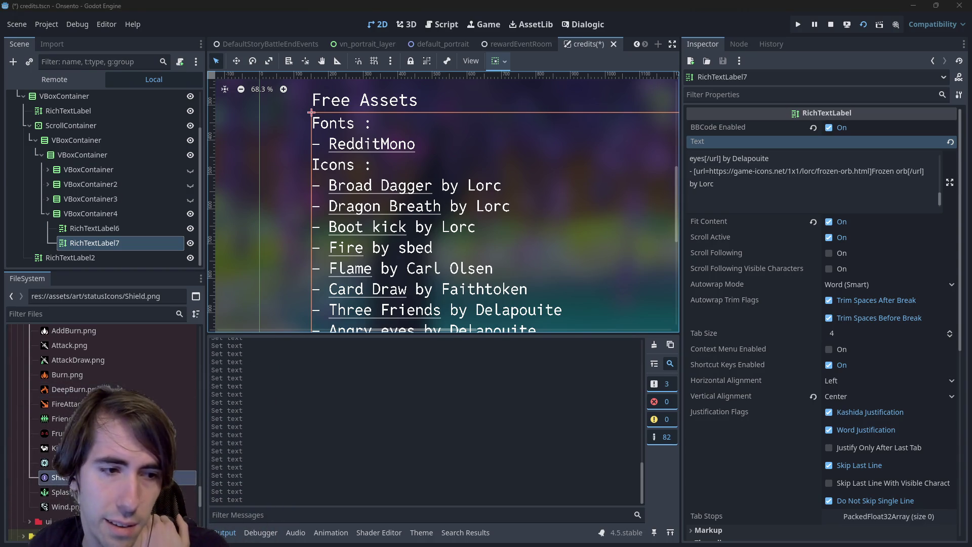
Preview the Shield icon texture, then return to the credits label's properties.
{"action": "left_click", "coordinate": [58, 477]}
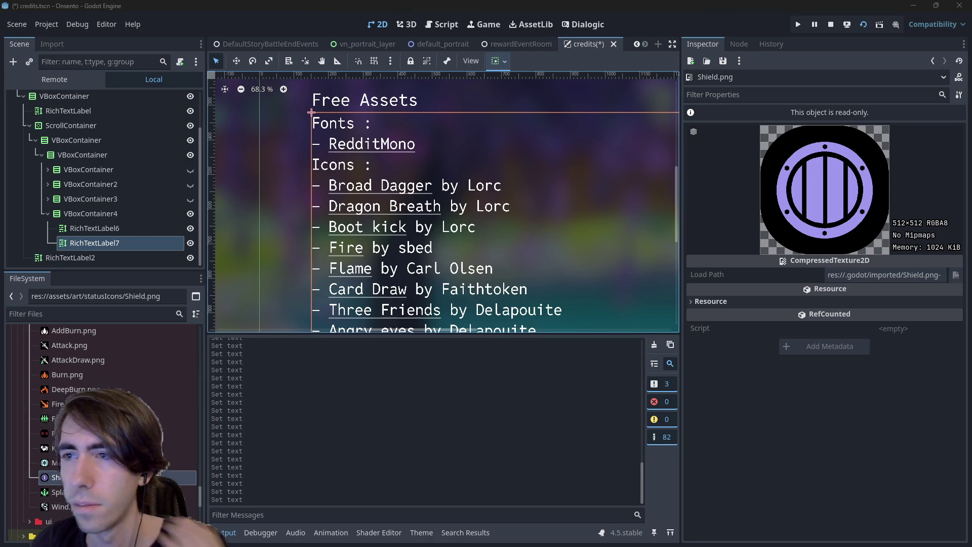
{"action": "scroll", "coordinate": [458, 247], "scroll_direction": "down", "scroll_amount": 5}
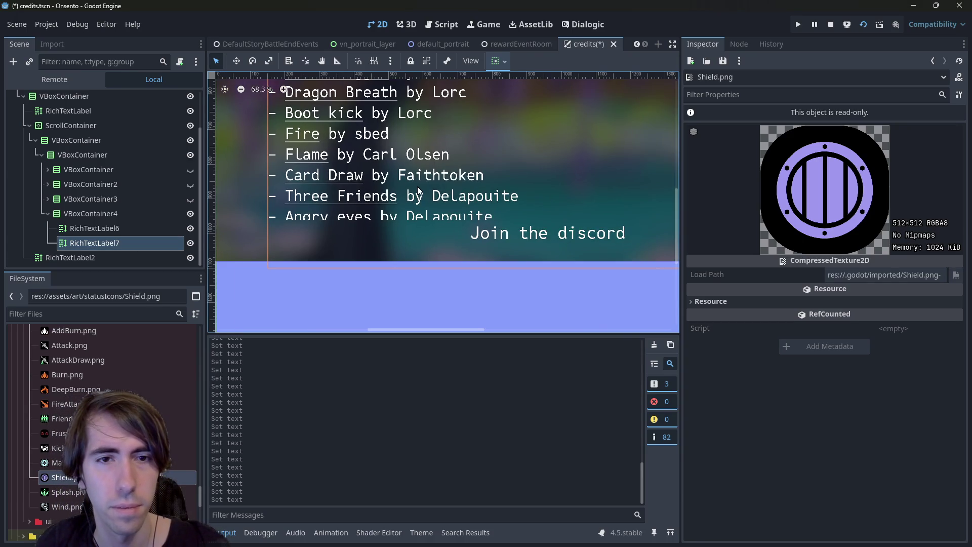
{"action": "scroll", "coordinate": [419, 190], "scroll_direction": "up", "scroll_amount": 3}
{"action": "left_click", "coordinate": [96, 243]}
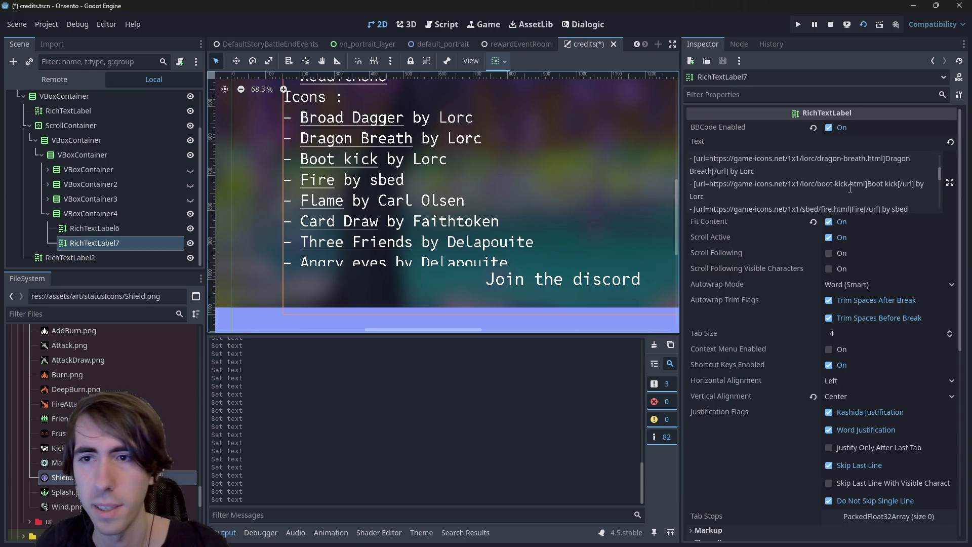
{"action": "scroll", "coordinate": [850, 188], "scroll_direction": "down", "scroll_amount": 5}
Duplicate the Frozen orb credit line onto a new line below it.
{"action": "left_click_drag", "start_coordinate": [851, 188], "coordinate": [668, 164]}
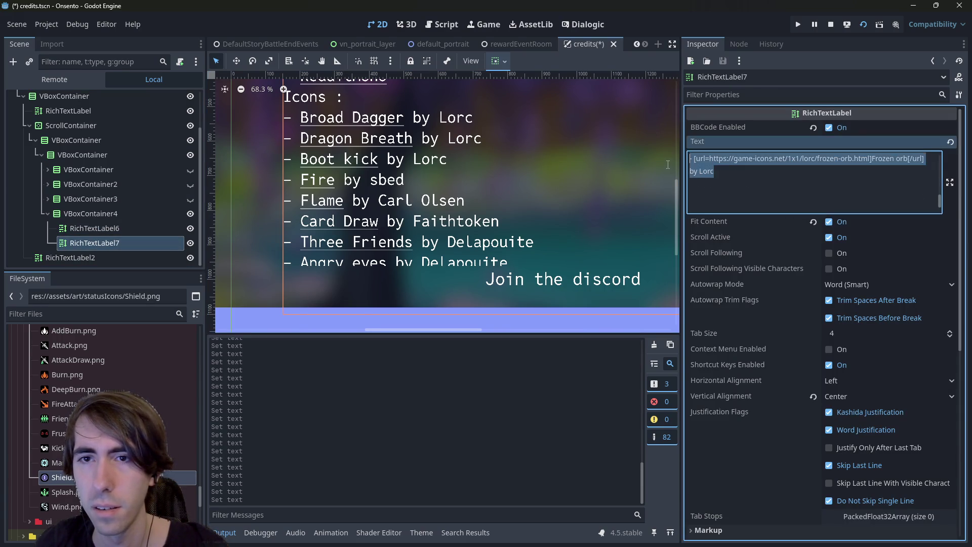
{"action": "key", "text": "ctrl+c"}
{"action": "key", "text": "End"}
{"action": "key", "text": "Return"}
{"action": "key", "text": "ctrl+v"}
Rename the copy to Round shield with the round-shield URL, then preview Splash.png.
{"action": "double_click", "coordinate": [886, 186]}
{"action": "type", "text": "Round shield"}
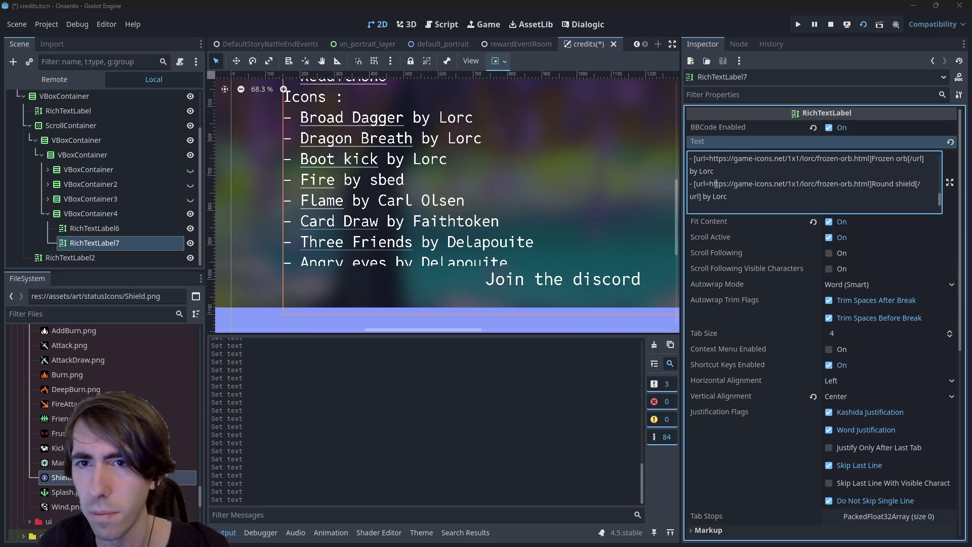
{"action": "left_click_drag", "start_coordinate": [709, 184], "coordinate": [866, 184]}
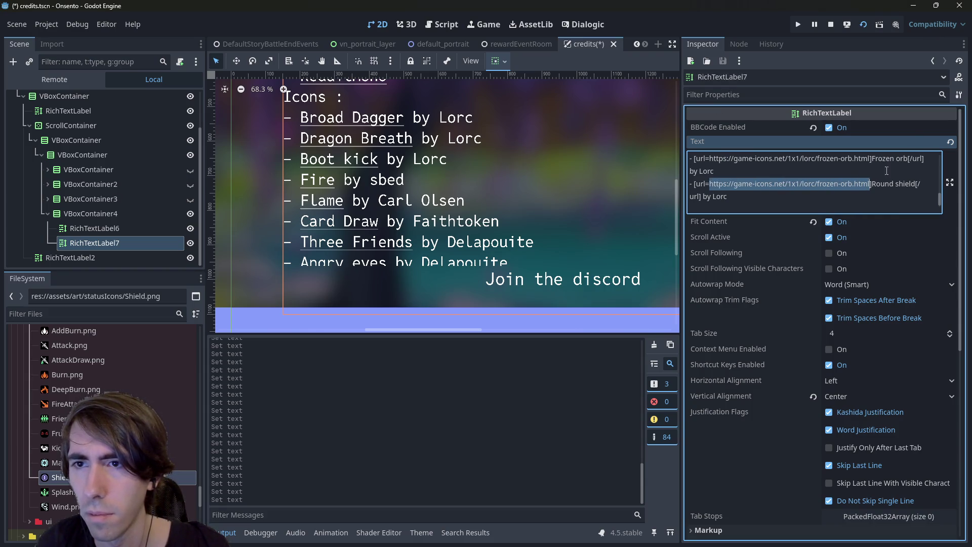
{"action": "key", "text": "ctrl+v"}
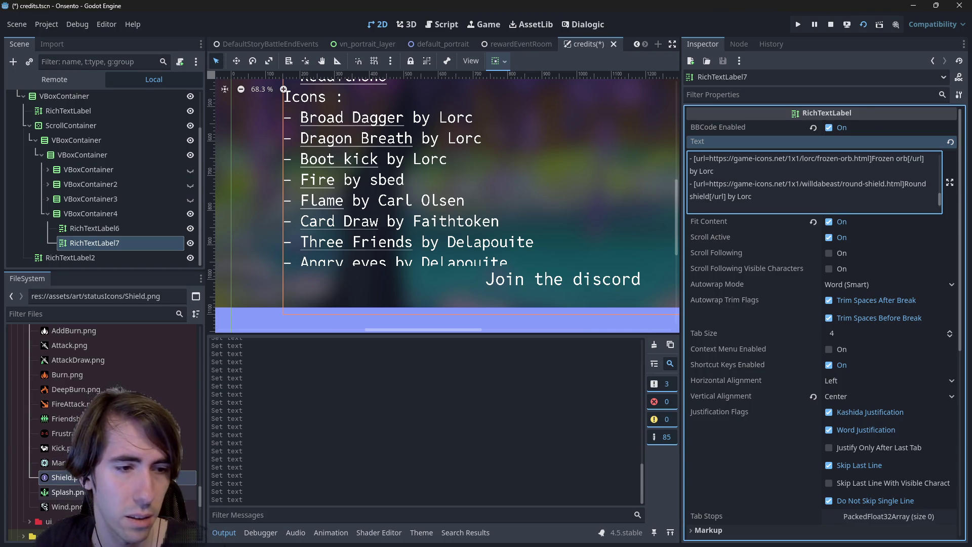
{"action": "left_click", "coordinate": [66, 492]}
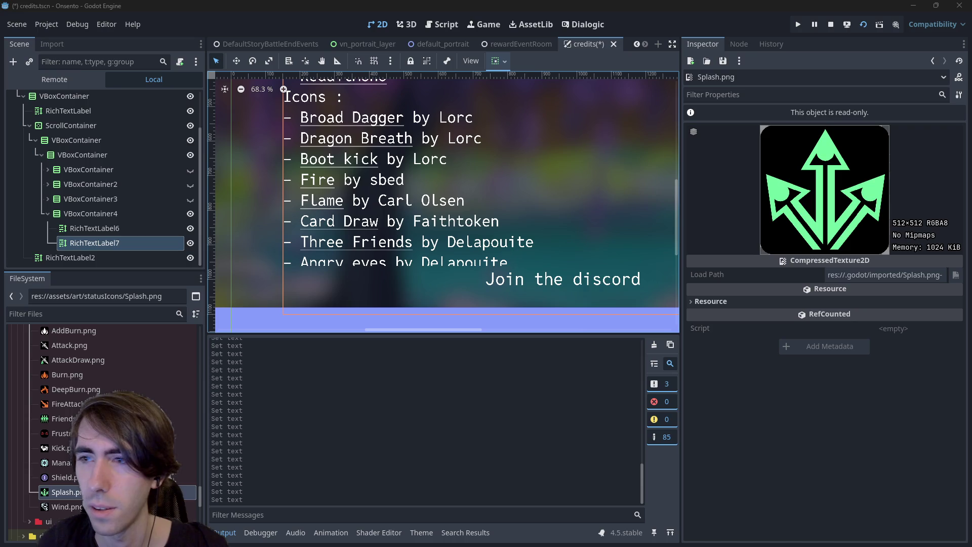
Cut the Frozen orb credit line out of the credits text.
{"action": "left_click", "coordinate": [114, 243]}
{"action": "scroll", "coordinate": [826, 178], "scroll_direction": "down", "scroll_amount": 10}
{"action": "scroll", "coordinate": [808, 315], "scroll_direction": "up", "scroll_amount": 2}
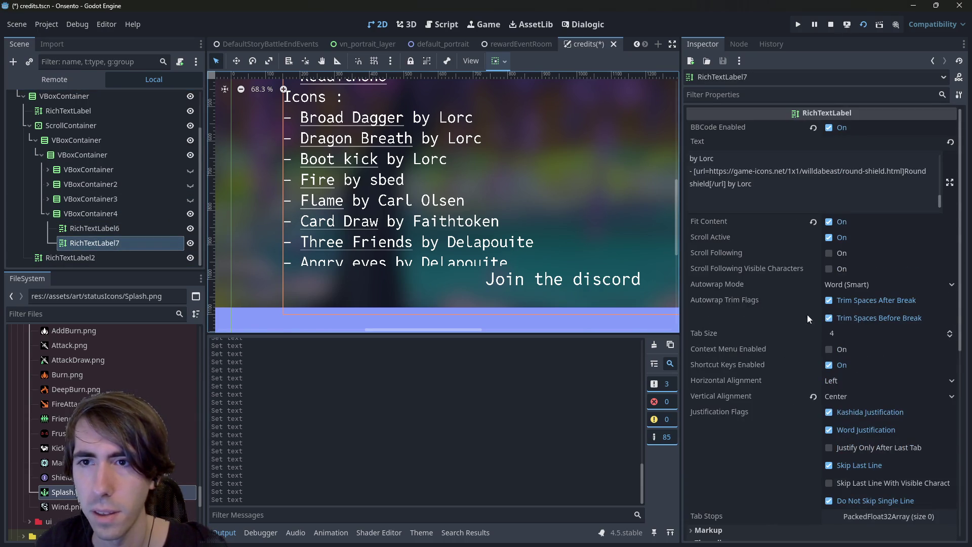
{"action": "left_click_drag", "start_coordinate": [774, 197], "coordinate": [683, 173]}
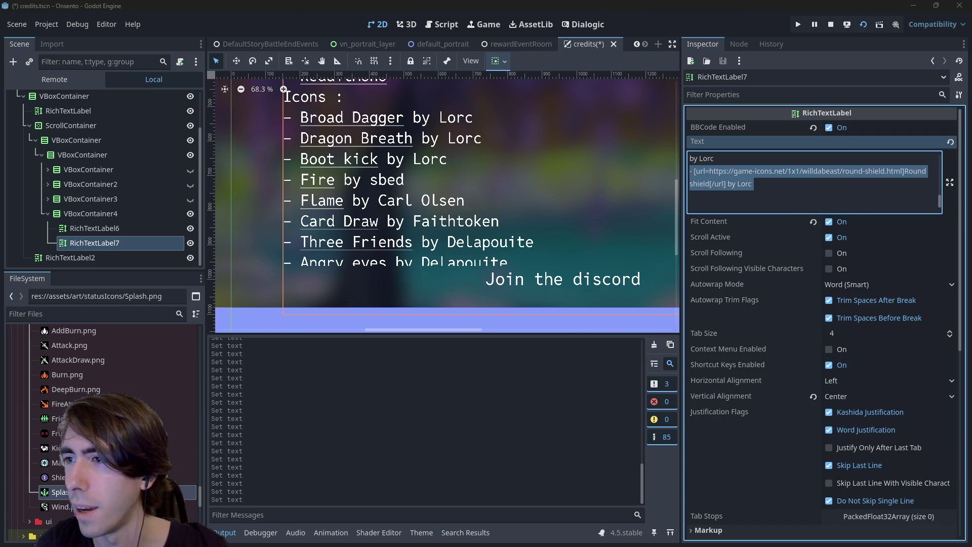
{"action": "left_click", "coordinate": [744, 184]}
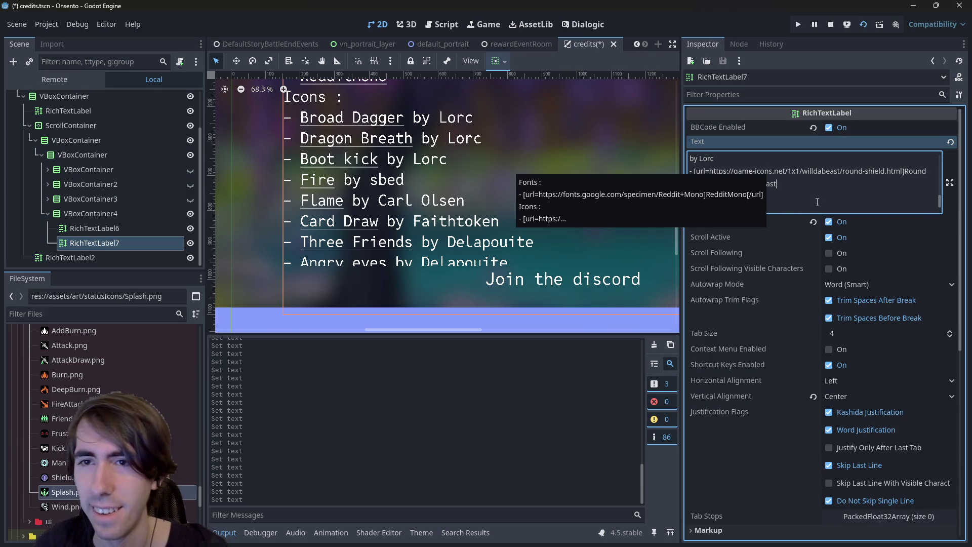
{"action": "scroll", "coordinate": [771, 184], "scroll_direction": "up", "scroll_amount": 1}
{"action": "triple_click", "coordinate": [749, 201]}
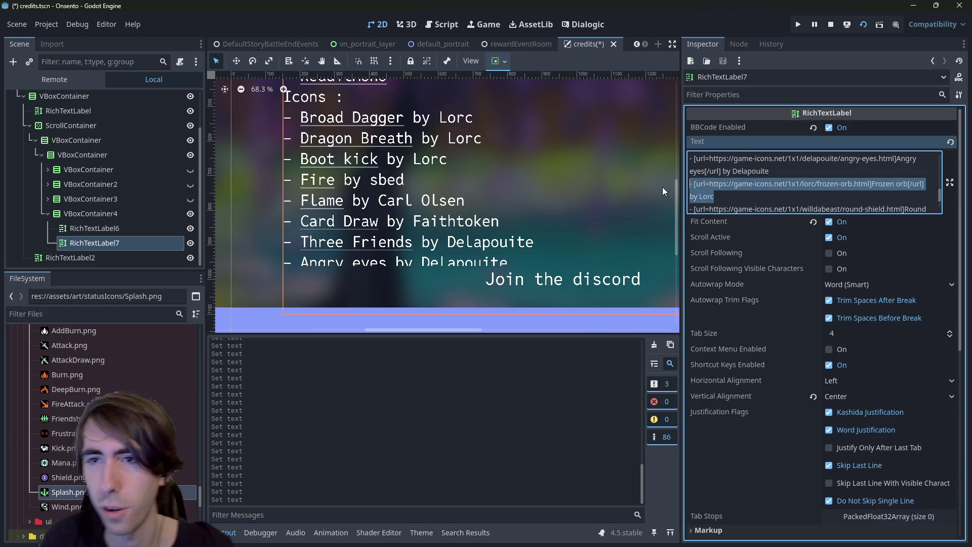
{"action": "key", "text": "BackSpace"}
{"action": "key", "text": "BackSpace"}
Paste the Frozen orb credit after Dragon Breath, then preview Splash.png and switch to the browser.
{"action": "scroll", "coordinate": [759, 184], "scroll_direction": "up", "scroll_amount": 5}
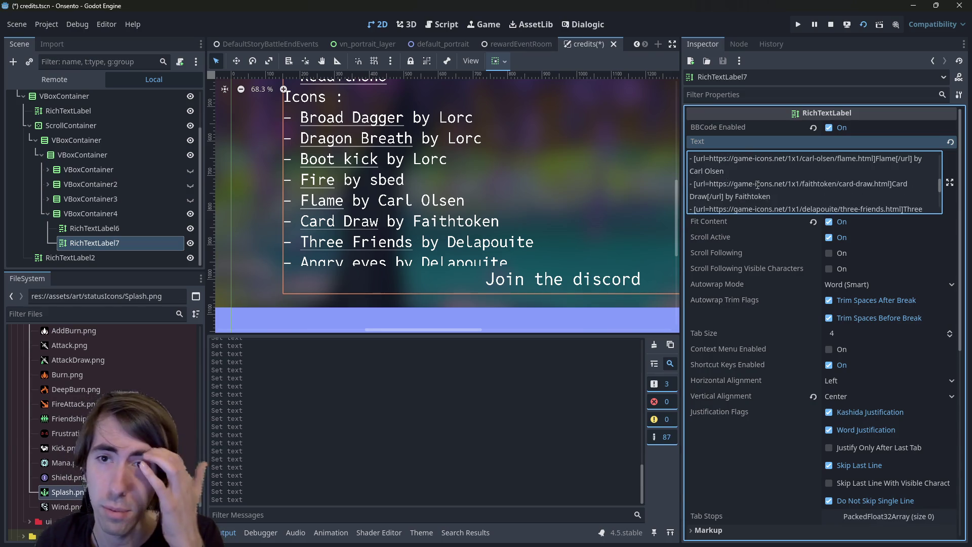
{"action": "left_click", "coordinate": [759, 184]}
{"action": "key", "text": "Return"}
{"action": "key", "text": "ctrl+v"}
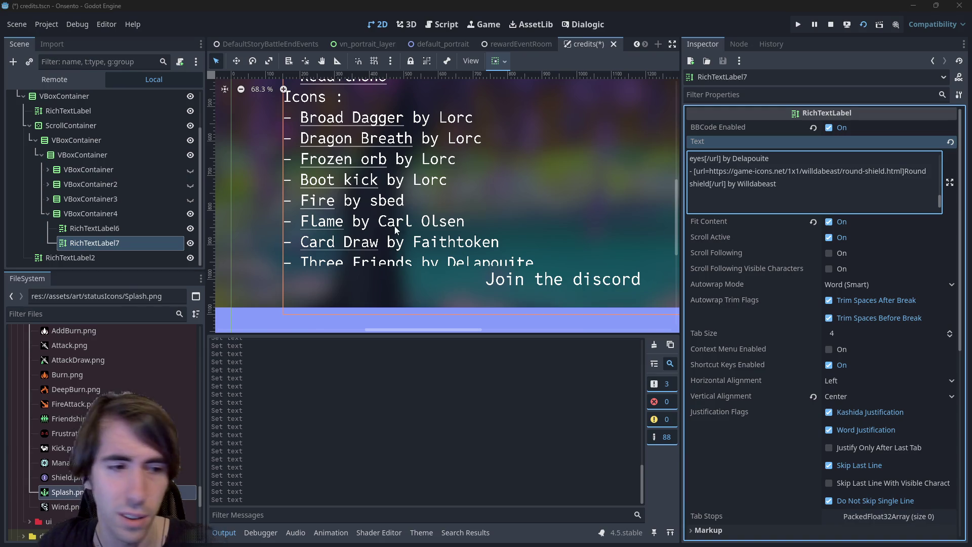
{"action": "left_click", "coordinate": [63, 492]}
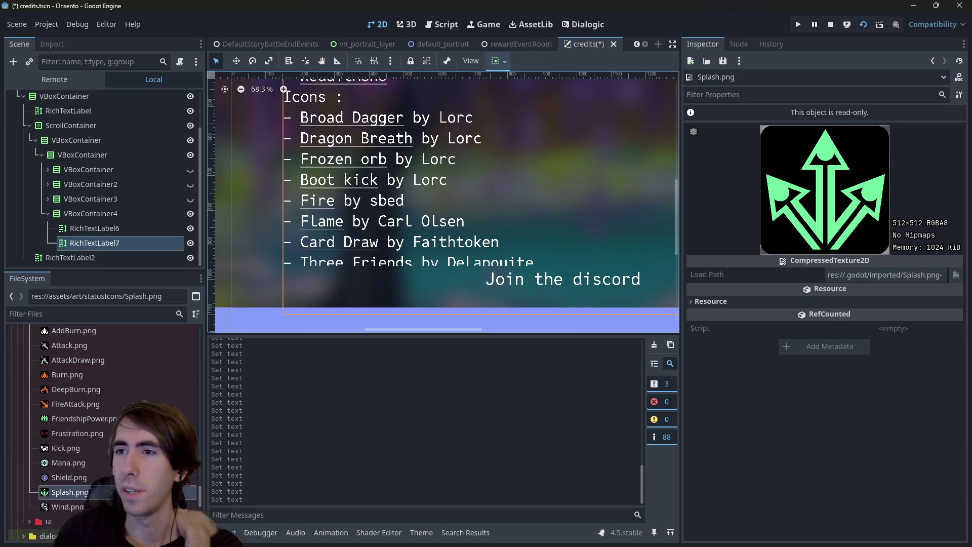
{"action": "key", "text": "alt+Tab"}
{"action": "double_click", "coordinate": [732, 5]}
{"action": "scroll", "coordinate": [595, 357], "scroll_direction": "down", "scroll_amount": 3}
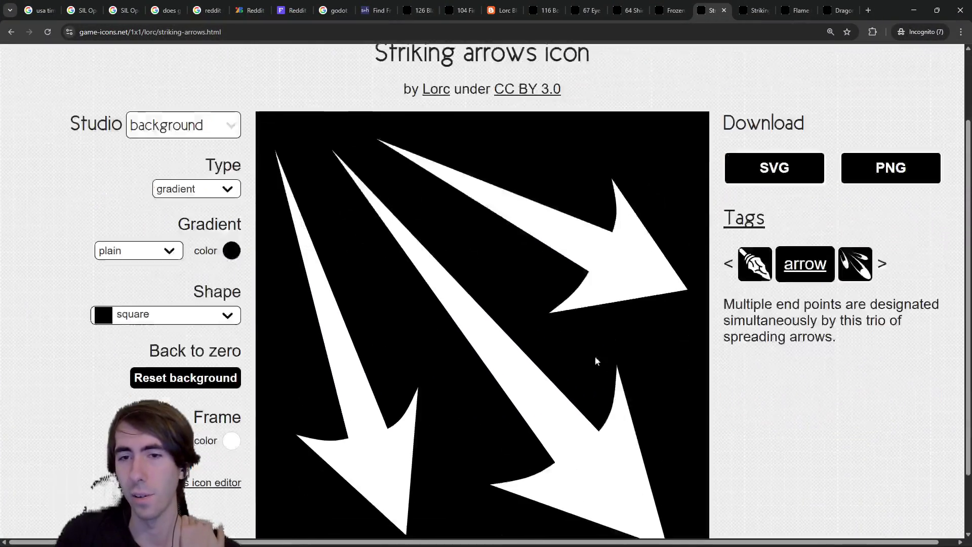
{"action": "scroll", "coordinate": [559, 274], "scroll_direction": "up", "scroll_amount": 1}
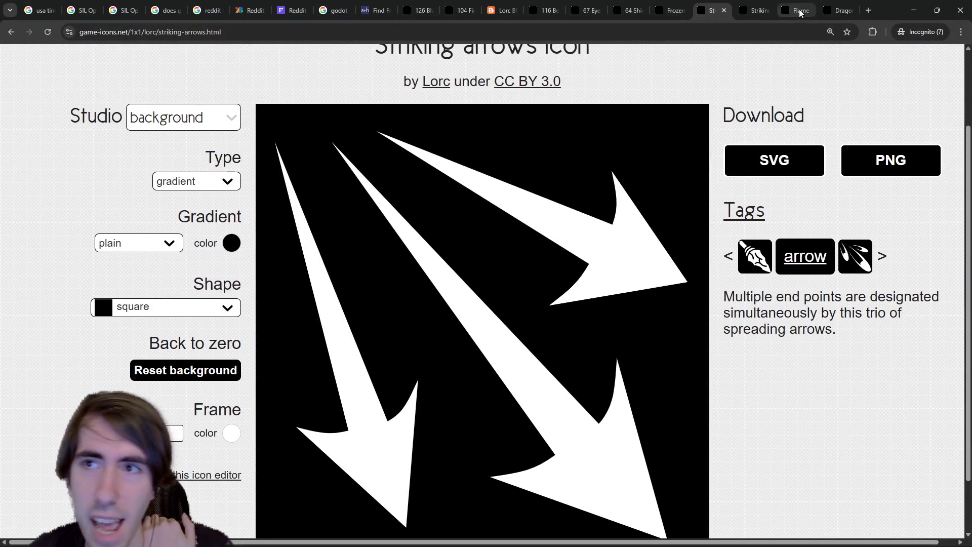
{"action": "key", "text": "alt+Tab"}
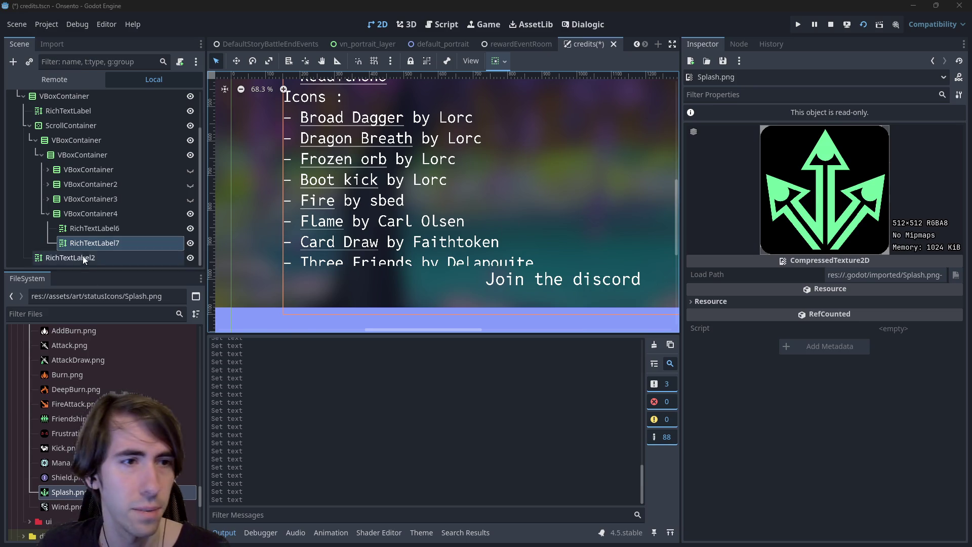
Paste another copy of the Round shield line at the end of the credits text.
{"action": "left_click", "coordinate": [93, 243]}
{"action": "scroll", "coordinate": [826, 179], "scroll_direction": "down", "scroll_amount": 5}
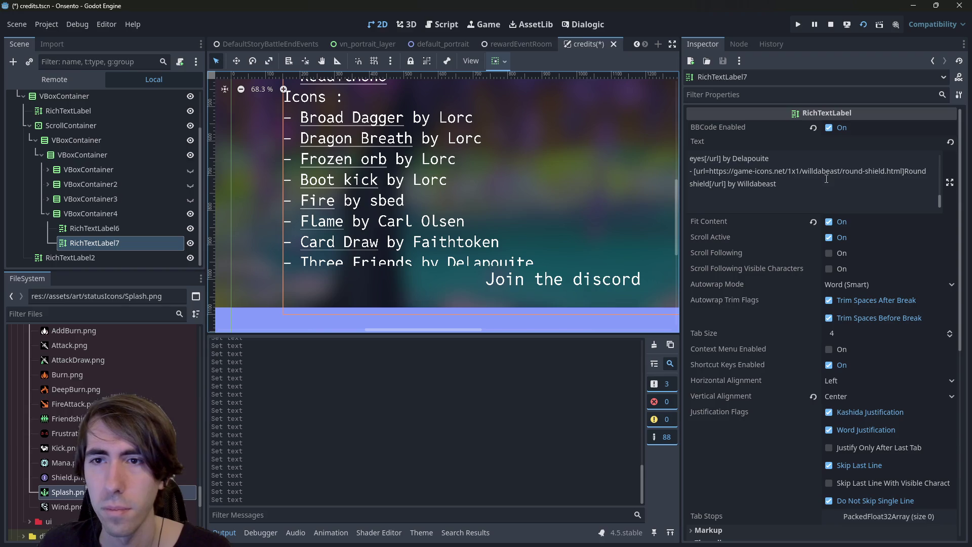
{"action": "left_click", "coordinate": [826, 179]}
{"action": "key", "text": "ctrl+End"}
{"action": "key", "text": "ctrl+v"}
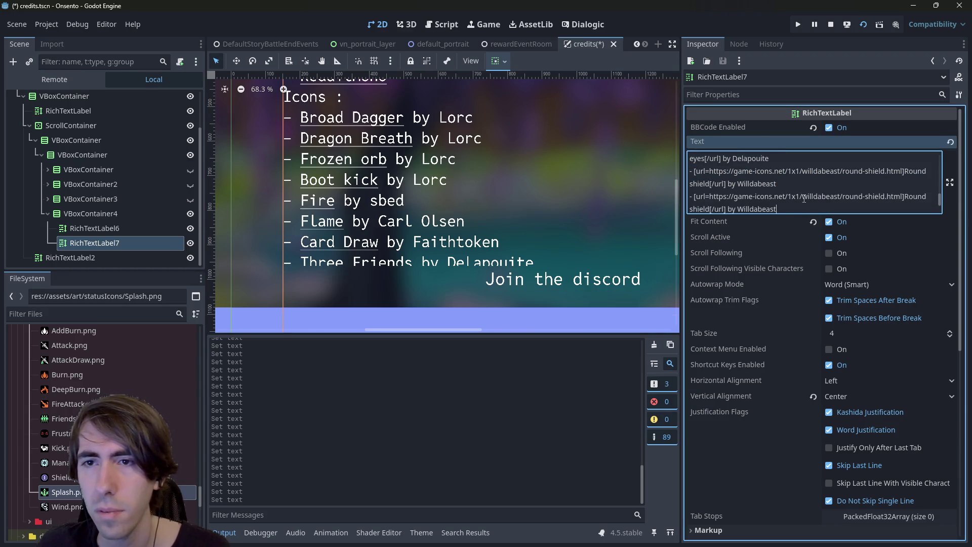
Change the copy to Divergence by Lorc with the divergence page URL.
{"action": "mouse_move", "coordinate": [906, 197]}
{"action": "left_mouse_down"}
{"action": "mouse_move", "coordinate": [764, 198]}
{"action": "mouse_move", "coordinate": [710, 209]}
{"action": "left_mouse_up"}
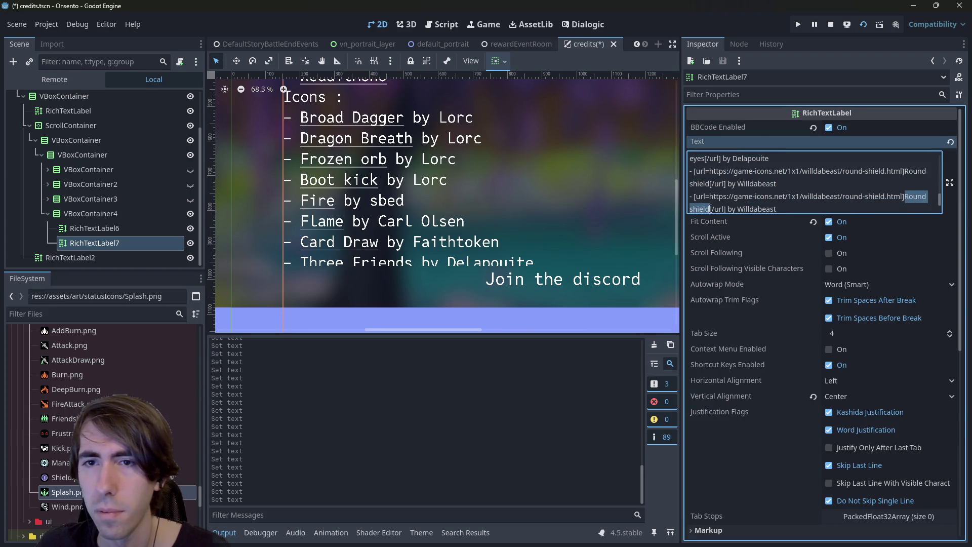
{"action": "type", "text": "Divergence"}
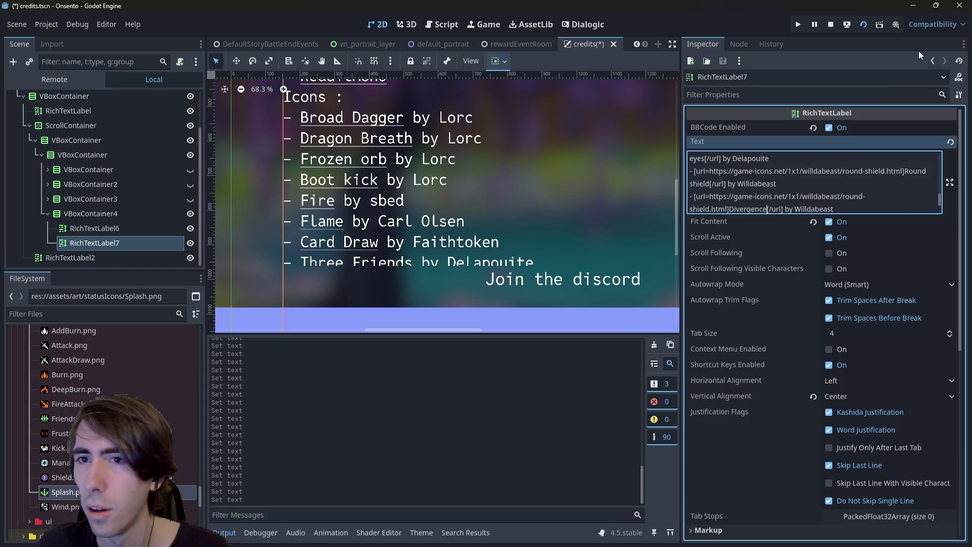
{"action": "double_click", "coordinate": [826, 208]}
{"action": "type", "text": "Lorc"}
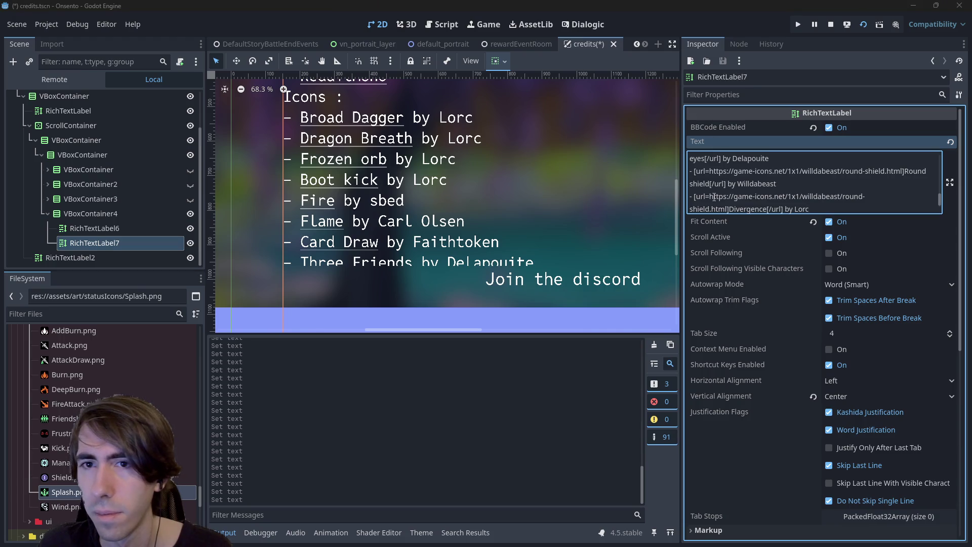
{"action": "mouse_move", "coordinate": [710, 196]}
{"action": "left_mouse_down"}
{"action": "mouse_move", "coordinate": [725, 209]}
{"action": "mouse_move", "coordinate": [670, 200]}
{"action": "left_mouse_up"}
{"action": "key", "text": "ctrl+v"}
Move the Divergence credit line to right after Dragon Breath.
{"action": "key", "text": "BackSpace"}
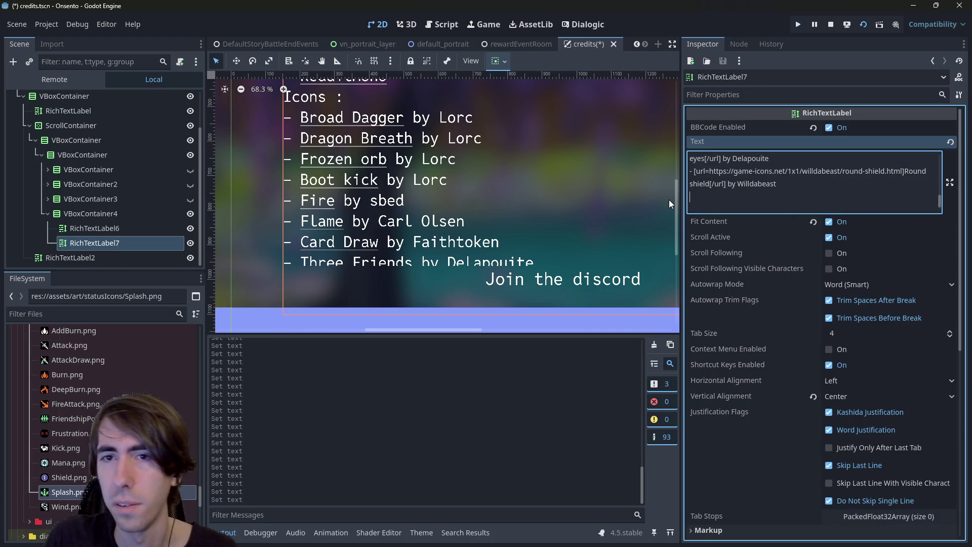
{"action": "scroll", "coordinate": [780, 182], "scroll_direction": "up", "scroll_amount": 8}
{"action": "left_click", "coordinate": [781, 177]}
{"action": "key", "text": "Return"}
{"action": "key", "text": "ctrl+v"}
{"action": "scroll", "coordinate": [781, 177], "scroll_direction": "down", "scroll_amount": 4}
{"action": "scroll", "coordinate": [775, 212], "scroll_direction": "up", "scroll_amount": 3}
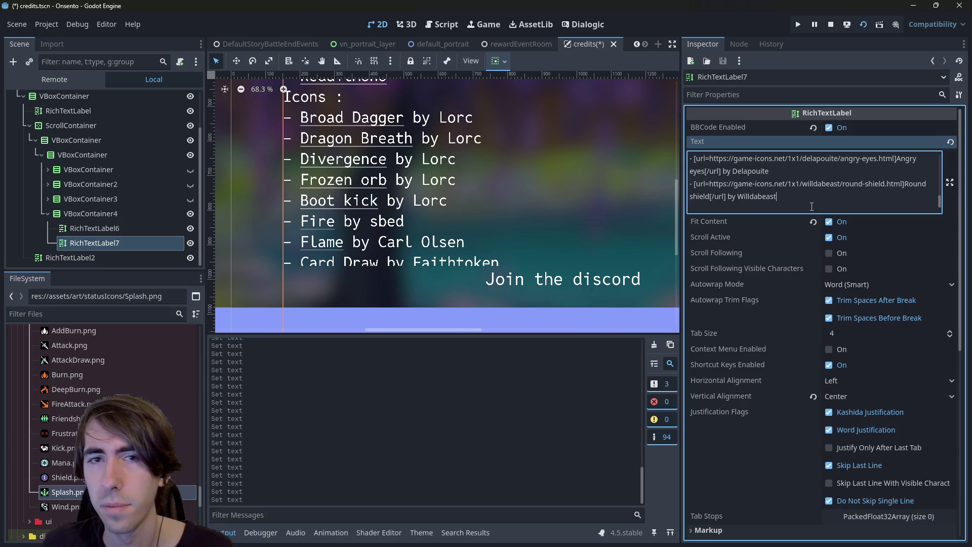